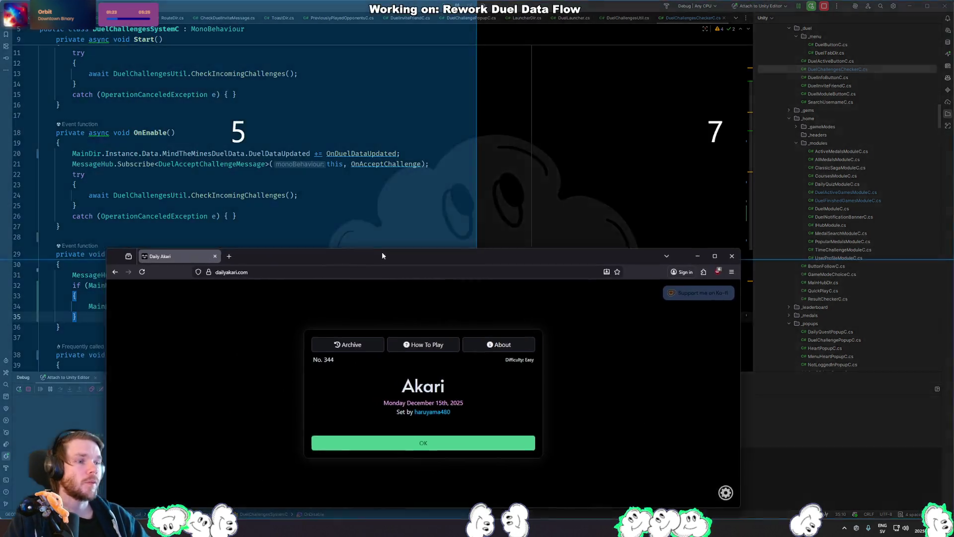
Snap the browser showing Daily Akari puzzle No. 344 to full screen over Rider.
mouse_move(382, 252)
mouse_down()
mouse_move(483, 258)
mouse_move(479, 307)
mouse_up()
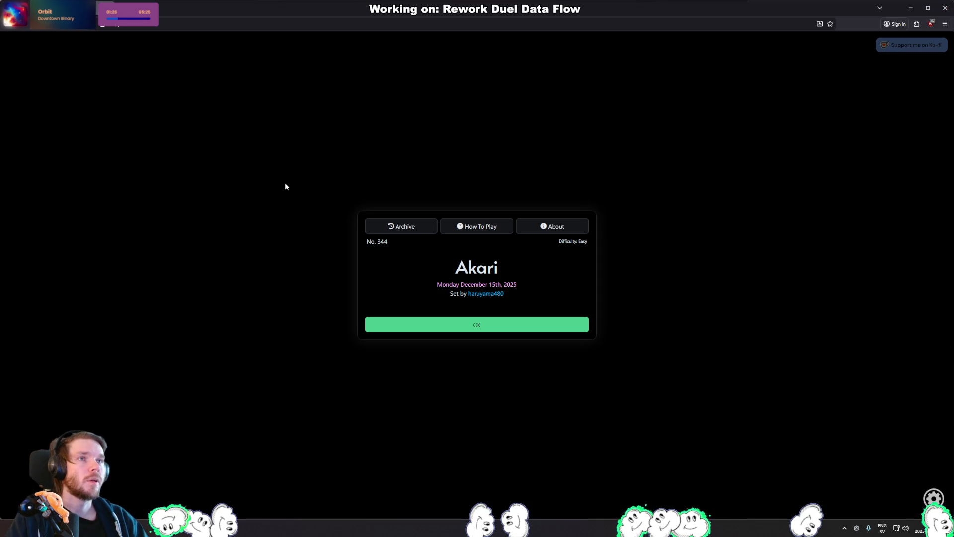
Dismiss the intro and mark three cells that cannot hold a light with X.
click(475, 325)
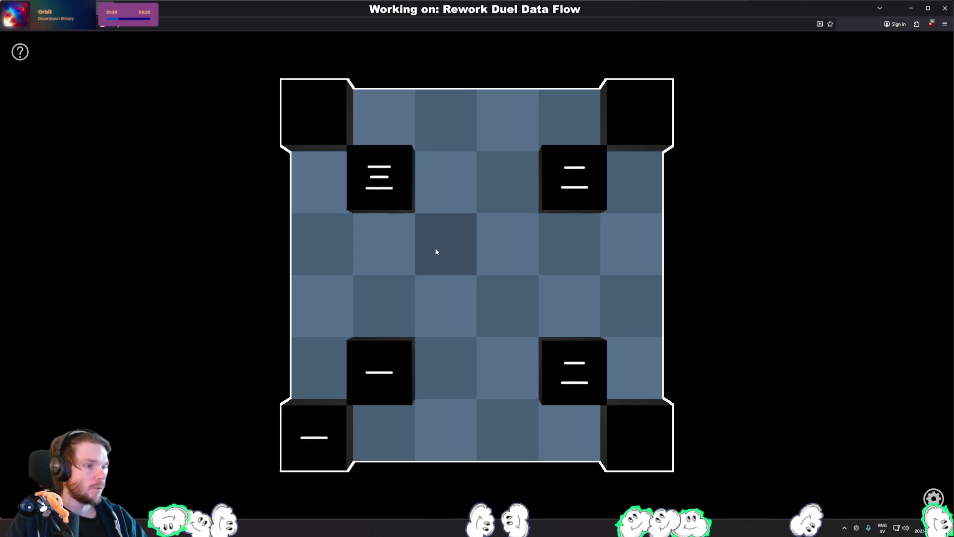
click(438, 251)
click(442, 144)
click(328, 251)
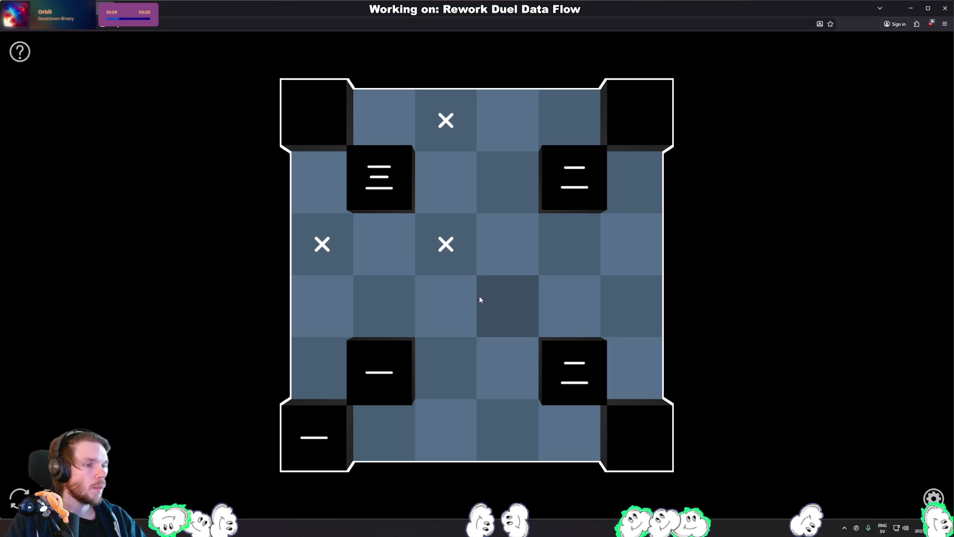
Place seven lights to solve the grid, copy the Perfect 0:17 result, and ask to start over.
click(319, 198)
click(618, 191)
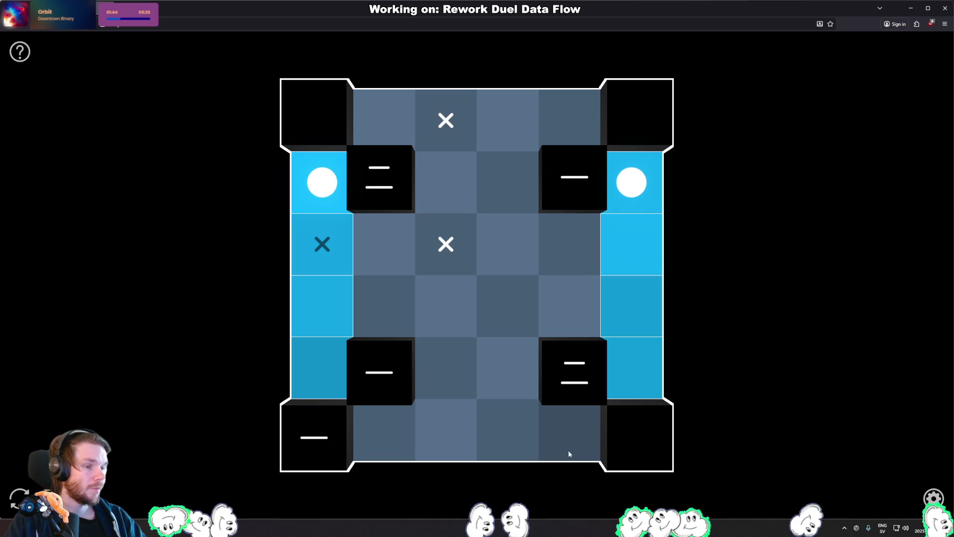
click(385, 440)
click(571, 321)
click(569, 120)
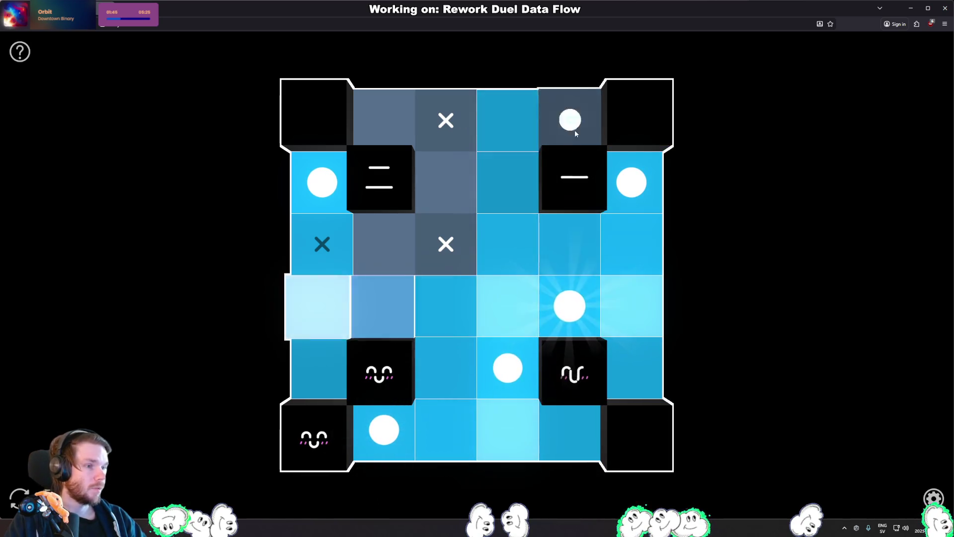
click(446, 183)
click(384, 244)
click(926, 53)
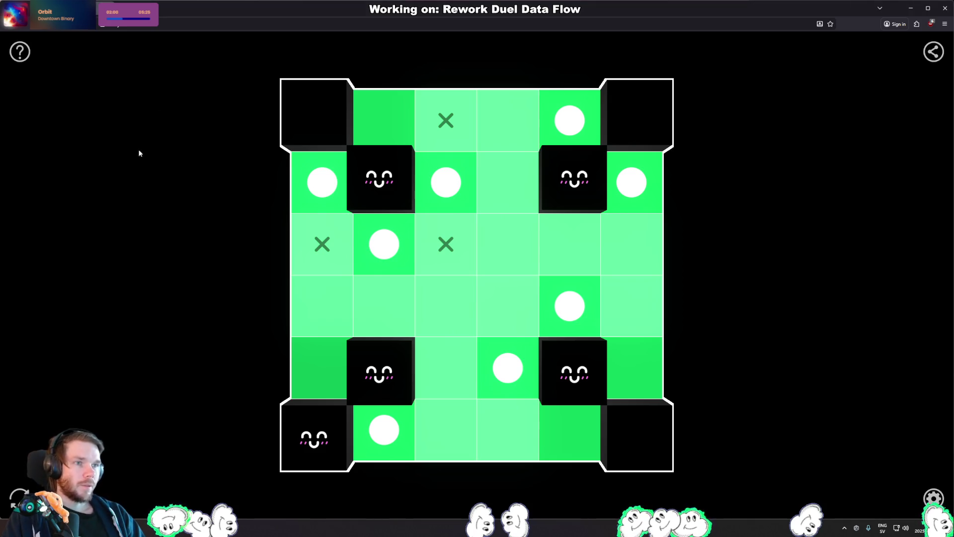
click(19, 497)
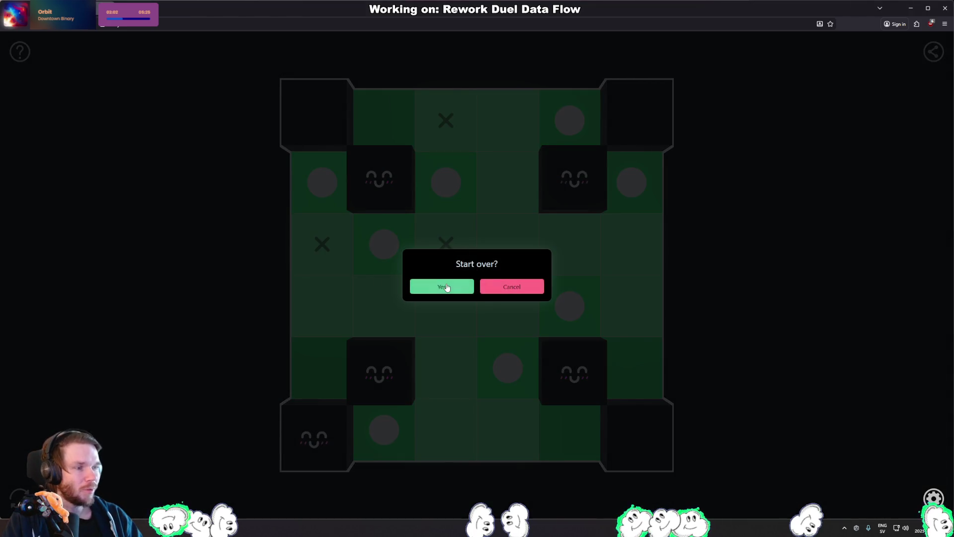
Confirm starting the puzzle over and mark two cells with X.
click(441, 286)
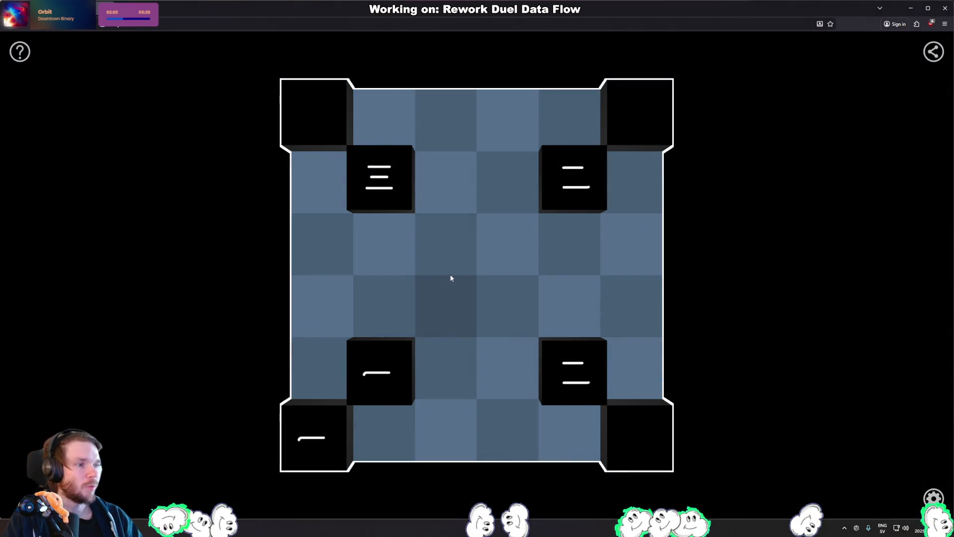
click(337, 260)
click(426, 208)
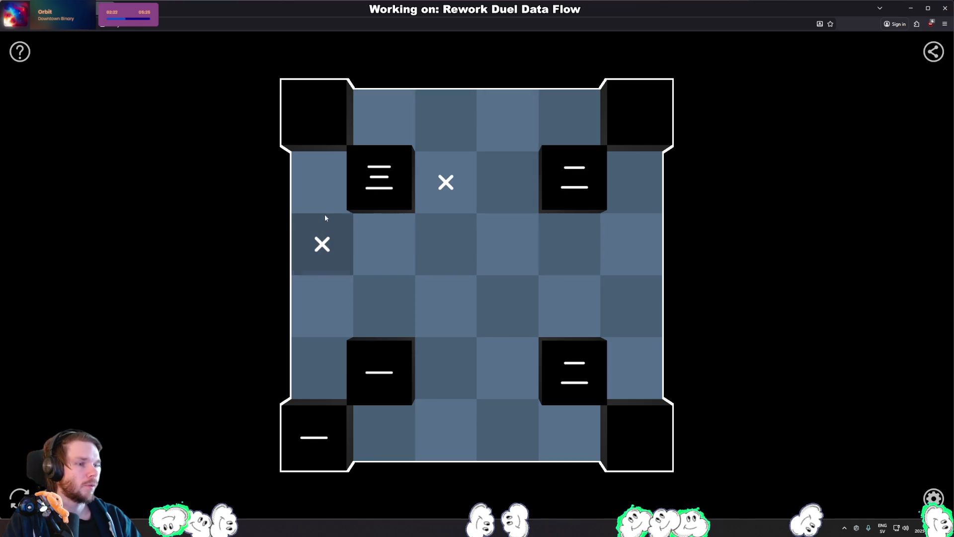
Place four lights to solve the grid again, then return to DuelChallengesSystemC's OnEnable in Rider.
click(318, 187)
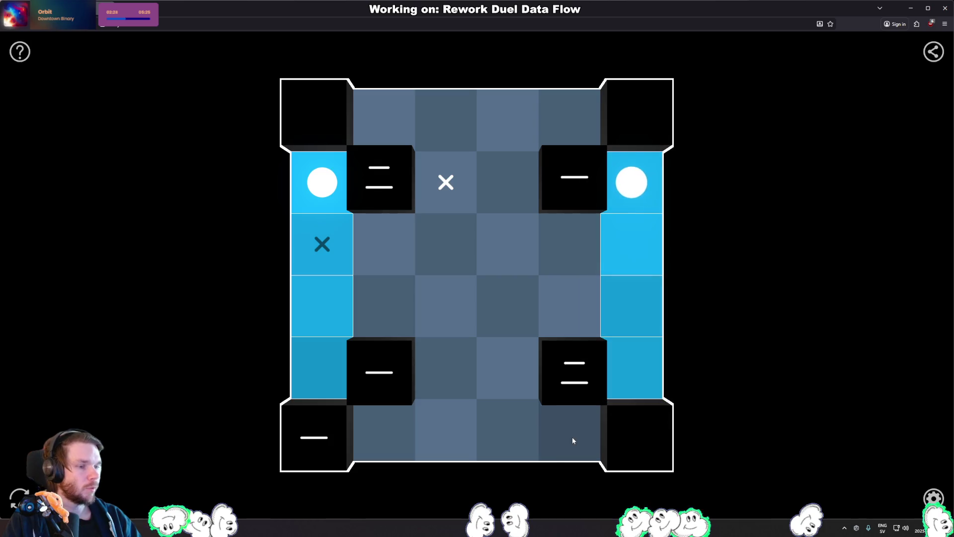
click(390, 431)
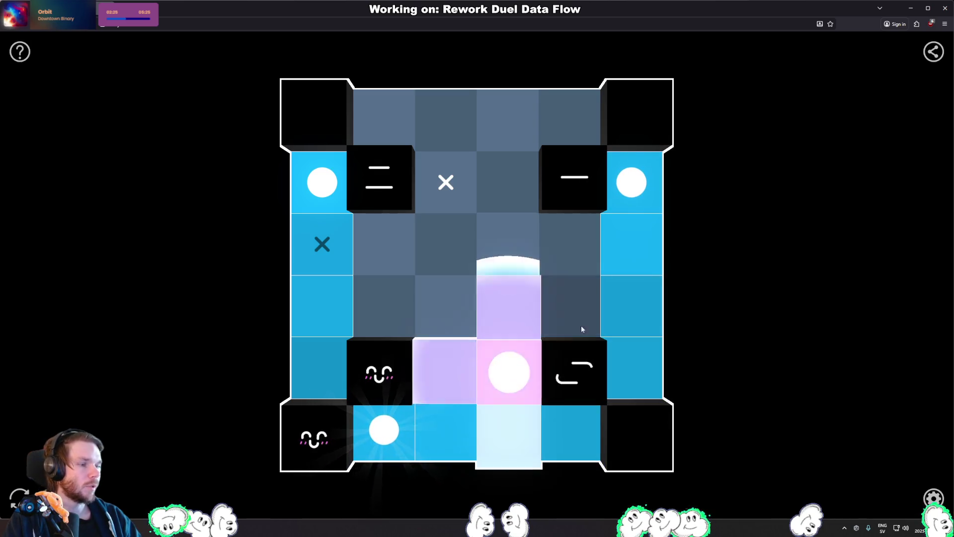
click(401, 227)
click(463, 187)
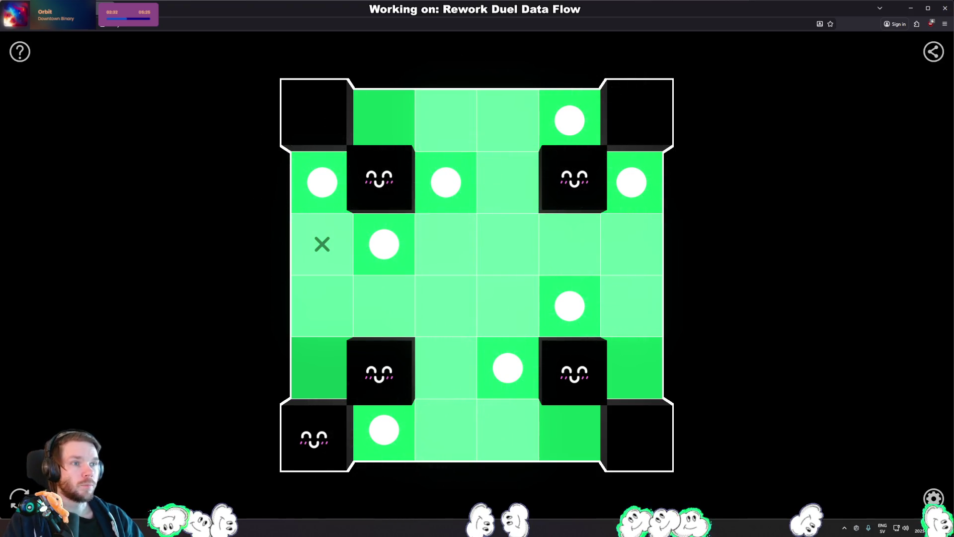
key(alt+Tab)
click(323, 195)
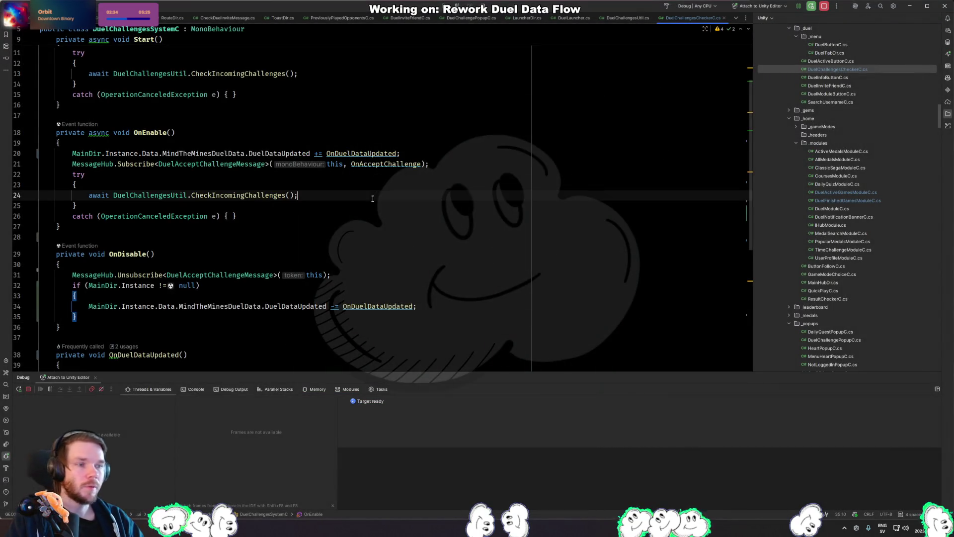
Check DuelChallengesSystemC's OnEnable and OnDisable bodies and the DuelDataUpdated quick docs.
click(244, 216)
click(330, 199)
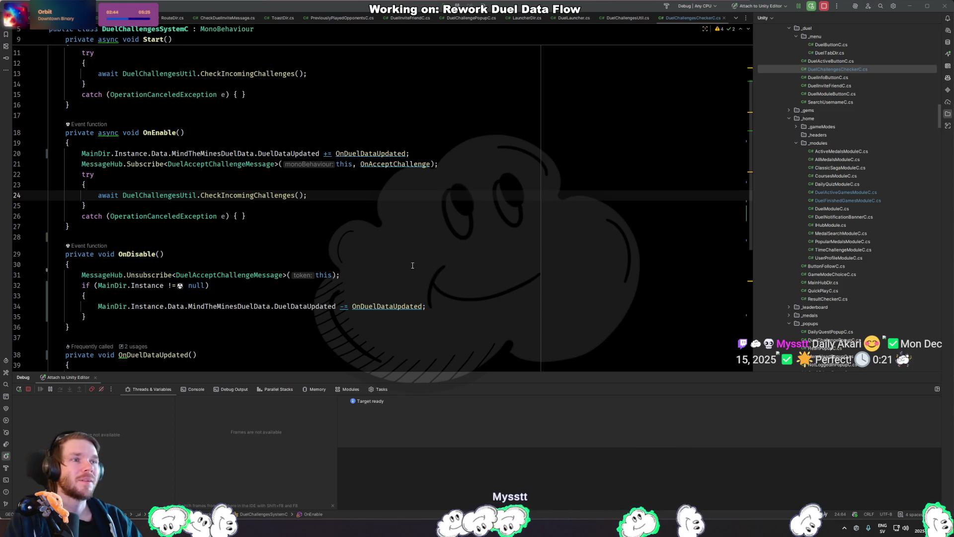
click(426, 250)
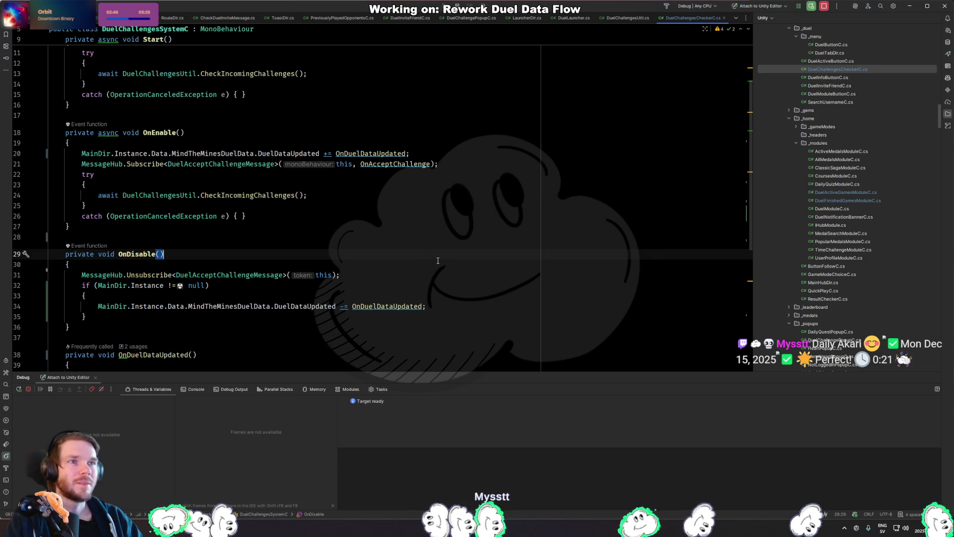
click(424, 265)
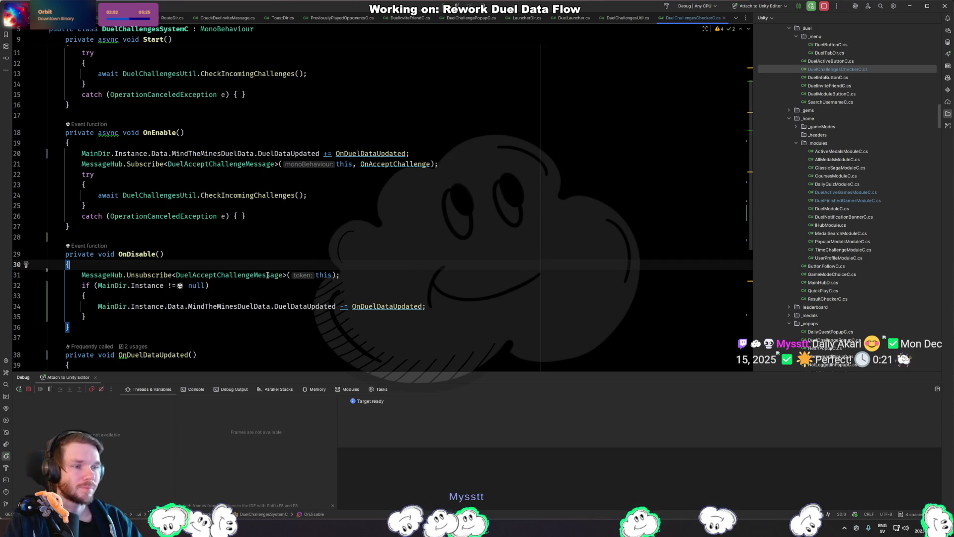
click(307, 226)
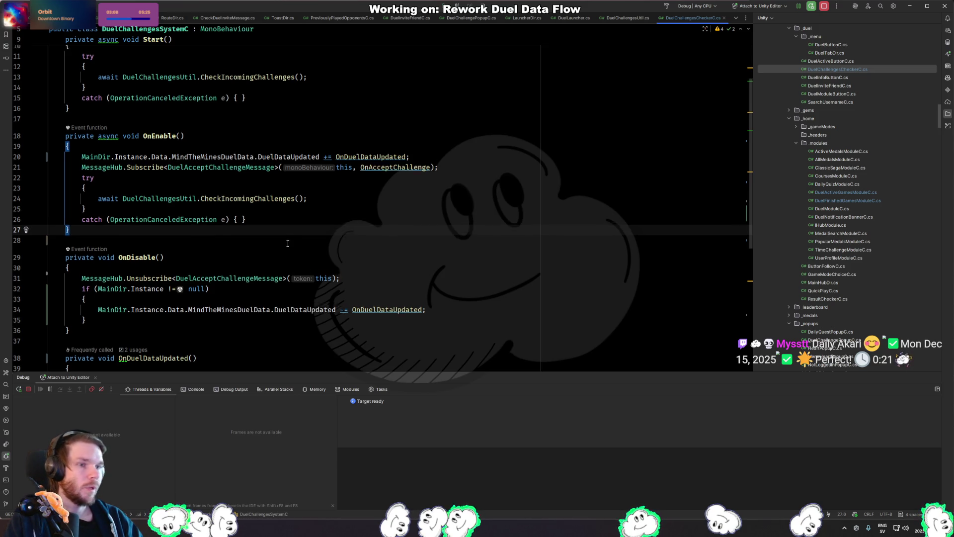
scroll(287, 242, up, 3)
mouse_move(287, 244)
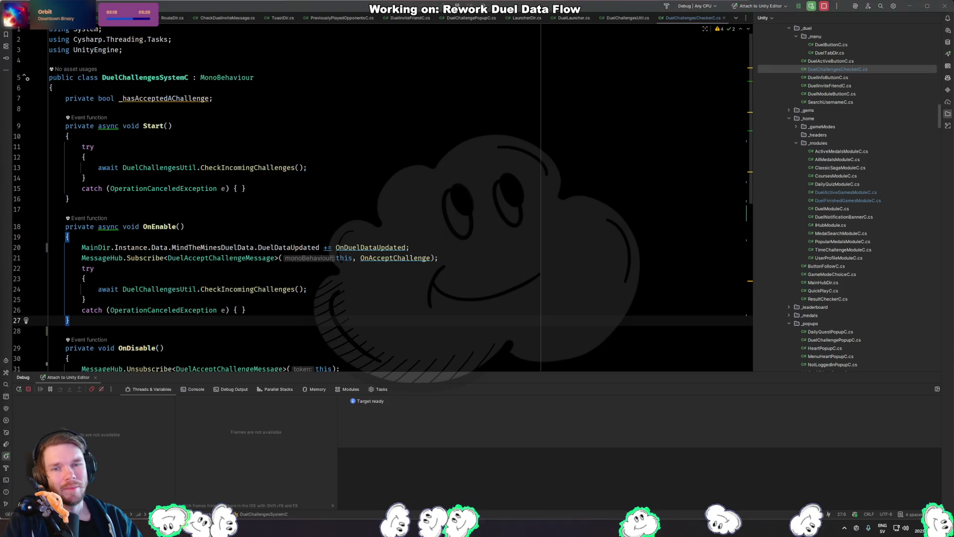
key(alt+Tab)
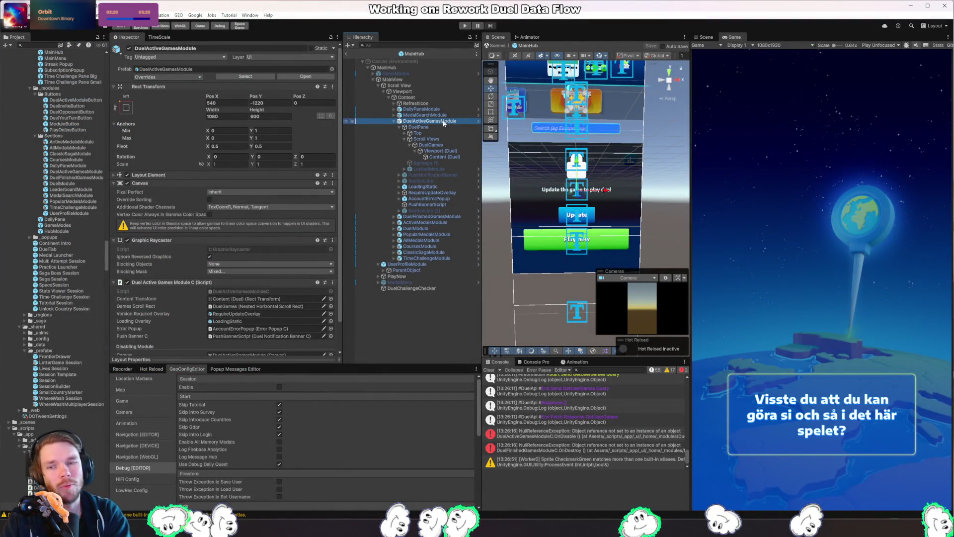
Open DuelActiveGamesModuleC in Rider and move to the starting-height line in Awake.
double_click(262, 292)
click(397, 182)
scroll(397, 207, down, 4)
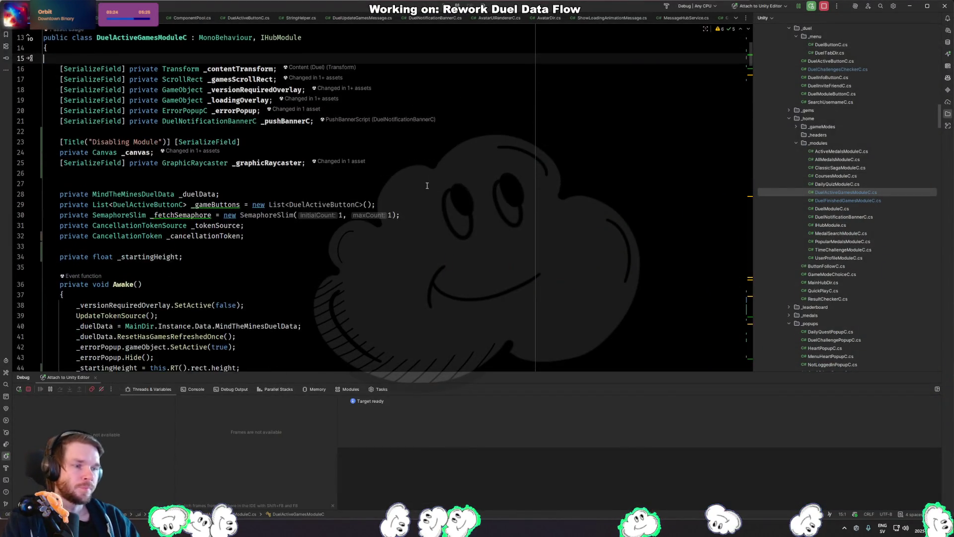
click(391, 224)
scroll(390, 225, down, 4)
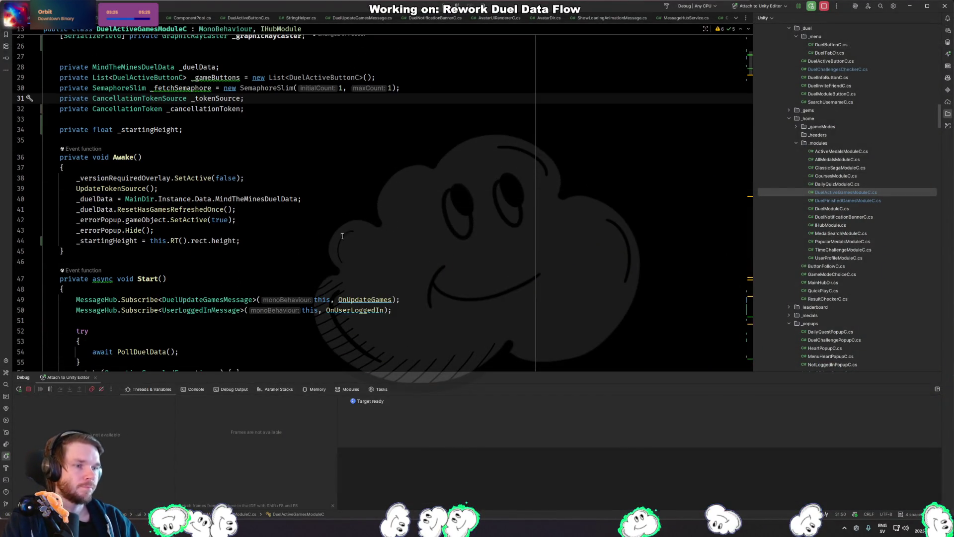
click(290, 241)
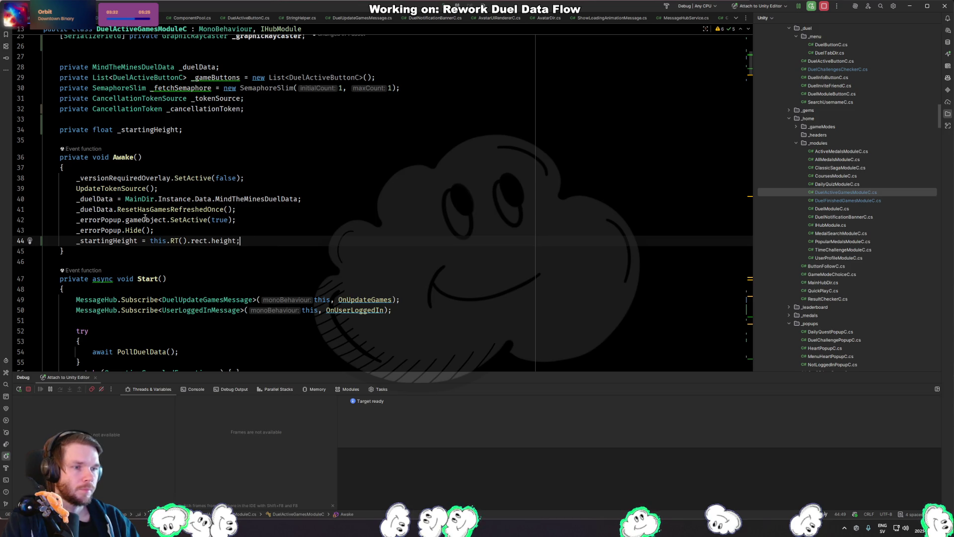
Inspect Awake's Data reference and error popup line, then select the canvas and raycaster fields on lines 22–25.
click(203, 199)
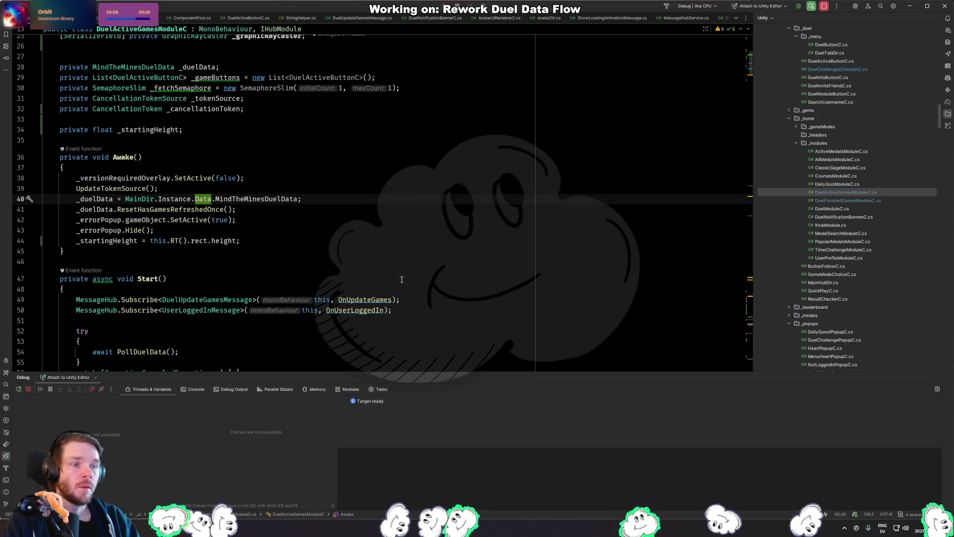
key(Down)
key(Down)
key(Down)
click(328, 237)
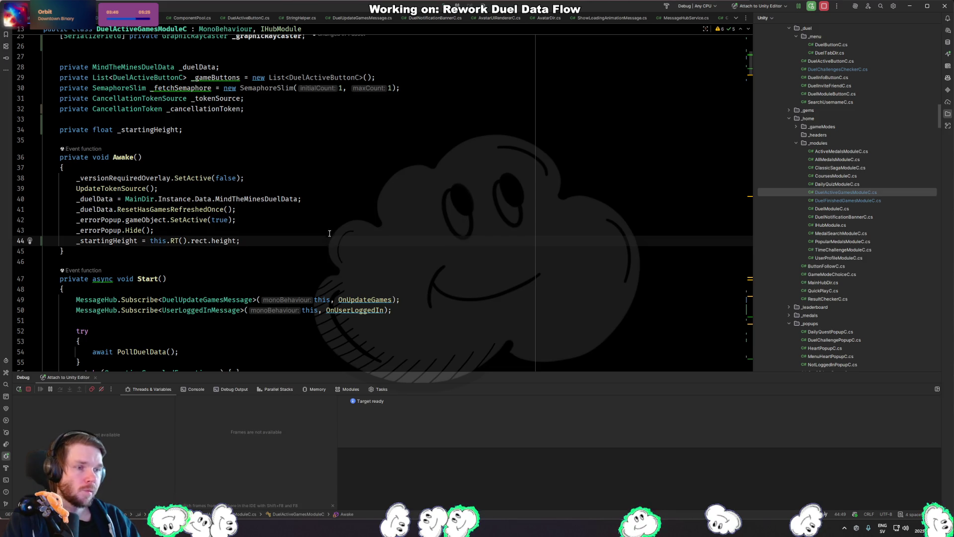
scroll(294, 242, down, 1)
scroll(294, 241, down, 4)
scroll(238, 215, up, 7)
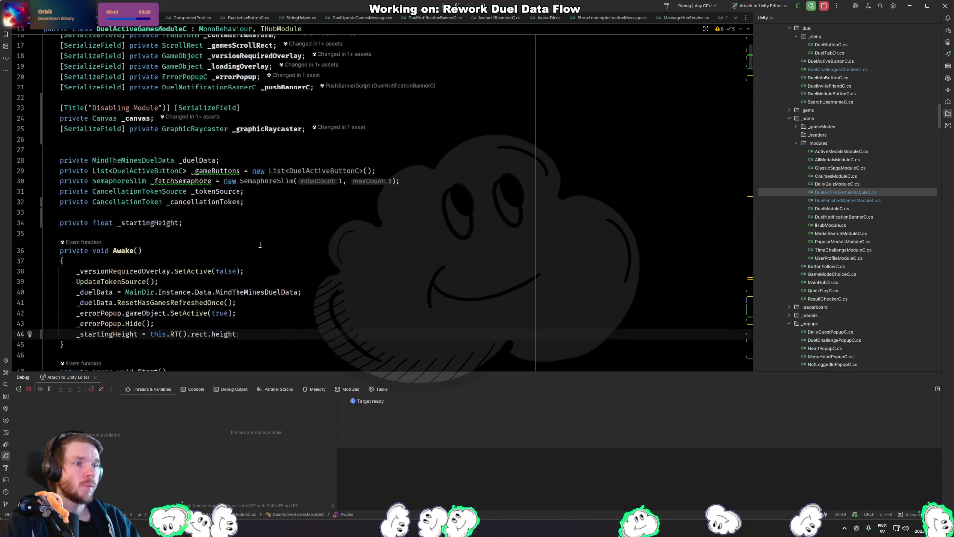
scroll(352, 145, up, 2)
drag(511, 193, 510, 163)
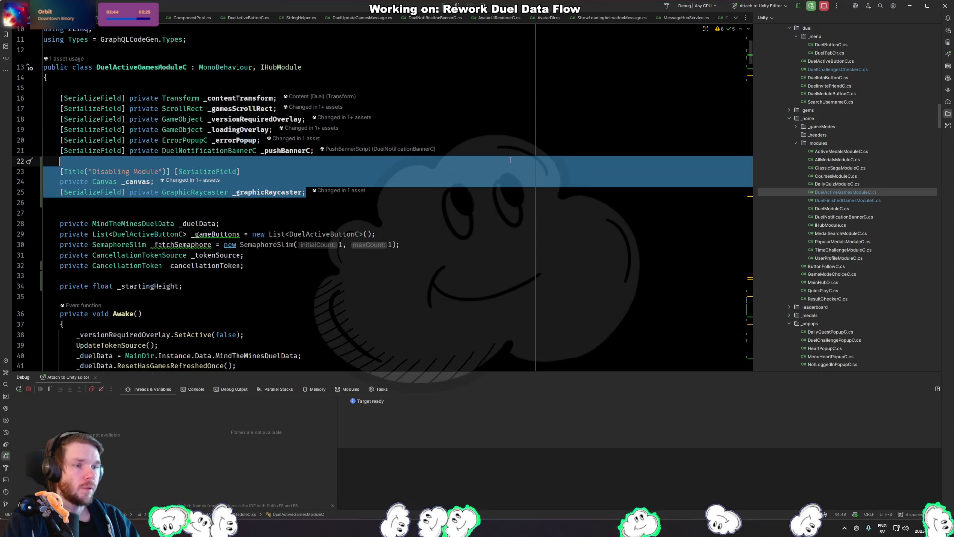
Delete the canvas and raycaster fields plus their canvas, raycaster and resize lines in Hide and Show.
key(BackSpace)
key(BackSpace)
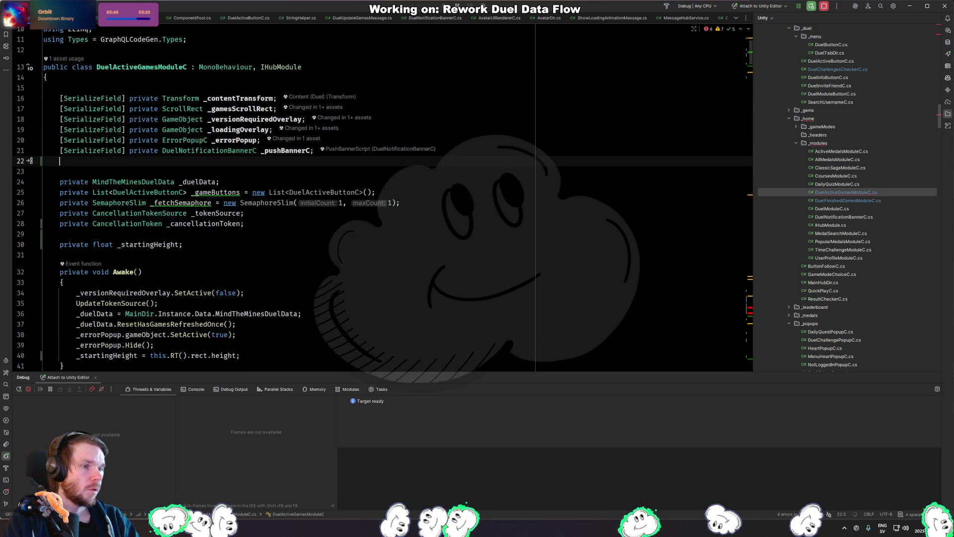
key(Delete)
key(F2)
key(ctrl+y)
key(ctrl+y)
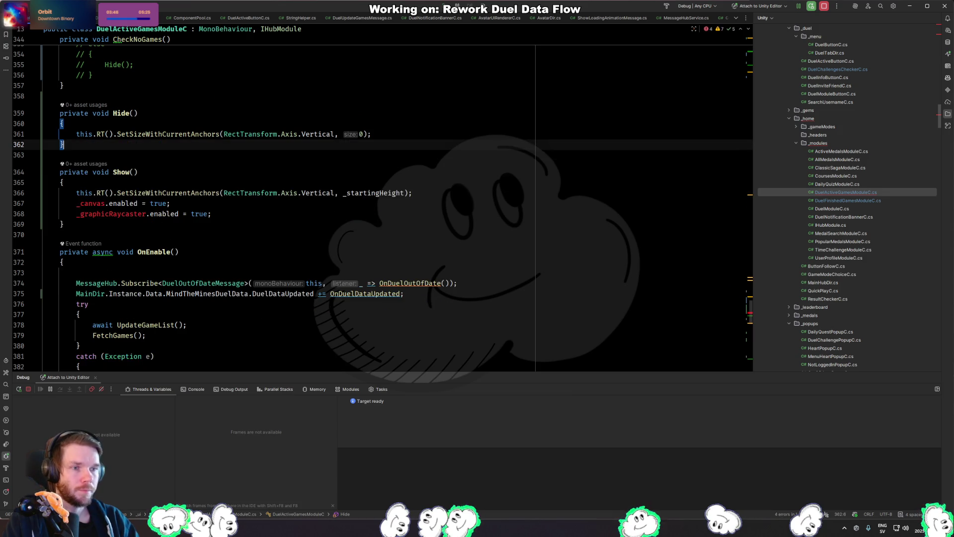
key(F2)
key(ctrl+y)
key(ctrl+y)
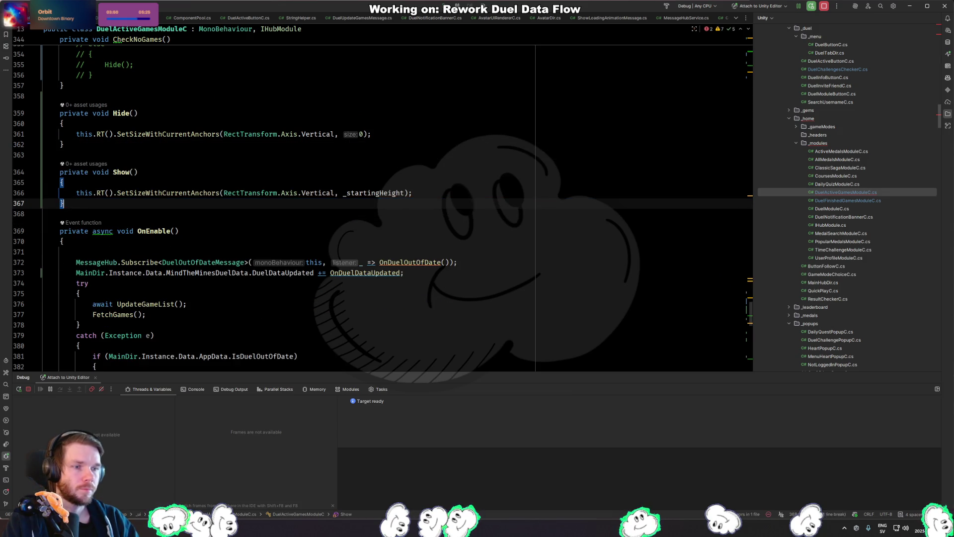
key(ctrl+y)
key(Up)
key(Up)
key(Up)
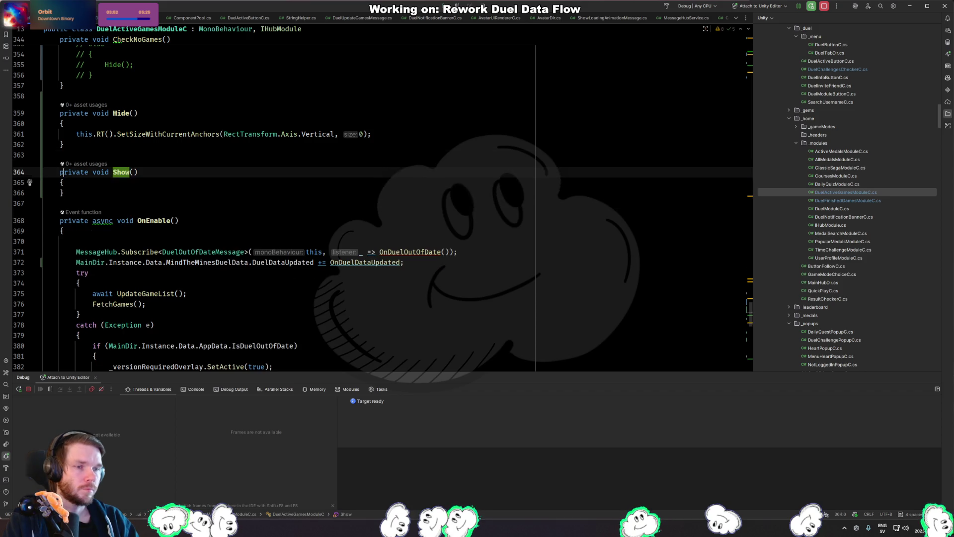
key(ctrl+y)
Remove the now-empty Hide and Show methods.
key(Down)
key(Down)
key(Down)
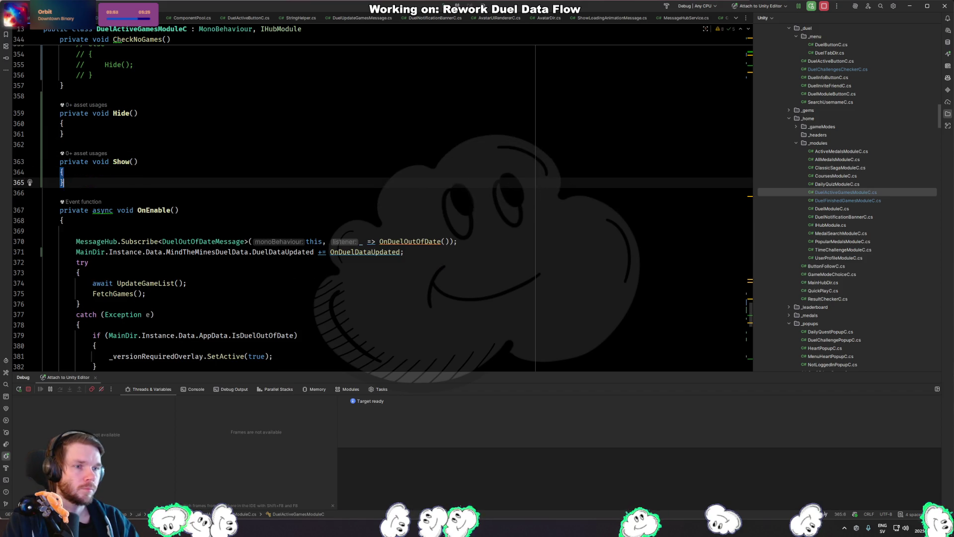
key(shift+Up)
key(shift+Up)
key(shift+Up)
key(ctrl+y)
key(ctrl+y)
key(Up)
key(Up)
key(Up)
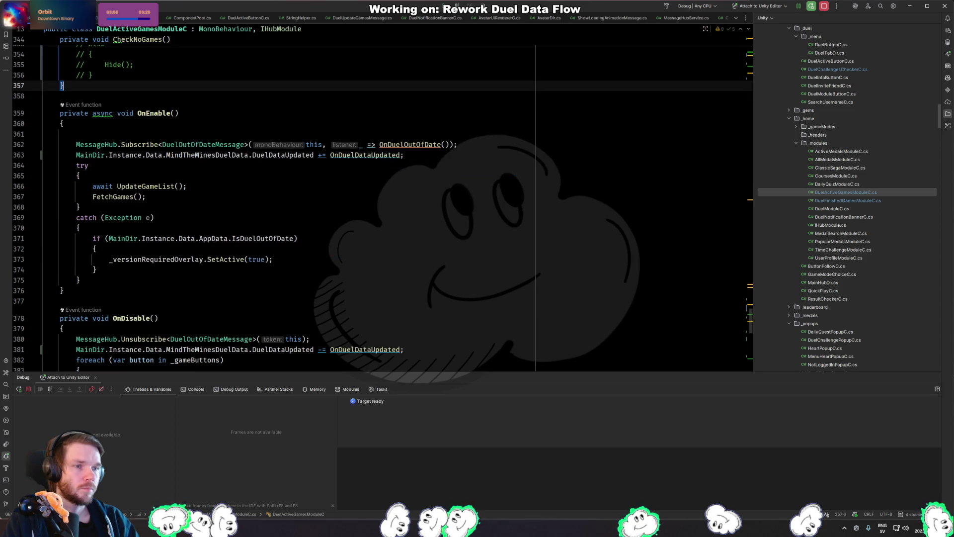
Add gameObject.SetActive(activeGames > 0) below the activeGames line in CheckNoGames.
key(Up)
key(Up)
key(Return)
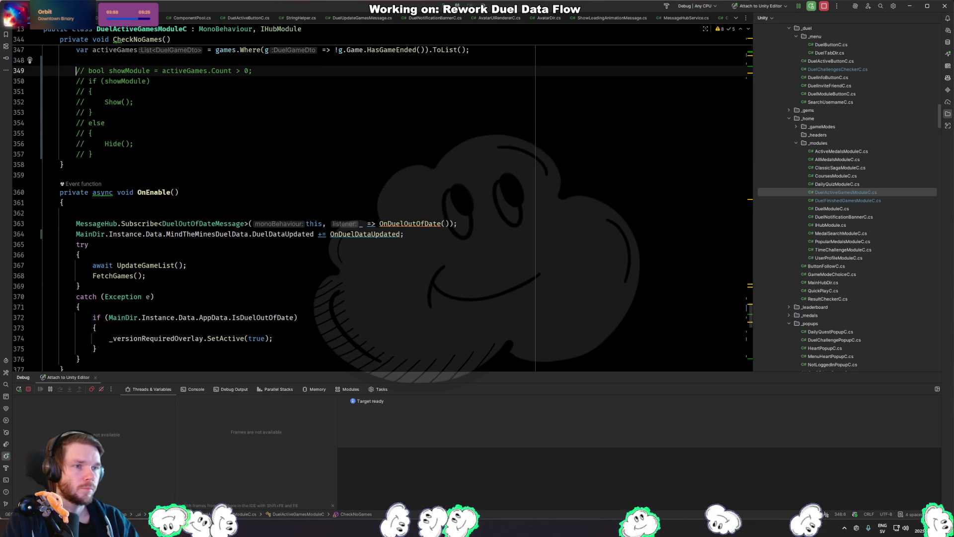
text(game)
key(Down)
key(Return)
text(.SetA)
key(Return)
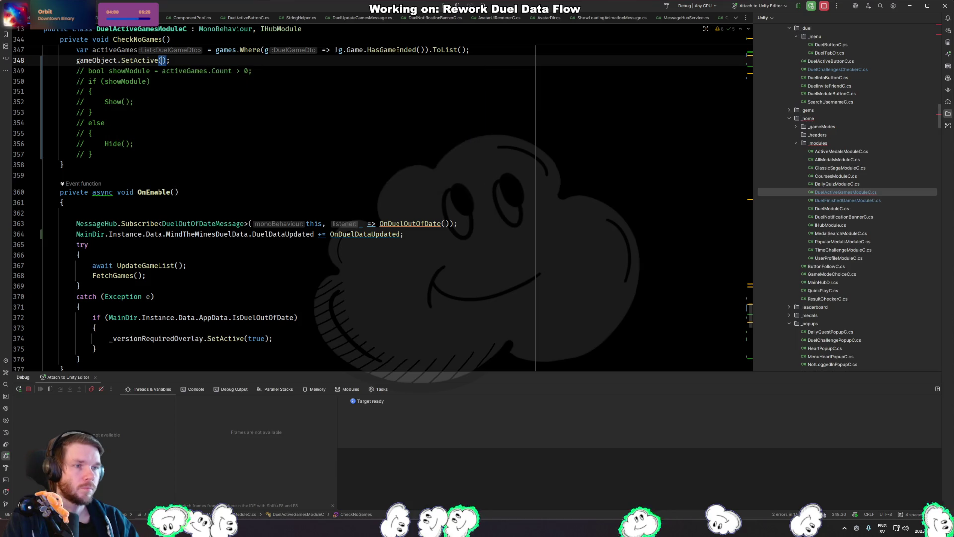
text(ac)
key(Return)
text(> 0)
Delete the commented-out show/hide block and fix the condition to activeGames.Count > 0.
key(Down)
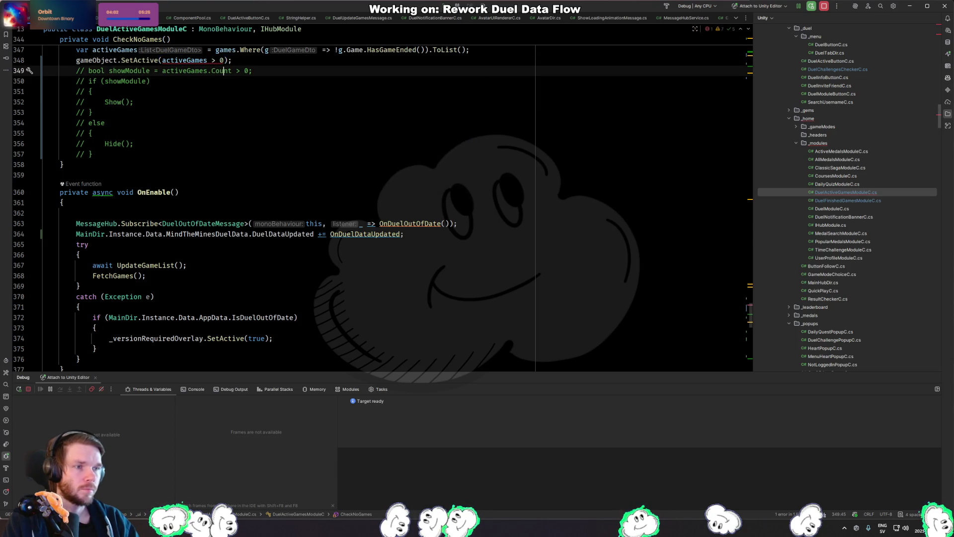
key(shift+Down)
key(shift+Down)
key(shift+Down)
key(shift+Down)
key(Delete)
key(Up)
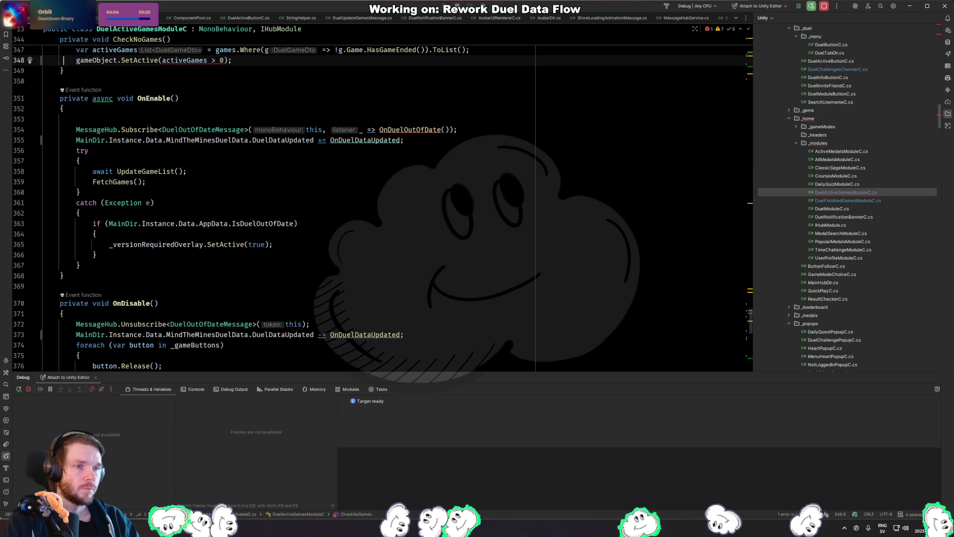
key(End)
key(Left)
key(Left)
key(Left)
key(Left)
key(Left)
text(.C)
key(Return)
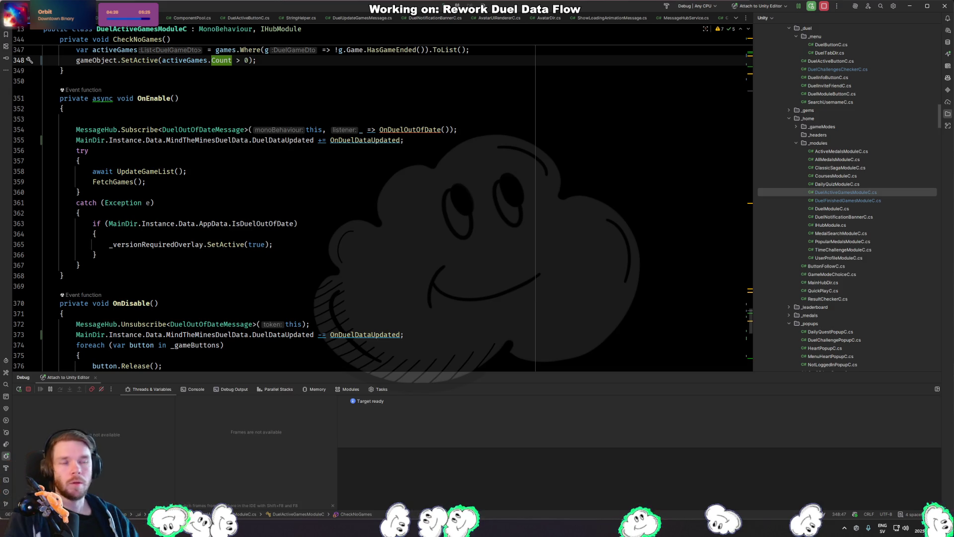
Review the catch block and OnEnable in DuelActiveGamesModuleC, then switch to Unity.
triple_click(341, 245)
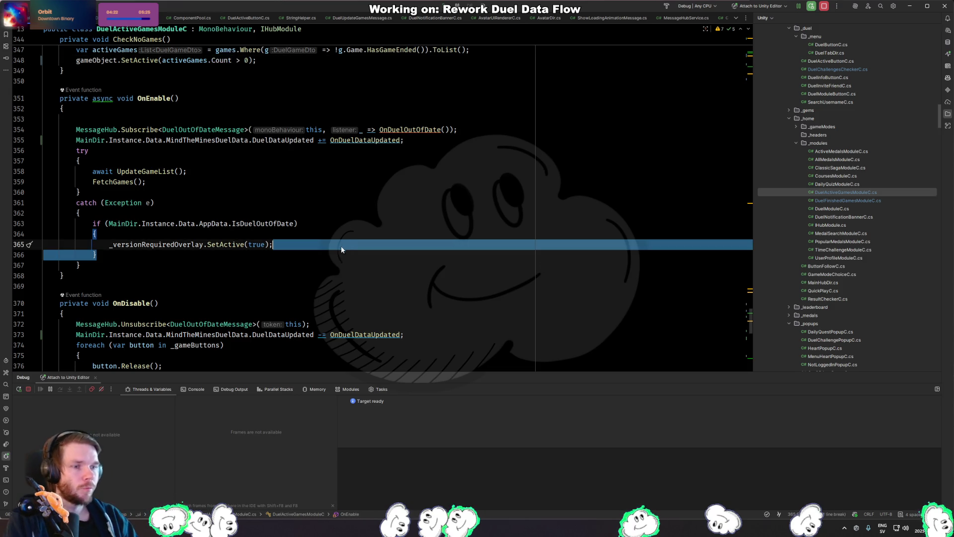
click(356, 268)
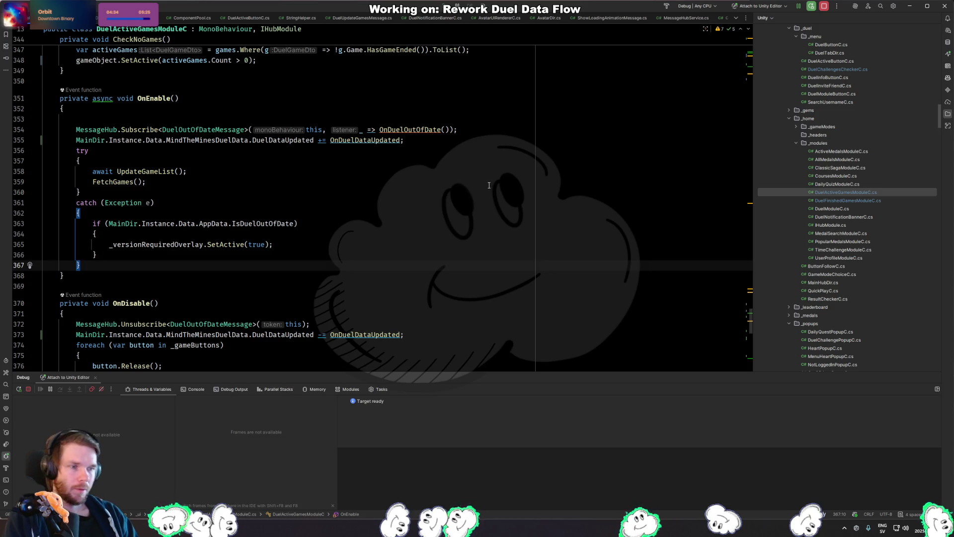
scroll(455, 216, up, 6)
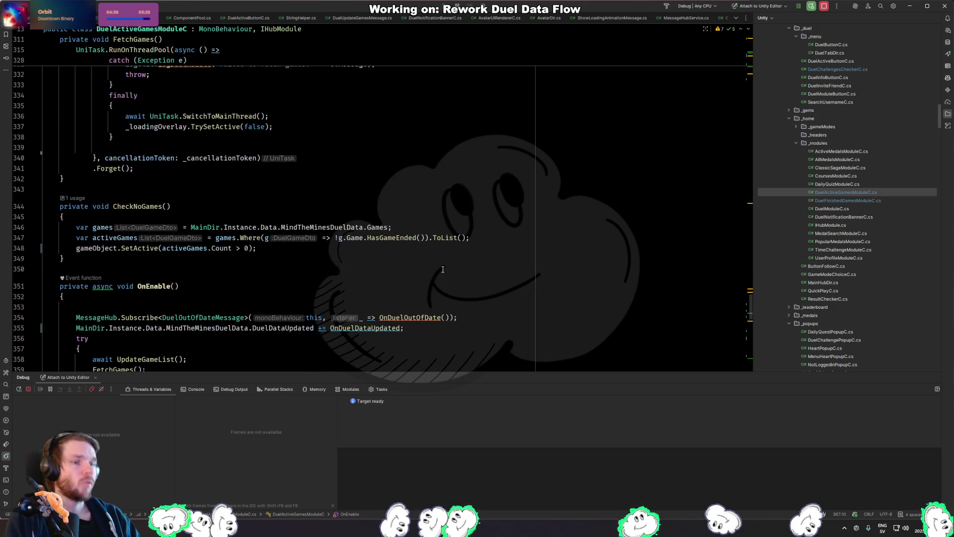
scroll(457, 270, down, 9)
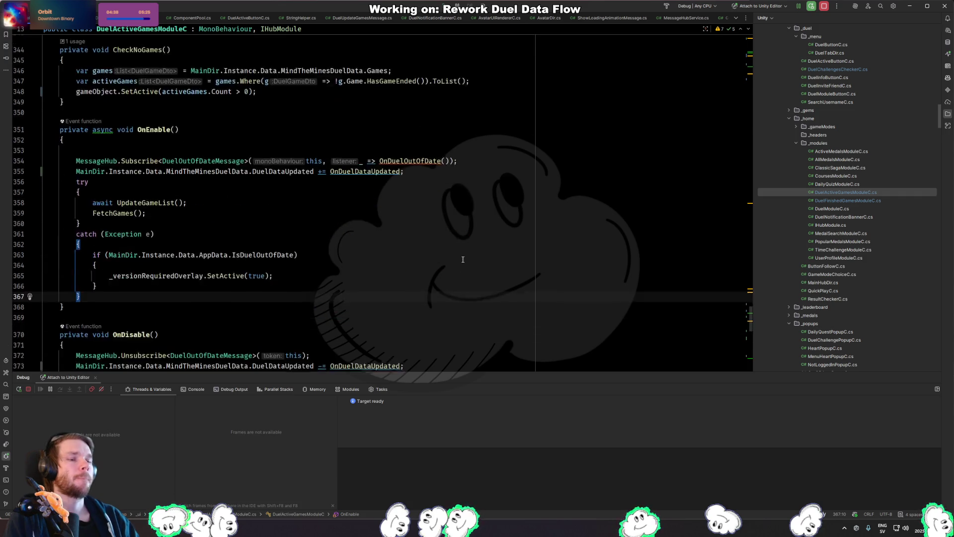
scroll(463, 258, up, 6)
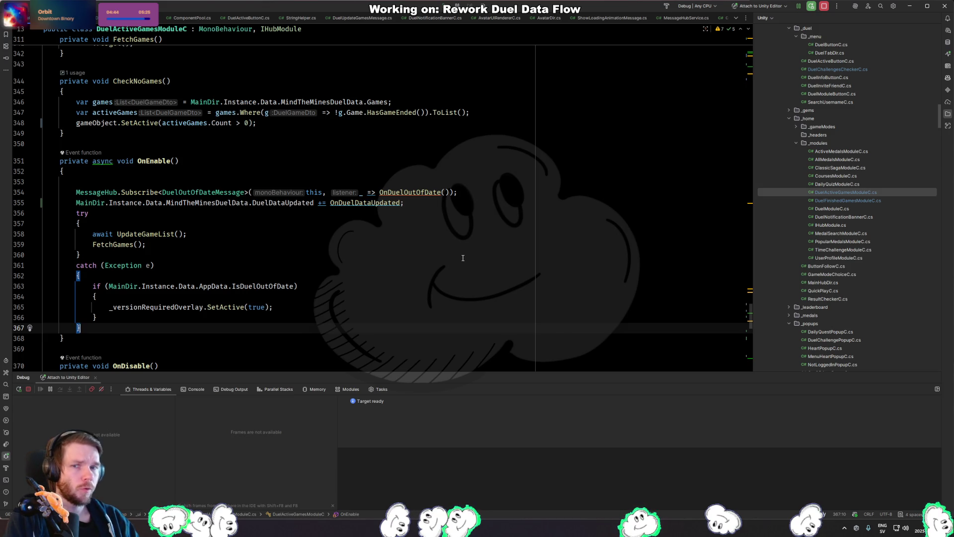
key(alt+Tab)
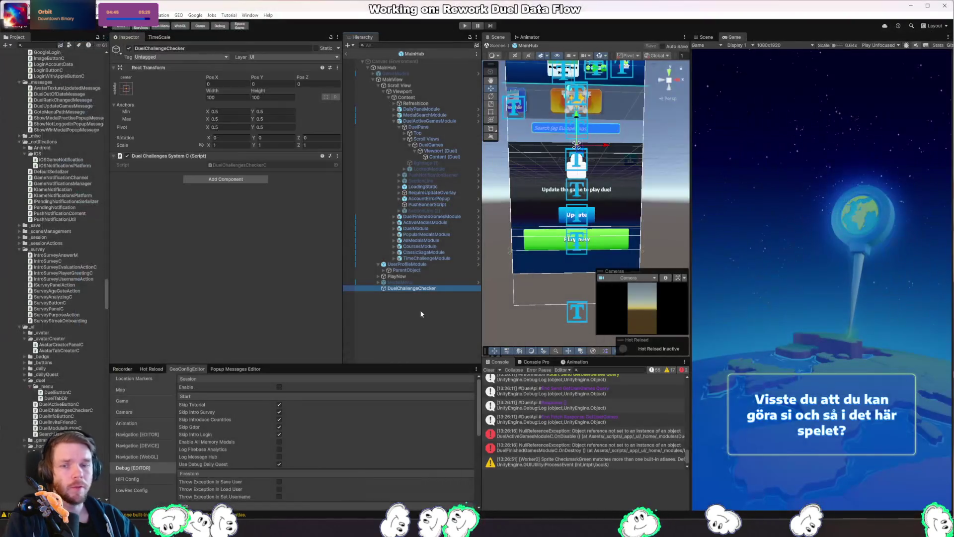
Inspect the DuelActiveGamesModule object's components in the Inspector, then go back to Rider.
click(445, 122)
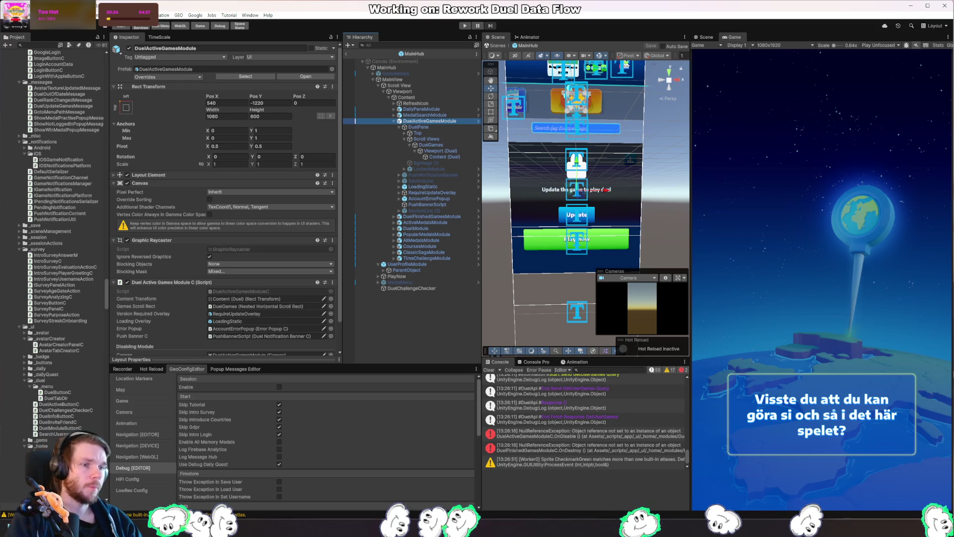
key(alt+Tab)
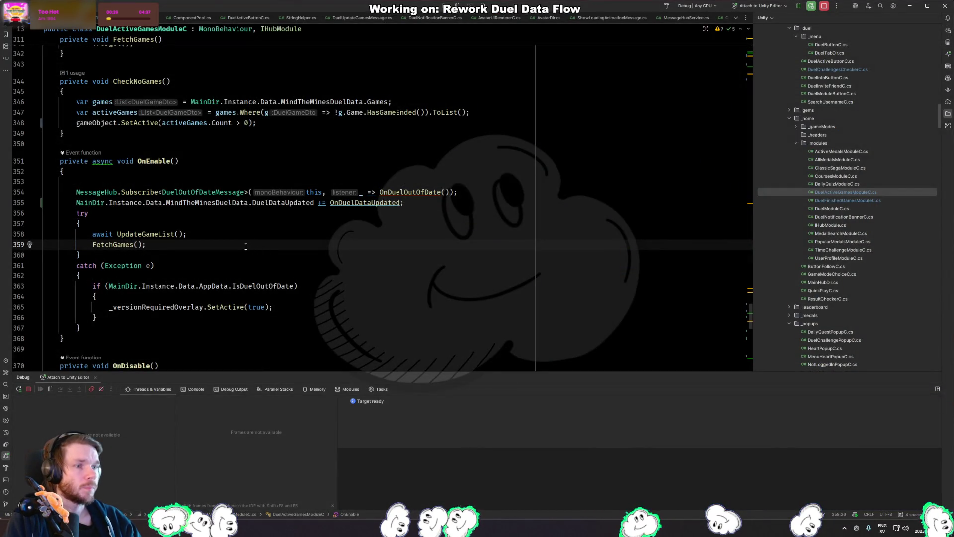
Reread OnEnable's UpdateGameList call and FetchGames' finally block, then return to Unity.
click(255, 234)
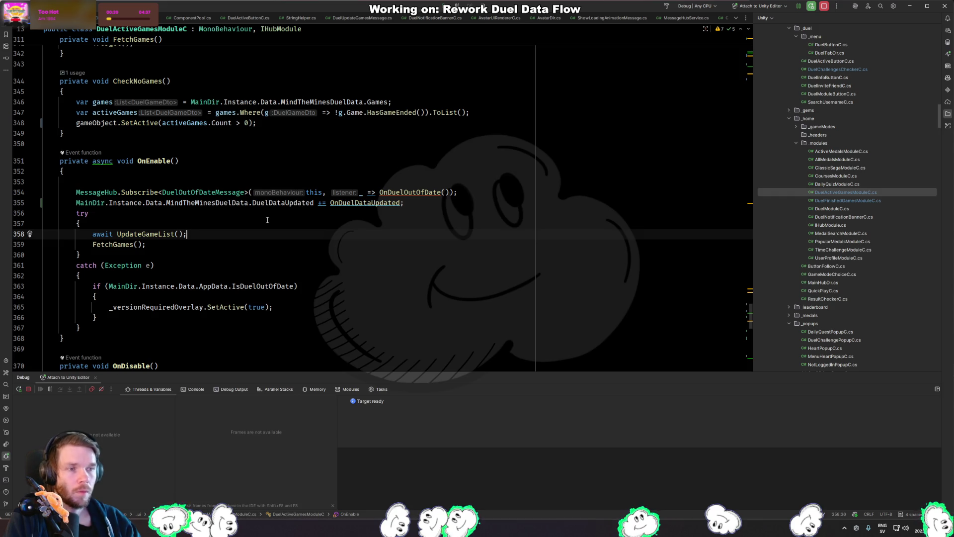
scroll(267, 219, up, 5)
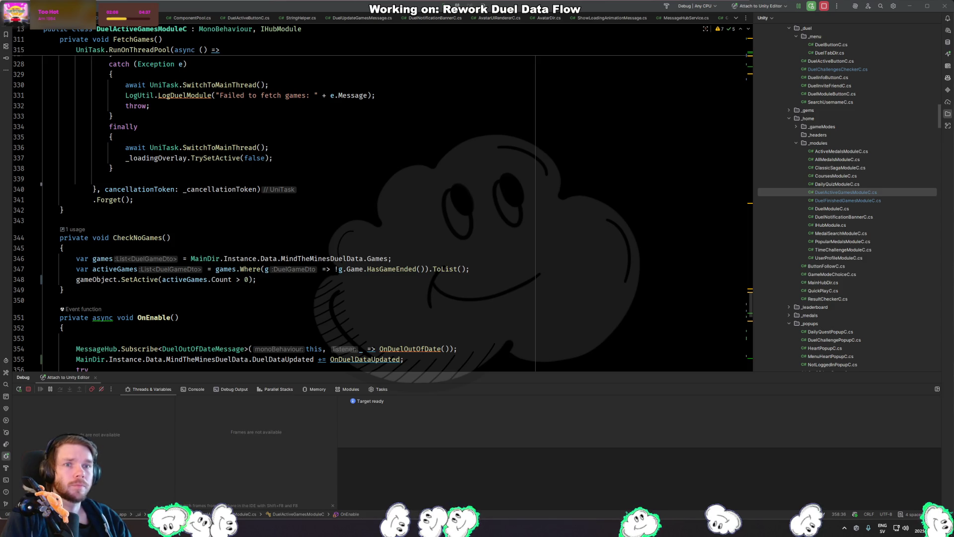
key(alt+Tab)
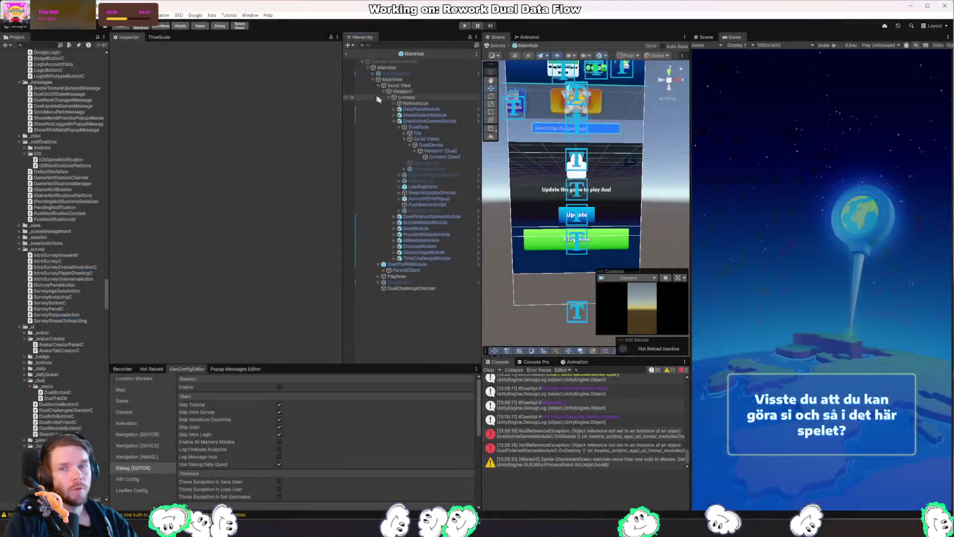
Duplicate the DuelChallengeChecker object and rename the copy DuelActiveGamesChecker.
click(440, 290)
key(ctrl+d)
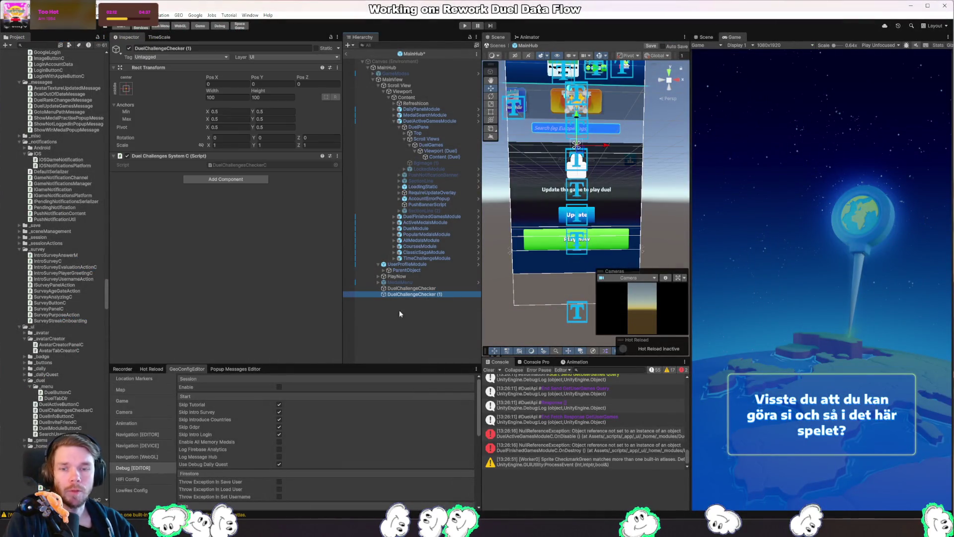
key(F2)
text(Duel)
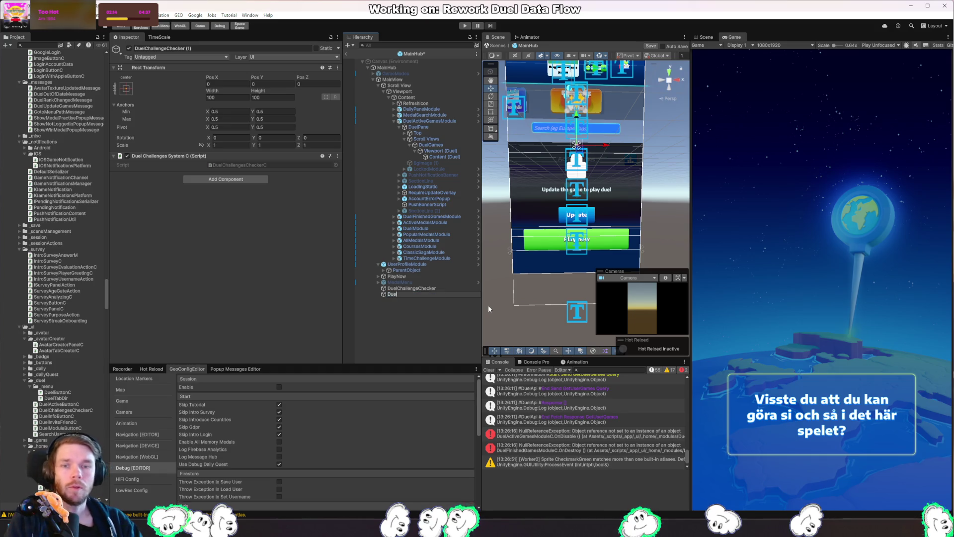
text(ActiveGames)
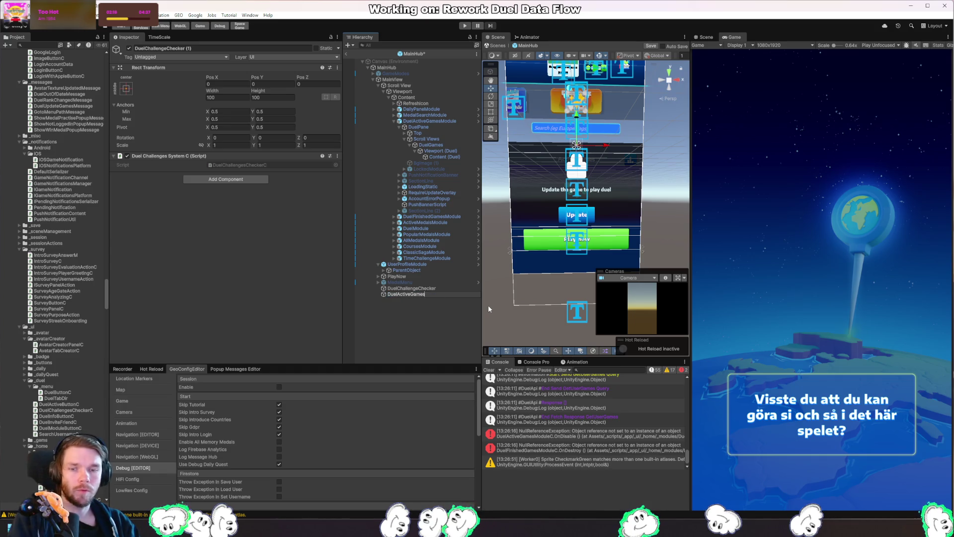
text(Checker)
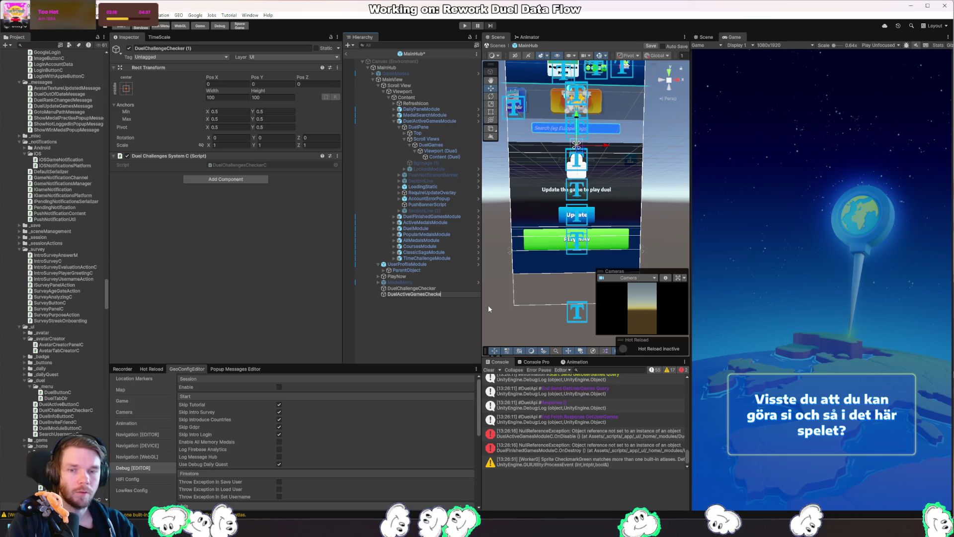
key(Return)
Duplicate the DuelChallengesCheckerC script as DuelActiveGamesCheckerC and open it in Rider.
click(304, 165)
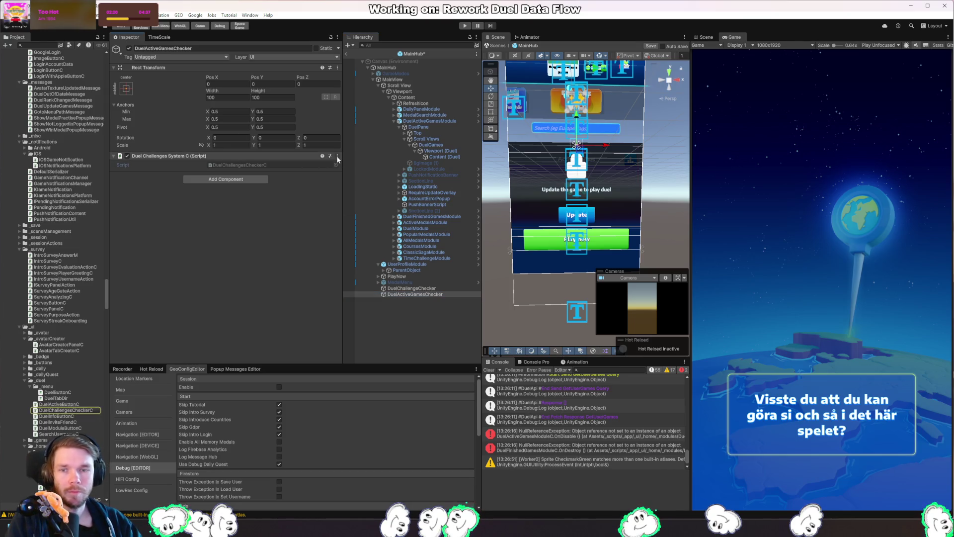
click(338, 155)
click(87, 412)
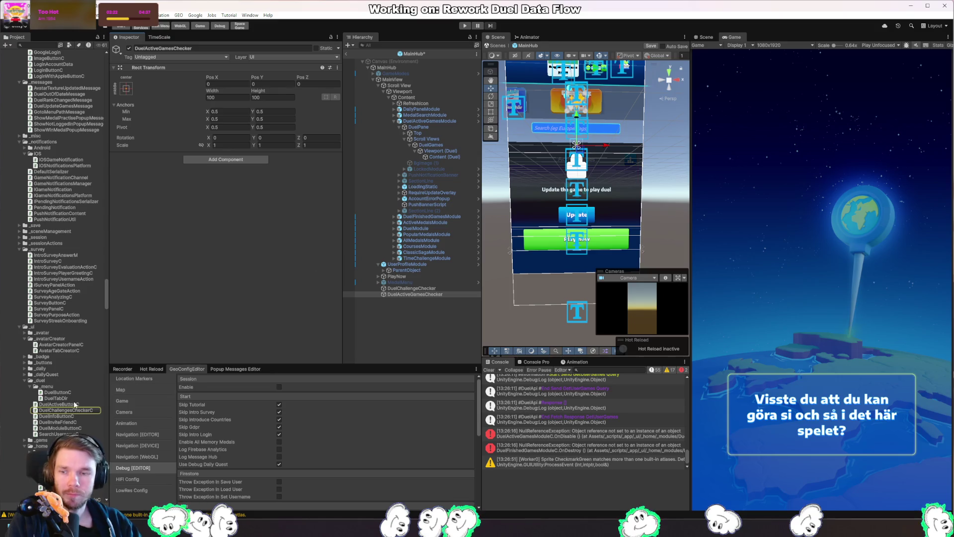
click(87, 411)
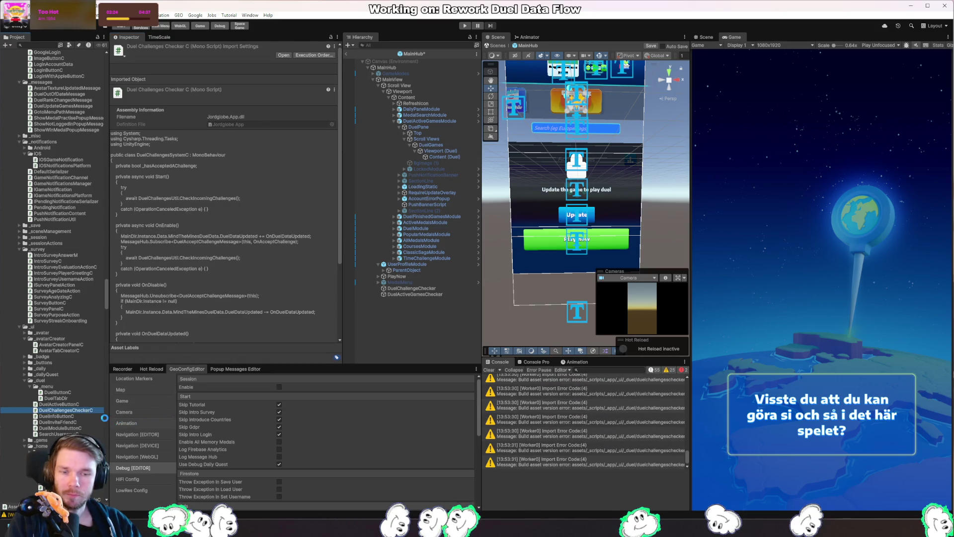
key(ctrl+d)
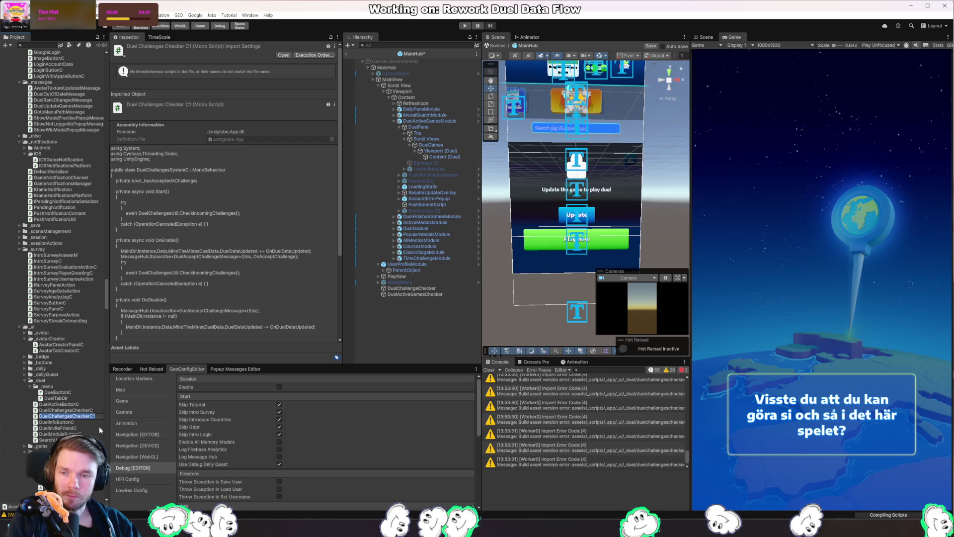
key(F2)
text(DuelActive)
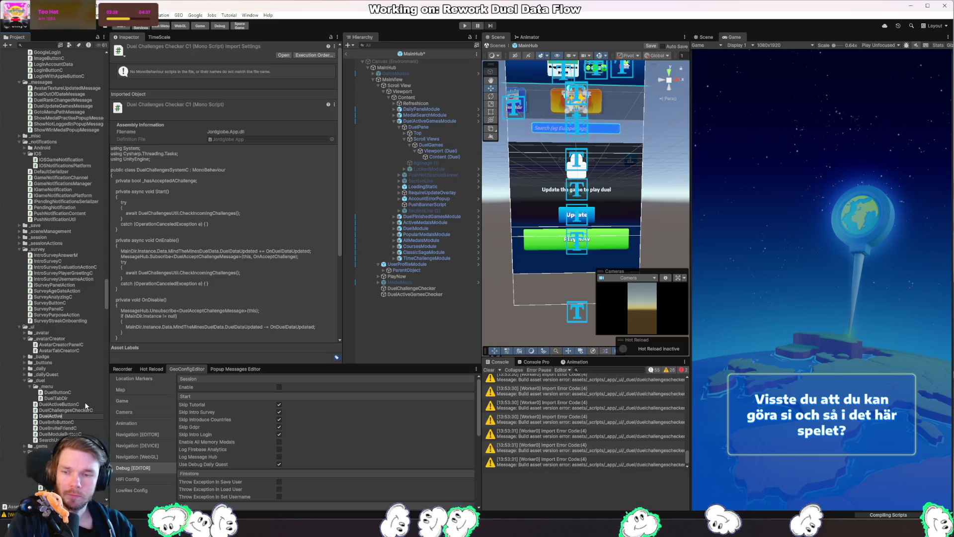
text(GamesCheckerC)
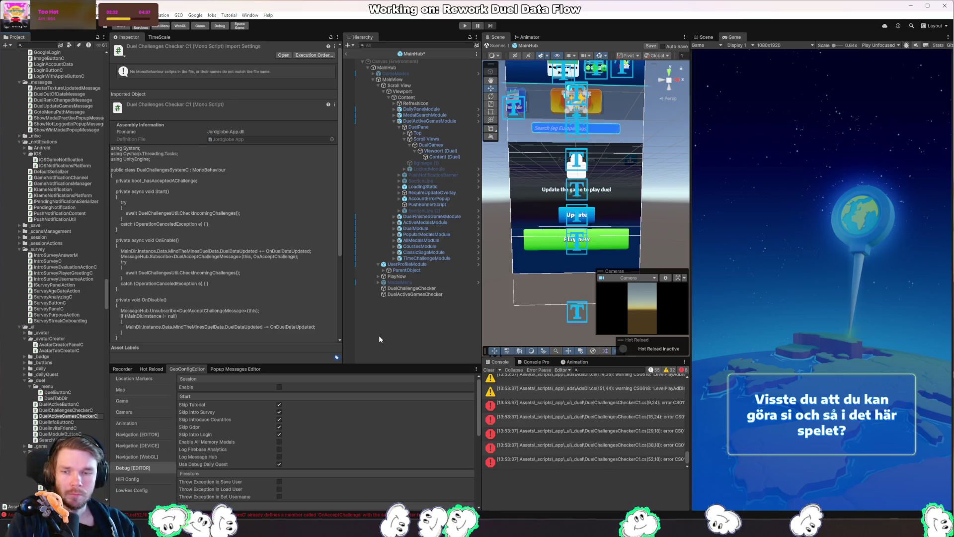
key(Return)
double_click(69, 410)
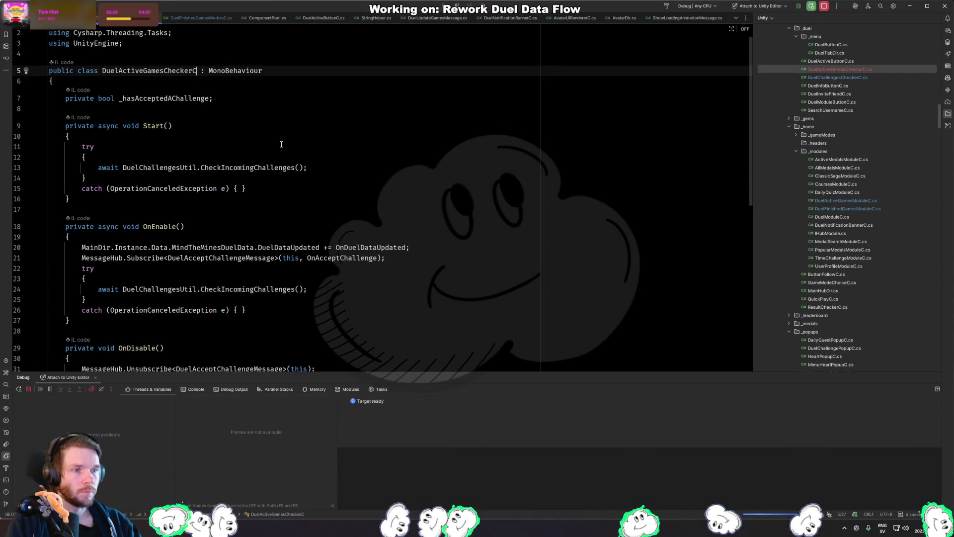
Delete the _hasAcceptedAChallenge field and empty the body of Start().
click(268, 87)
key(ctrl+x)
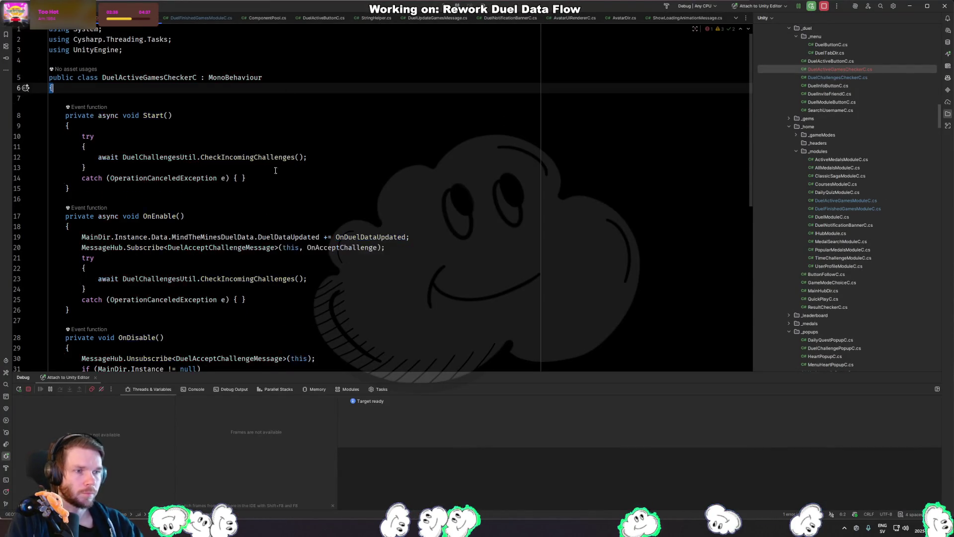
click(285, 173)
key(ctrl+w)
key(ctrl+w)
key(ctrl+w)
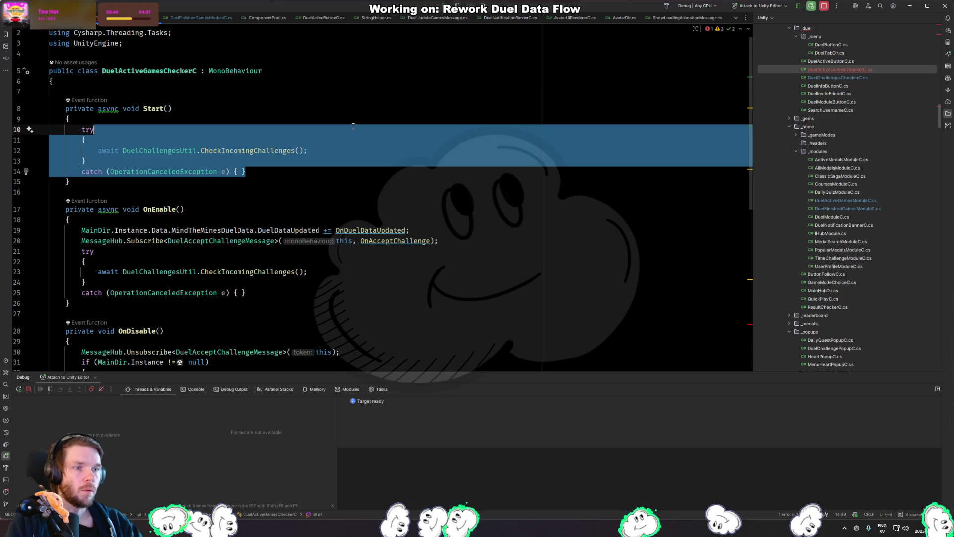
key(ctrl+x)
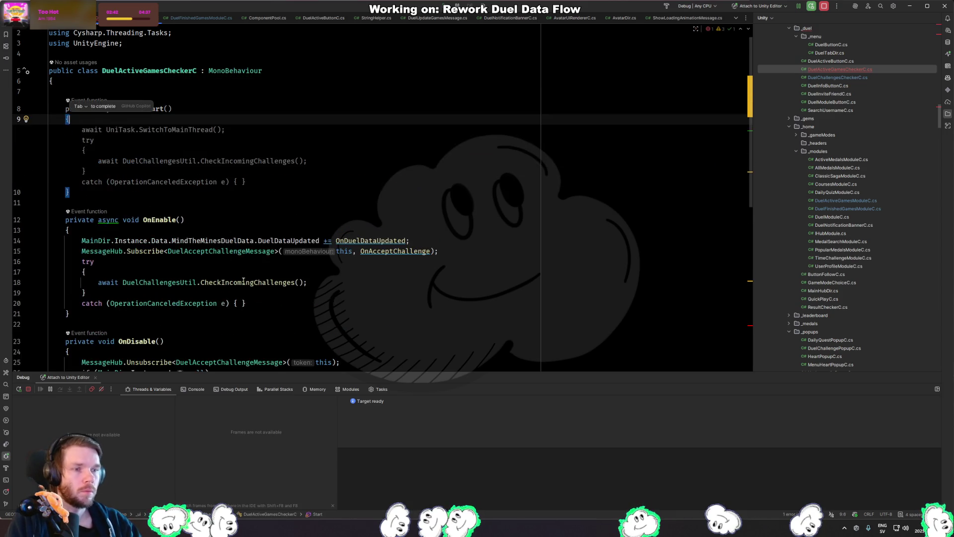
Remove the OnAcceptChallenge method from DuelActiveGamesCheckerC.
click(270, 299)
drag(257, 242, 275, 188)
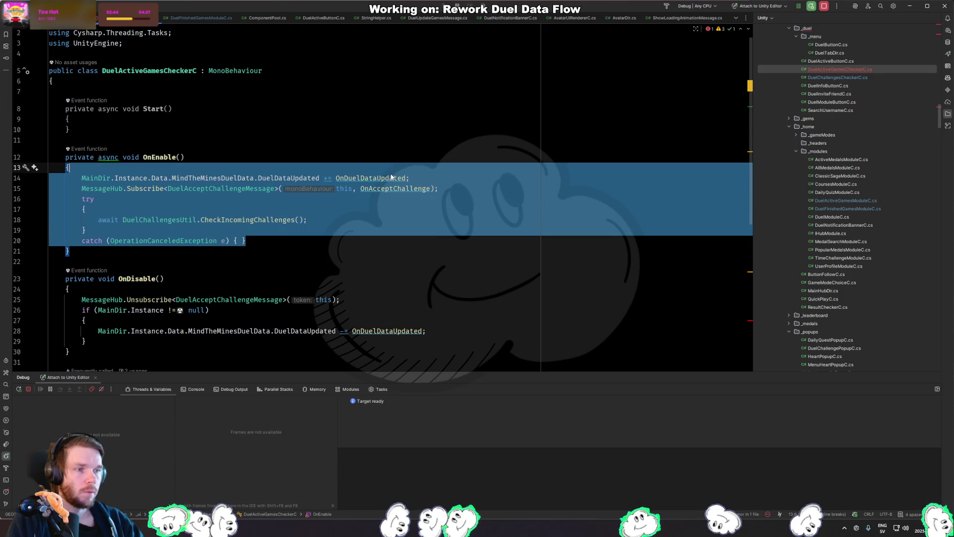
click(422, 220)
scroll(266, 253, down, 5)
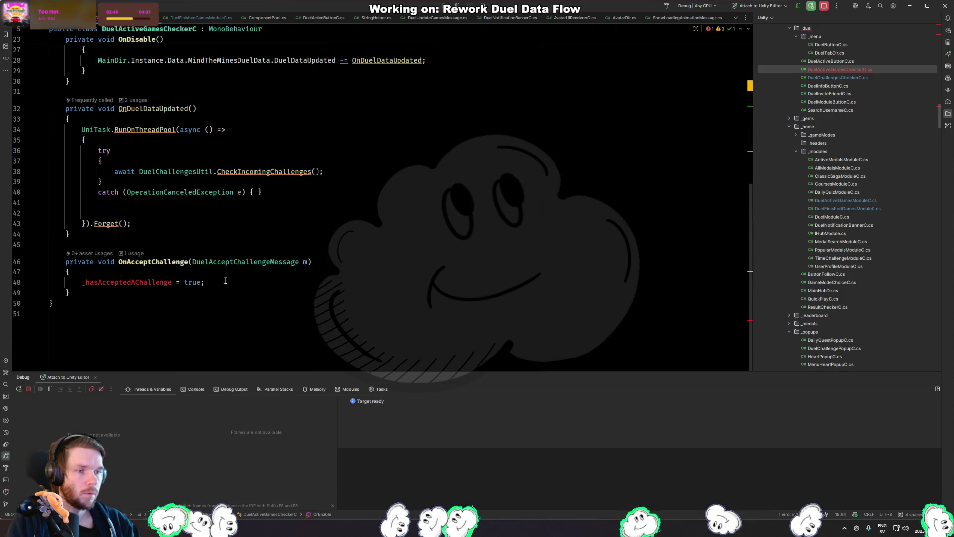
drag(225, 293, 225, 227)
key(BackSpace)
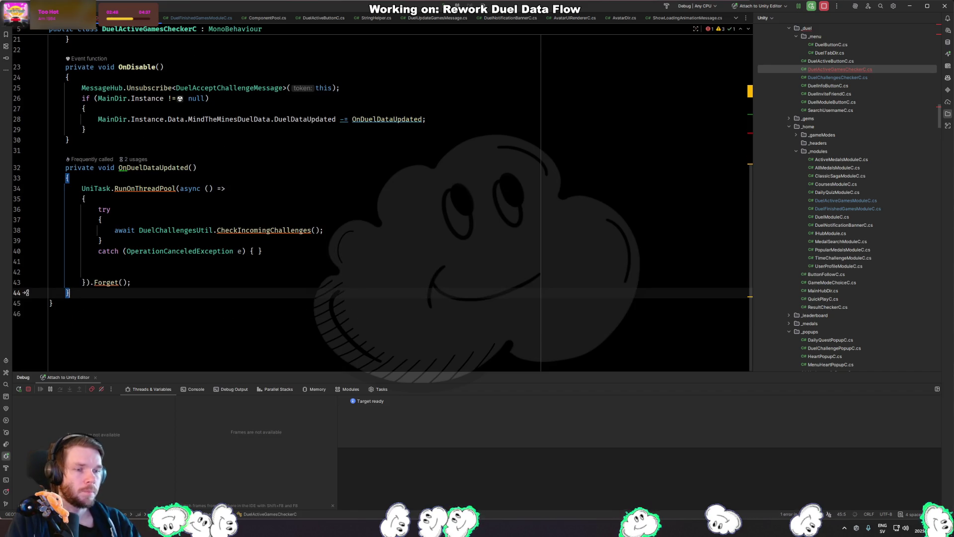
Strip OnEnable's Subscribe call and try/catch block, leaving only the DuelDataUpdated subscription.
click(246, 212)
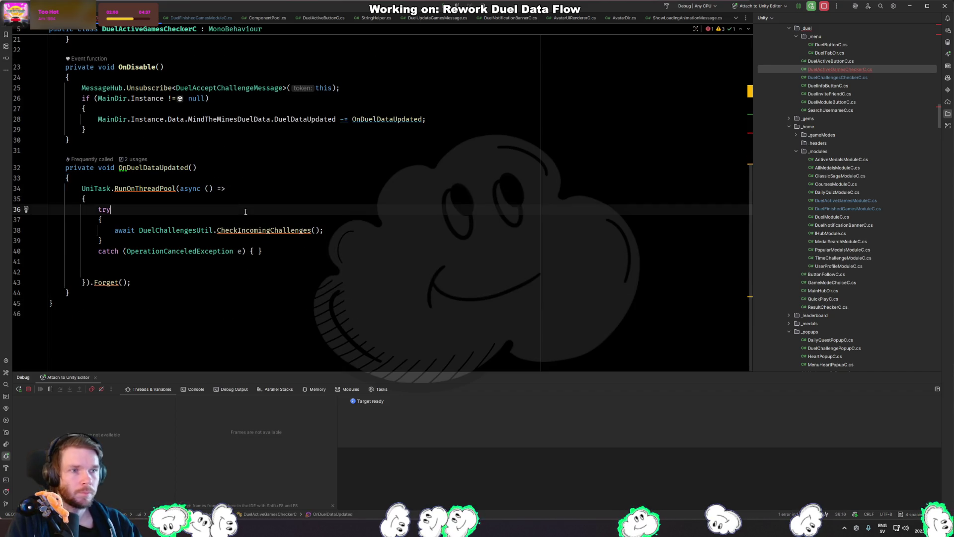
scroll(246, 214, up, 7)
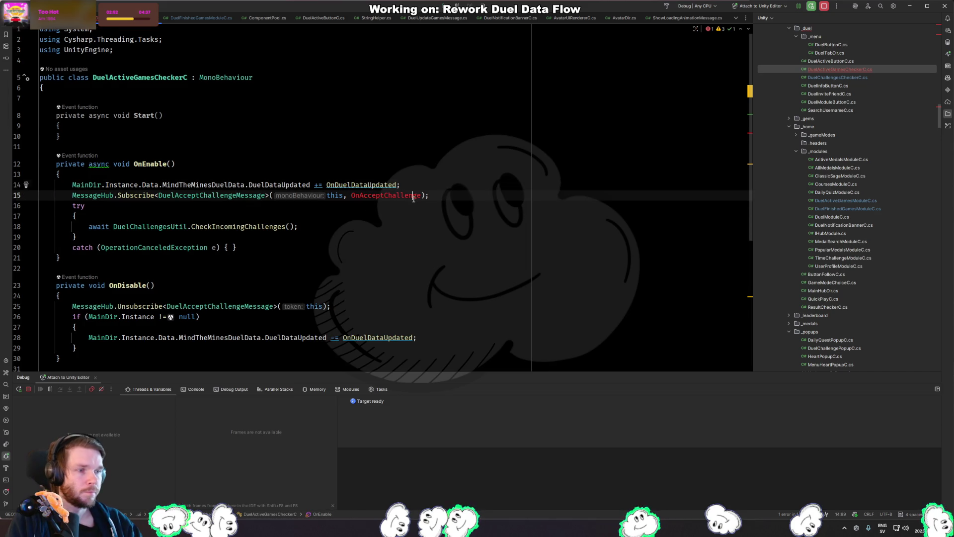
drag(199, 237, 469, 190)
key(Delete)
key(Down)
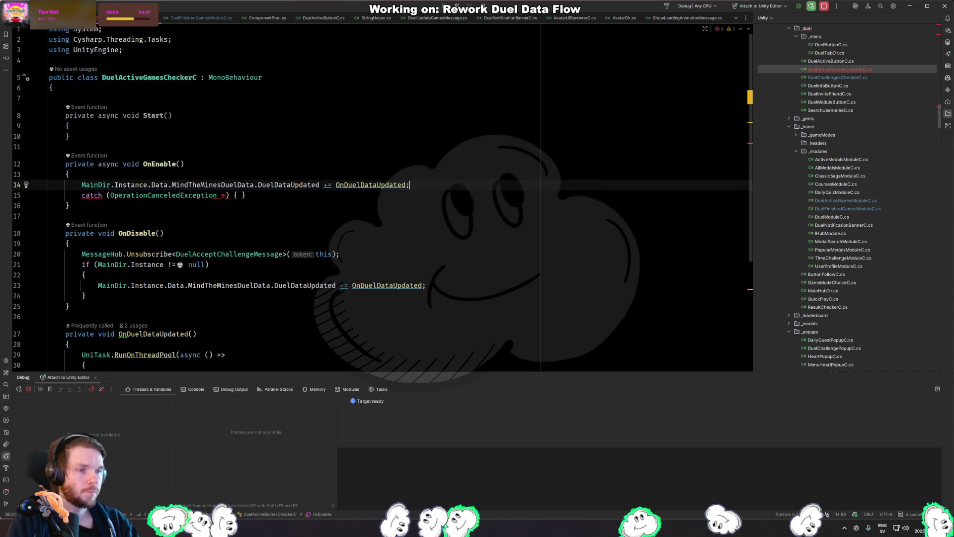
key(ctrl+y)
key(ctrl+z)
key(ctrl+z)
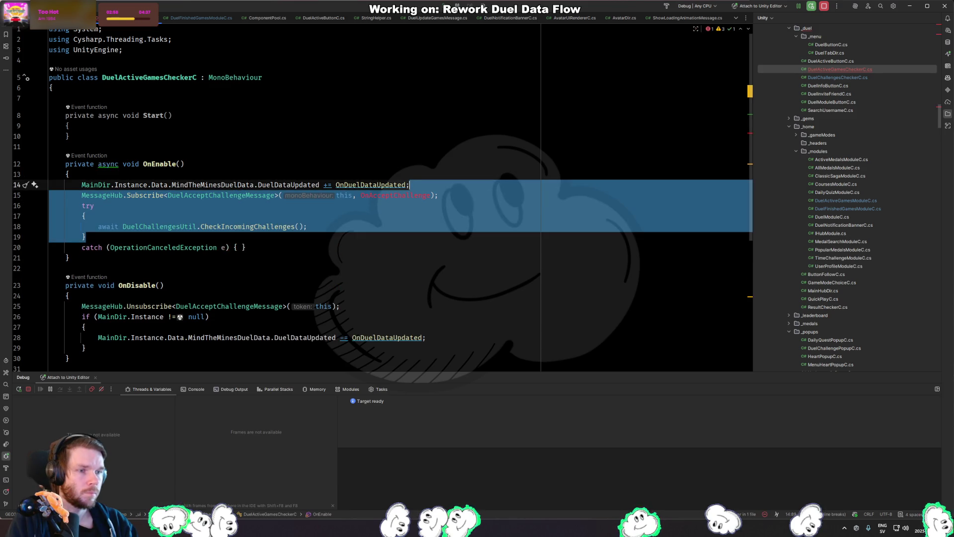
click(85, 215)
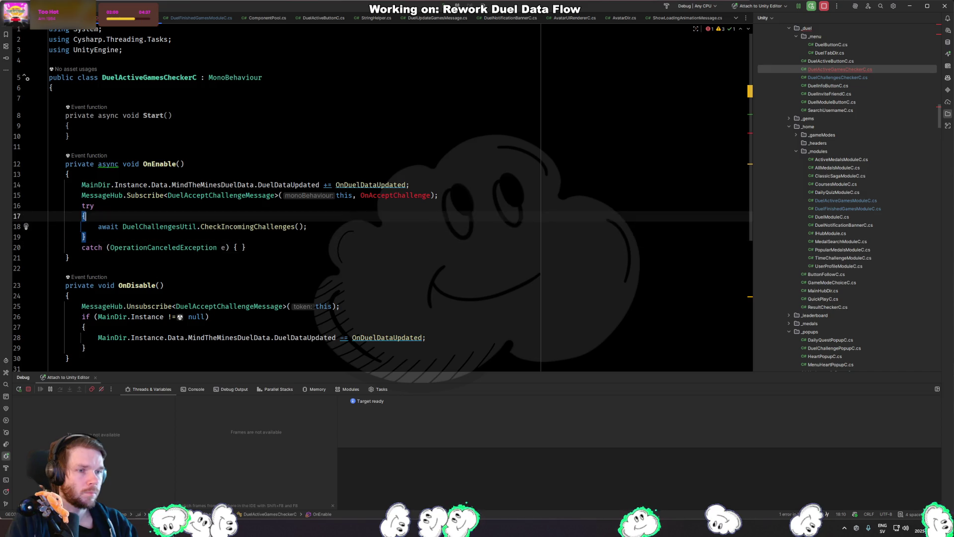
key(shift+Up)
key(shift+Up)
click(86, 195)
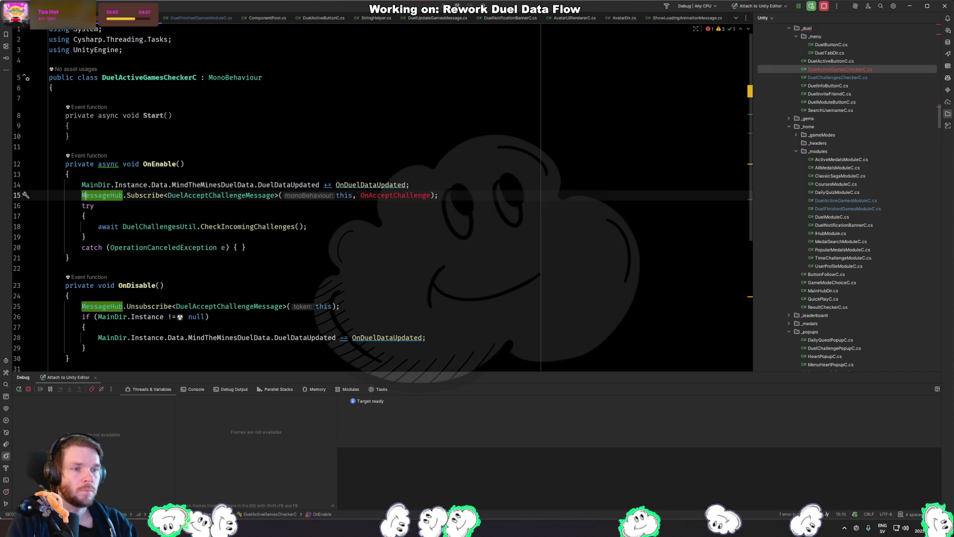
key(shift+Down)
key(shift+Down)
key(shift+Down)
key(BackSpace)
key(ctrl+y)
key(ctrl+y)
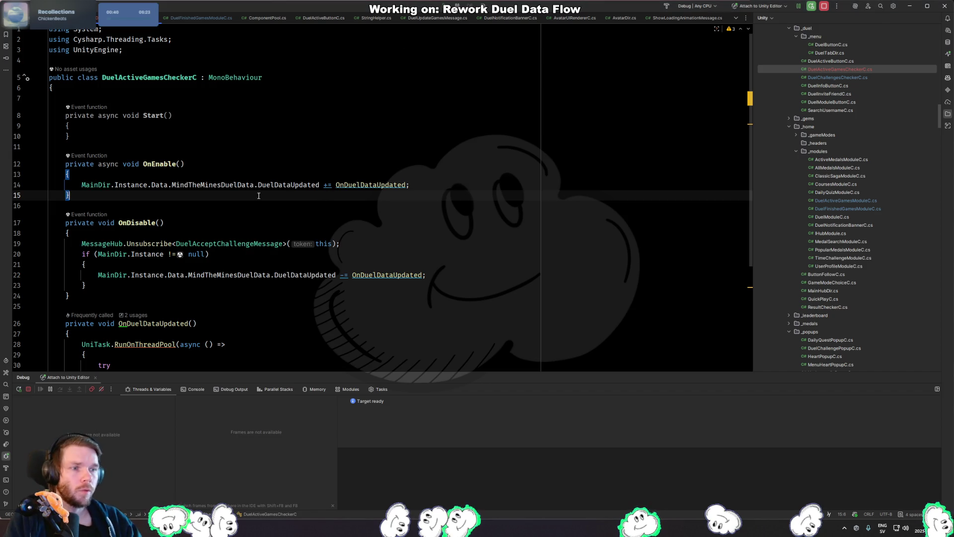
Jump from OnEnable's MindTheMinesDuelData reference to its declaration and constructor in DataC.cs.
click(208, 185)
key(ctrl+b)
click(358, 149)
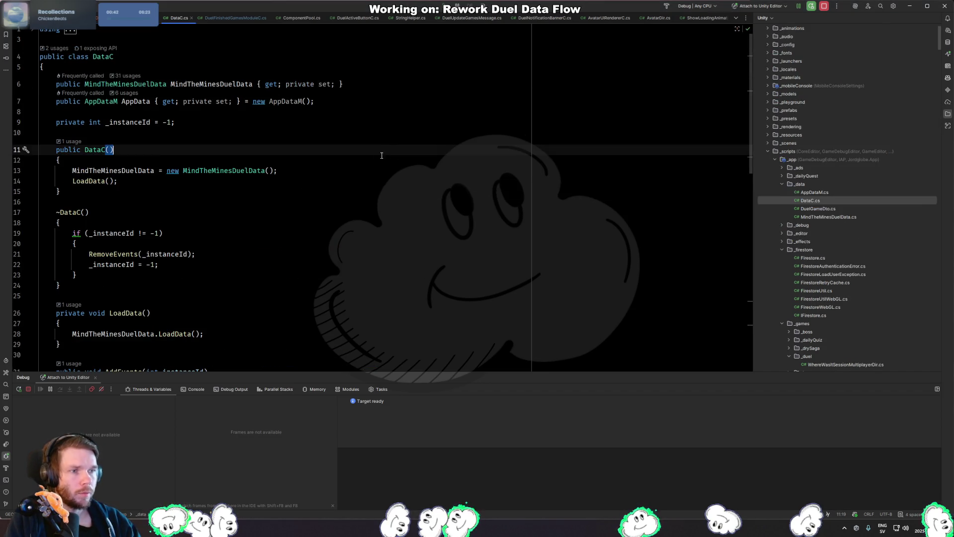
Open the MindTheMinesDuelData class from DataC and locate its TryFetchGames method.
click(348, 168)
scroll(301, 172, down, 5)
scroll(301, 172, down, 4)
click(259, 153)
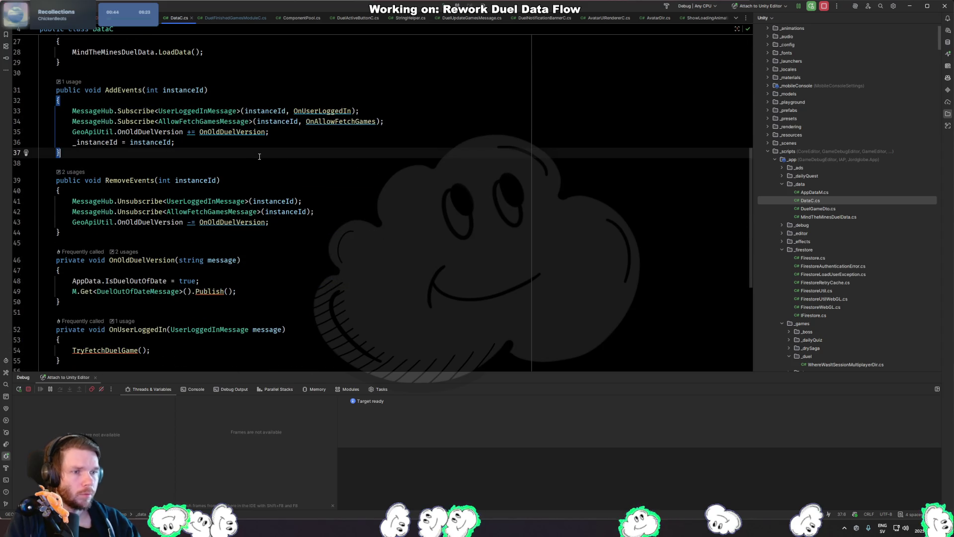
scroll(226, 155, down, 6)
scroll(226, 155, up, 10)
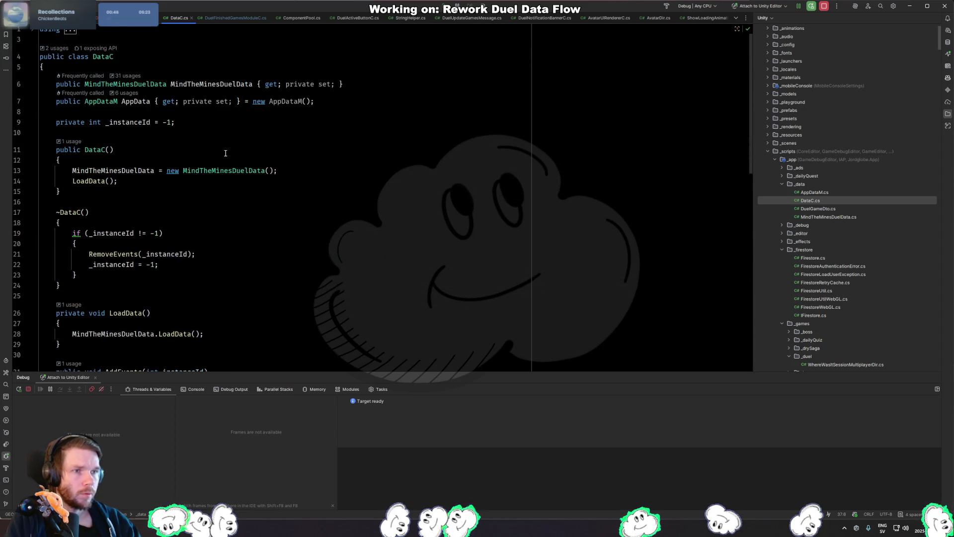
ctrl+click(127, 84)
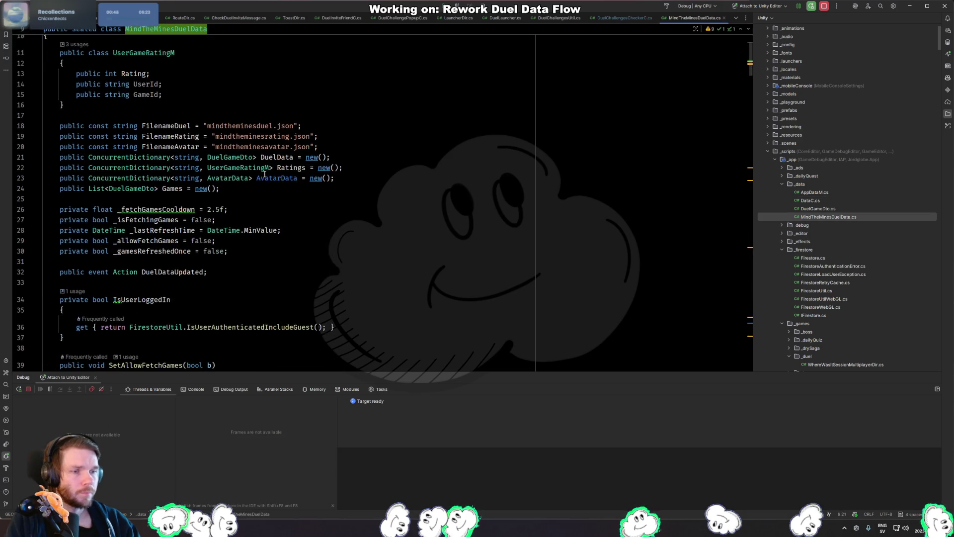
key(Return)
key(Escape)
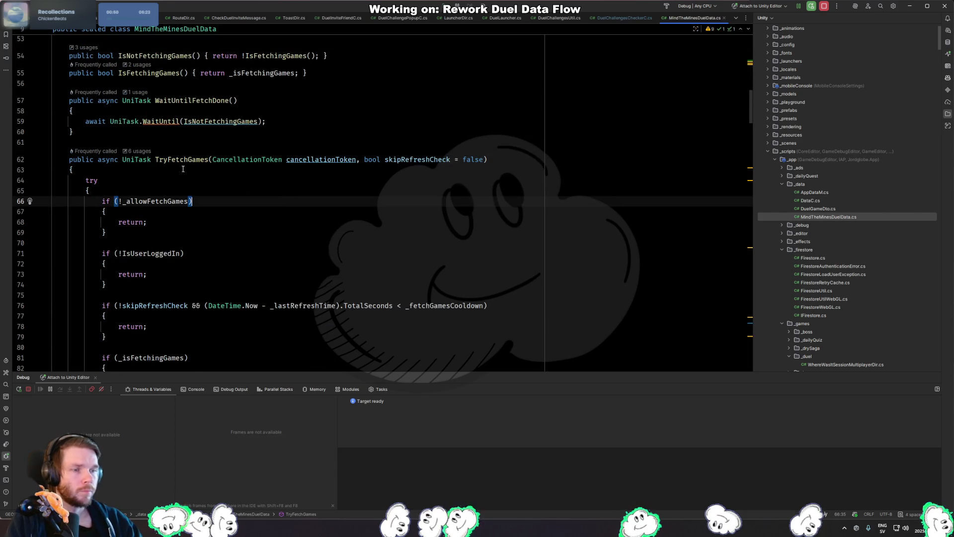
Find usages of TryFetchGames and follow the DataC.cs one to the TryFetchDuelGame call in OnUserLoggedIn.
click(188, 156)
ctrl+click(188, 155)
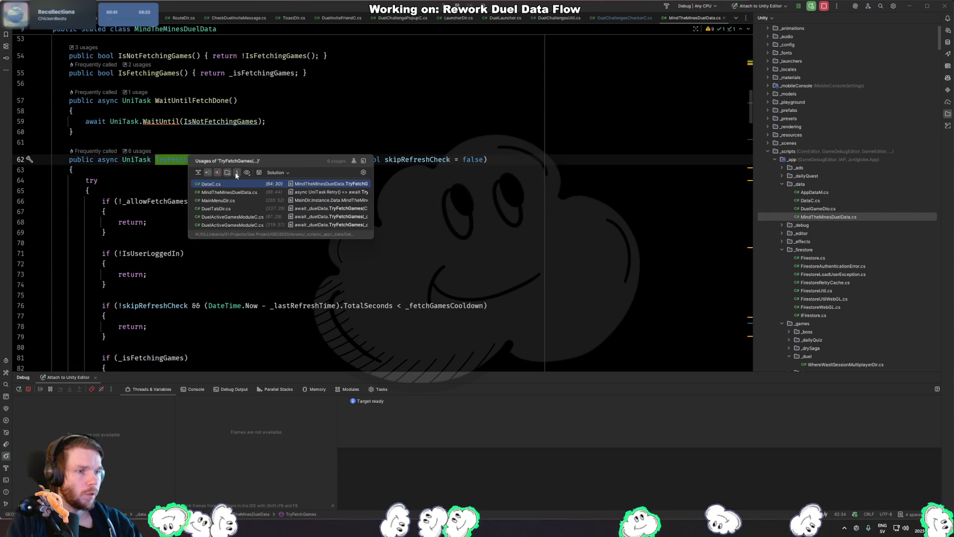
click(262, 184)
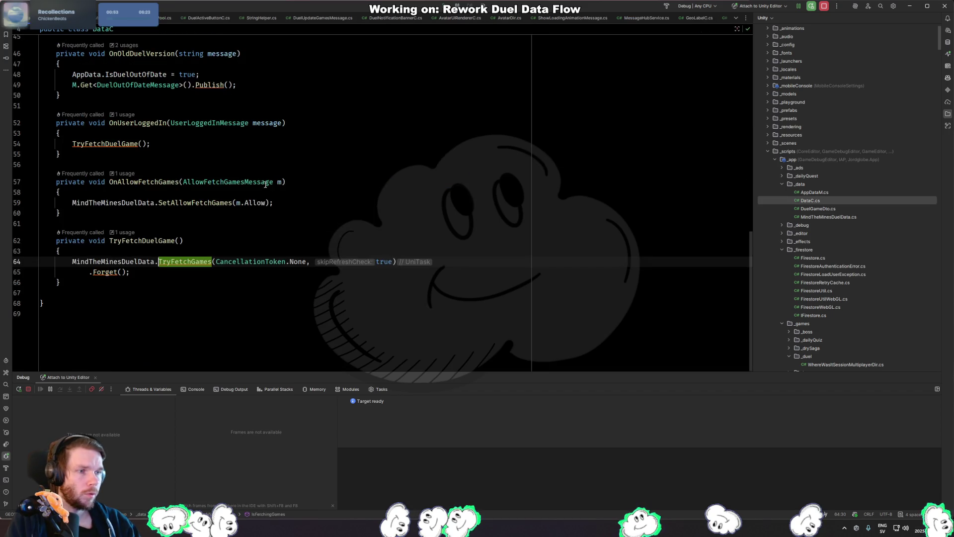
ctrl+click(164, 241)
scroll(353, 223, up, 4)
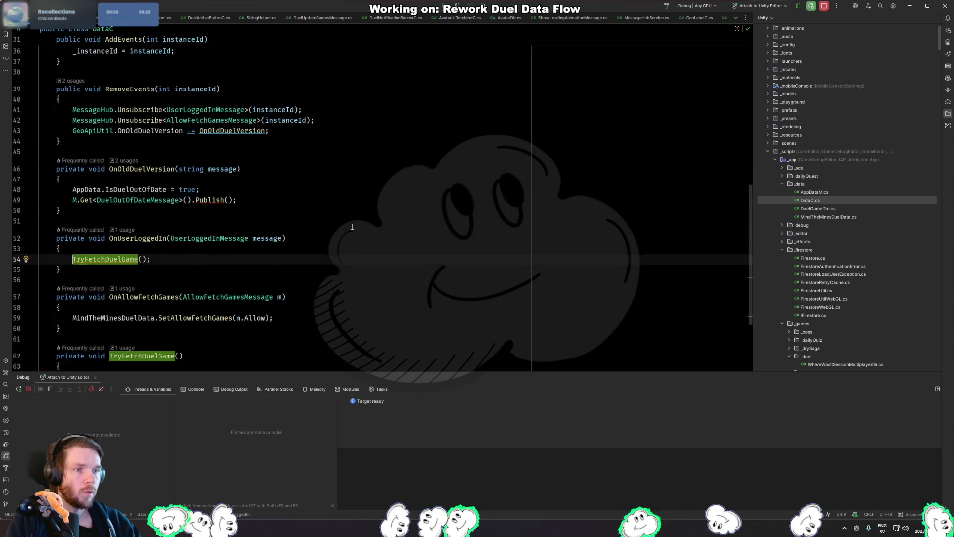
scroll(366, 228, down, 4)
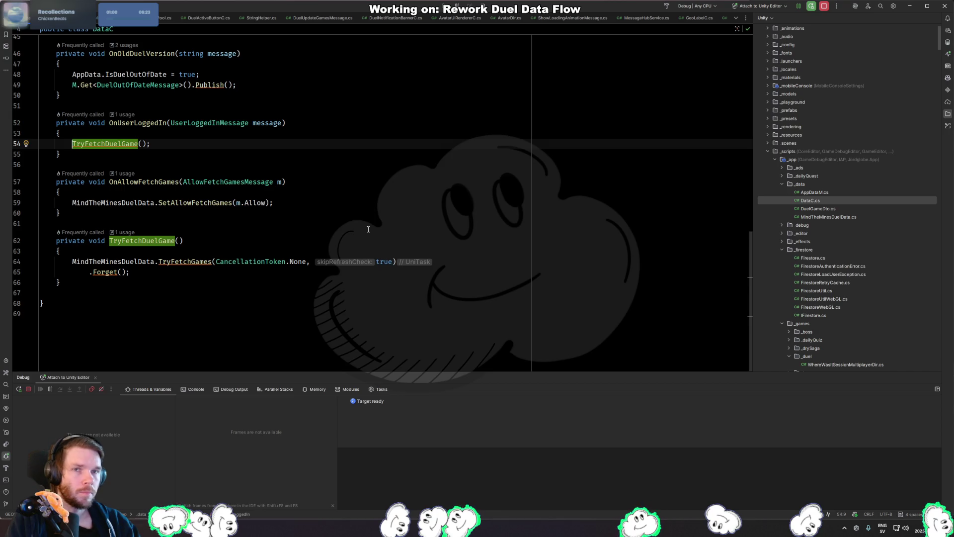
key(ctrl+alt+Left)
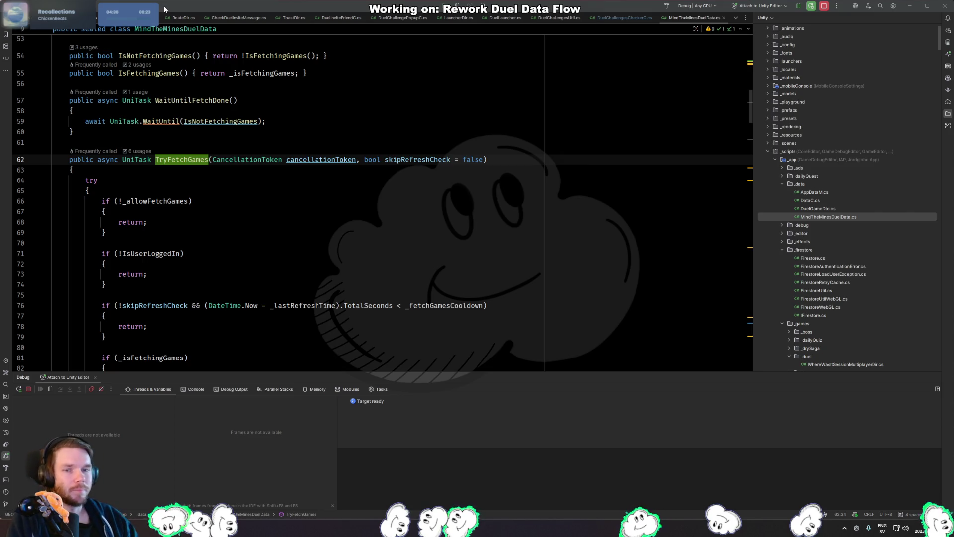
Navigate back through SetAllowFetchGames and DataC.cs to the DuelActiveGamesCheckerC file.
click(307, 243)
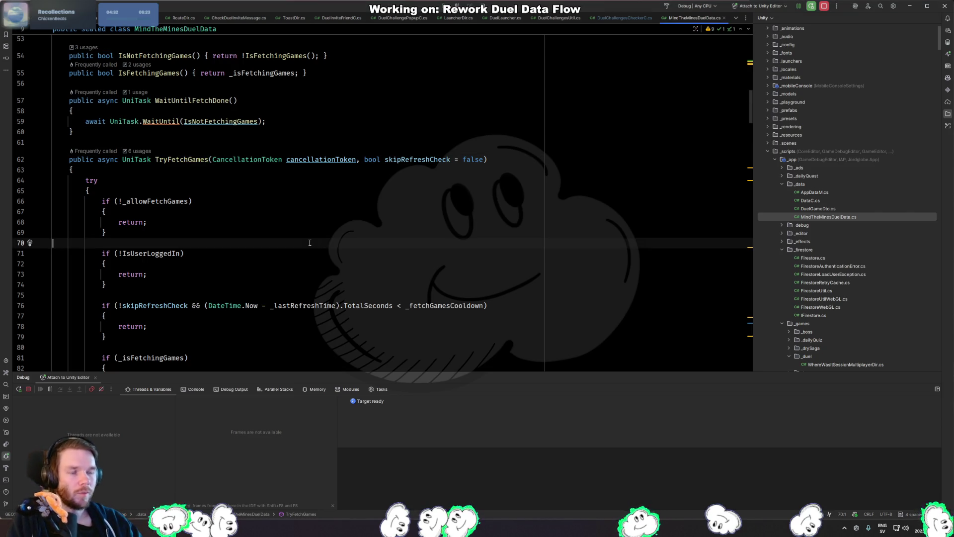
scroll(308, 240, up, 5)
key(ctrl+alt+Left)
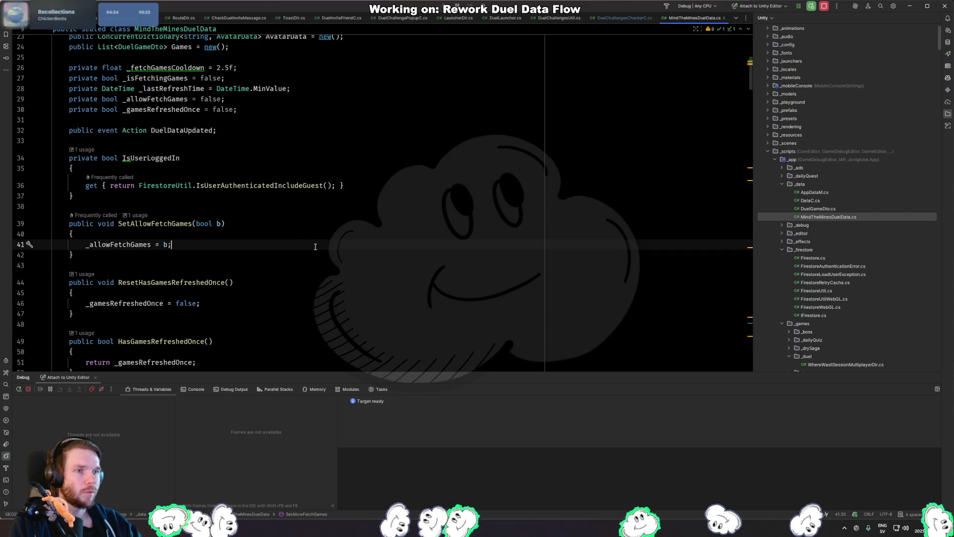
key(ctrl+alt+Left)
key(ctrl+Tab)
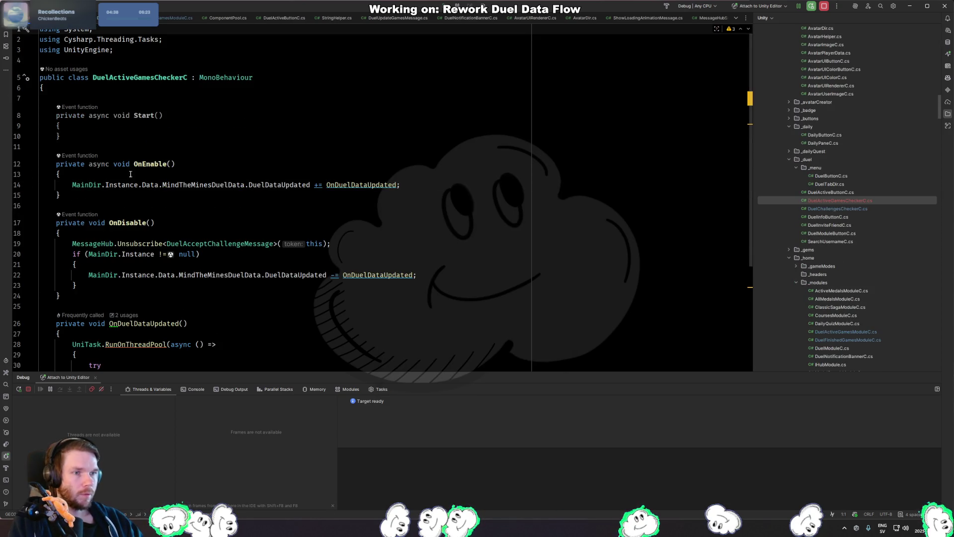
Delete the DuelActiveGamesCheckerC script from the project explorer and return to Unity.
click(831, 201)
key(Delete)
click(494, 274)
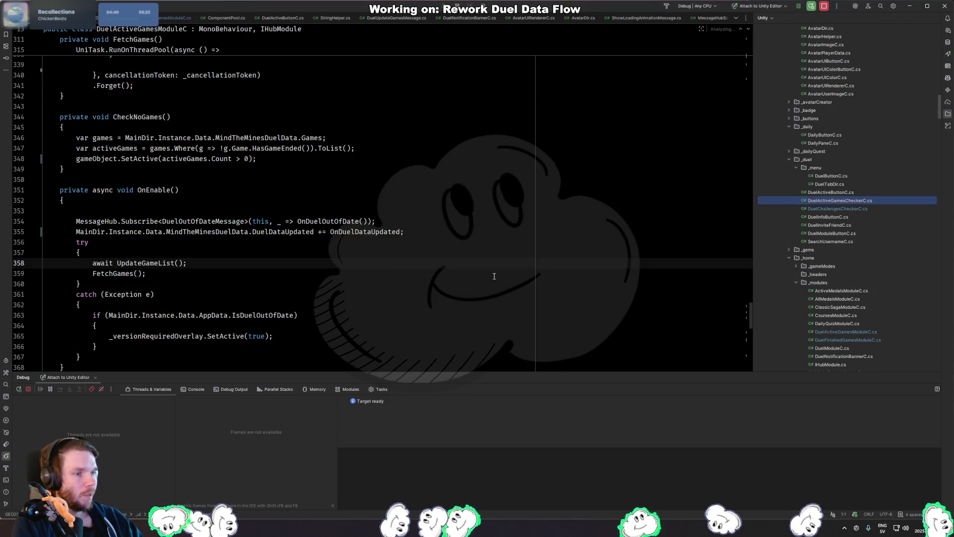
scroll(494, 276, up, 4)
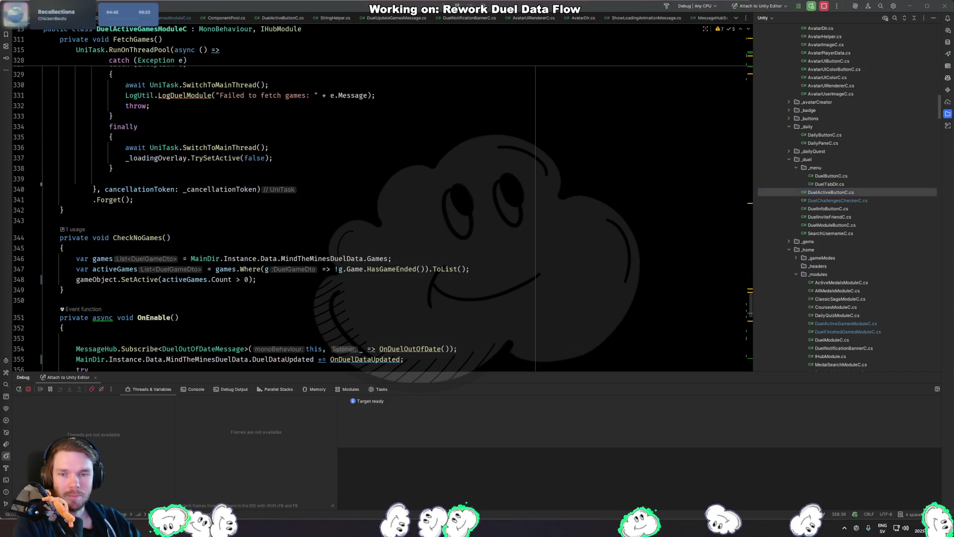
key(alt+Tab)
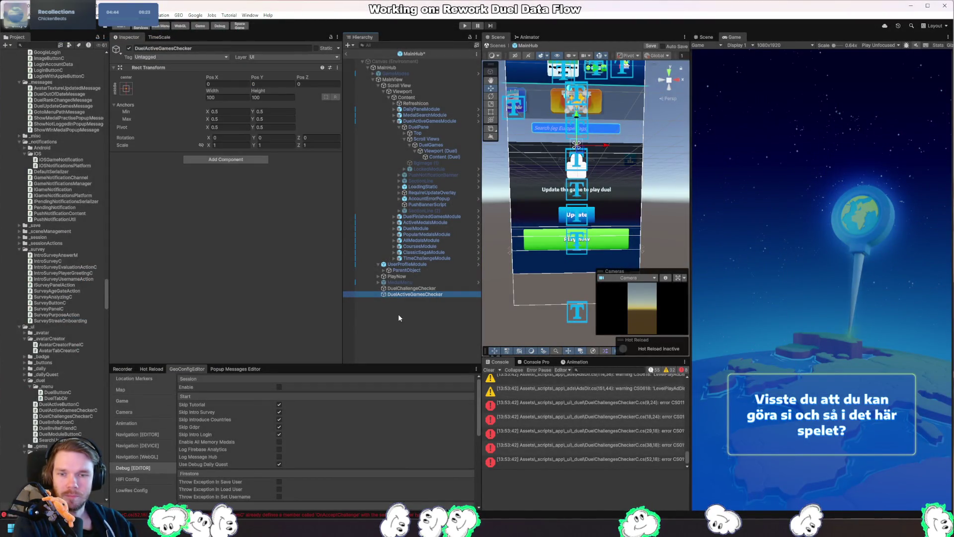
Delete the DuelActiveGamesChecker scene object and the DuelActiveGamesCheckerC script asset, dismissing the Cannot Delete warning.
key(Delete)
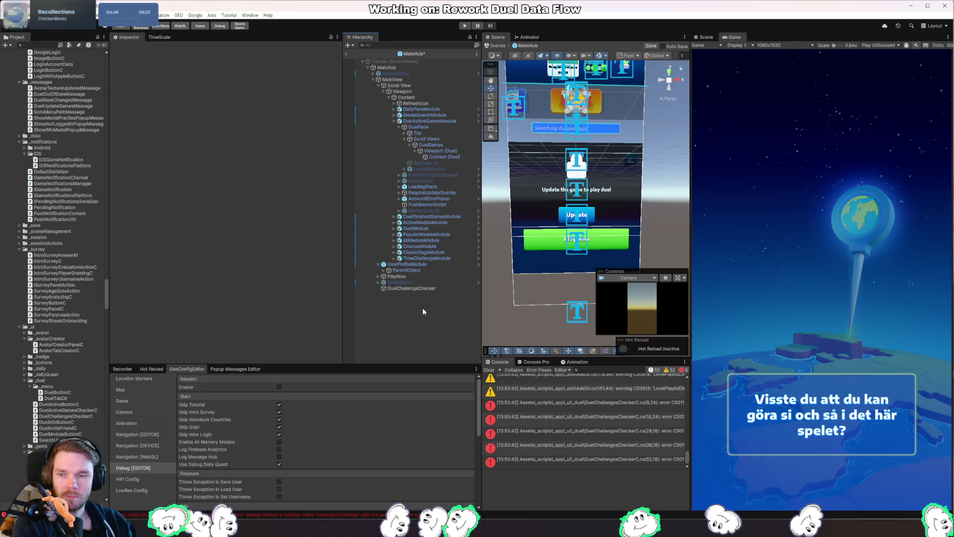
click(84, 412)
key(Delete)
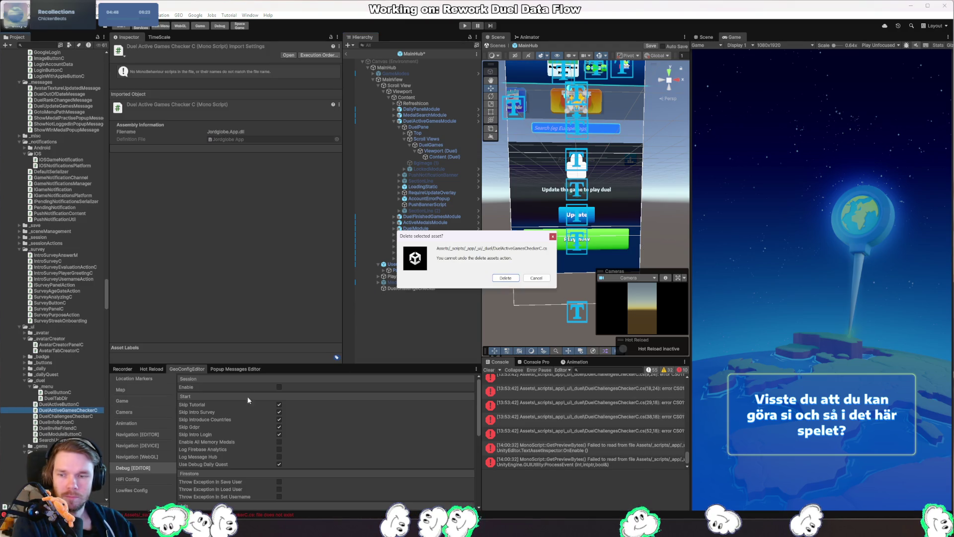
click(492, 282)
click(526, 279)
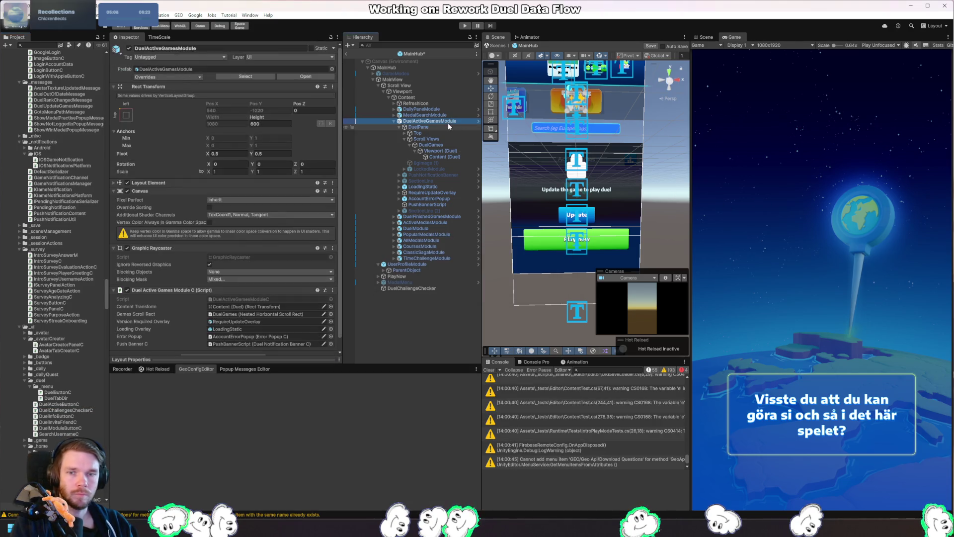
Inspect the duel pane's Scroll Views, Top header, LeaderboardBtn and DuelsTxt objects.
click(431, 157)
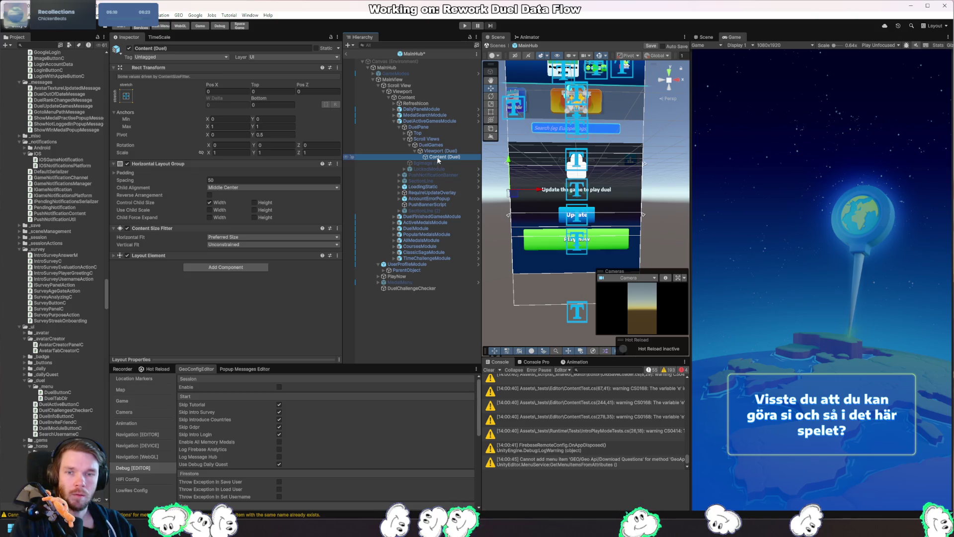
click(437, 140)
click(407, 134)
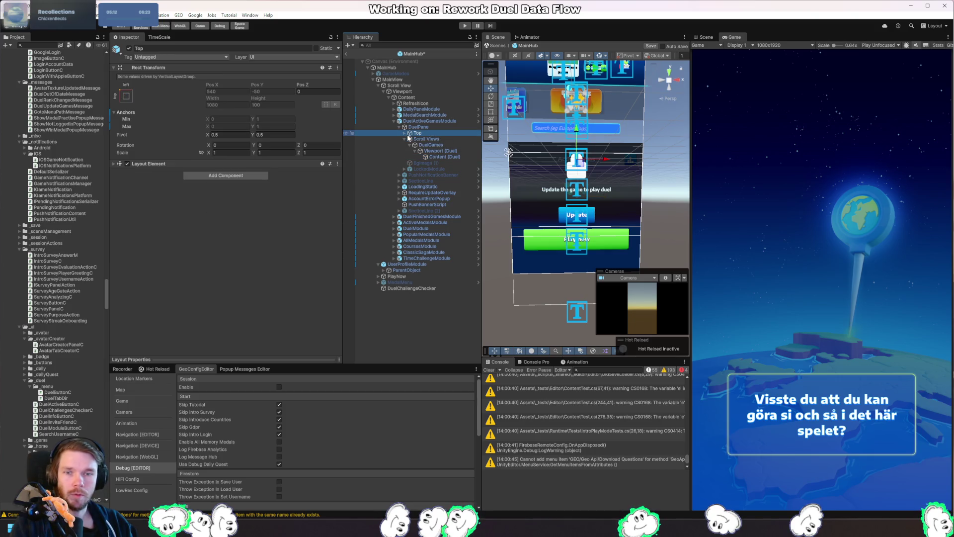
click(405, 133)
click(439, 145)
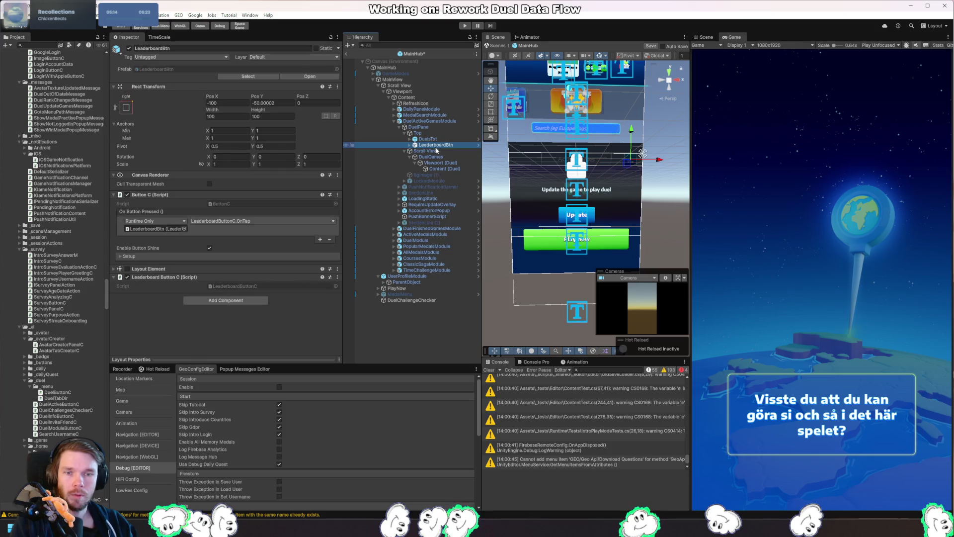
click(428, 139)
Duplicate LockedModule, move its LockedText into the duel pane, and rename it NoActiveGames.
click(414, 180)
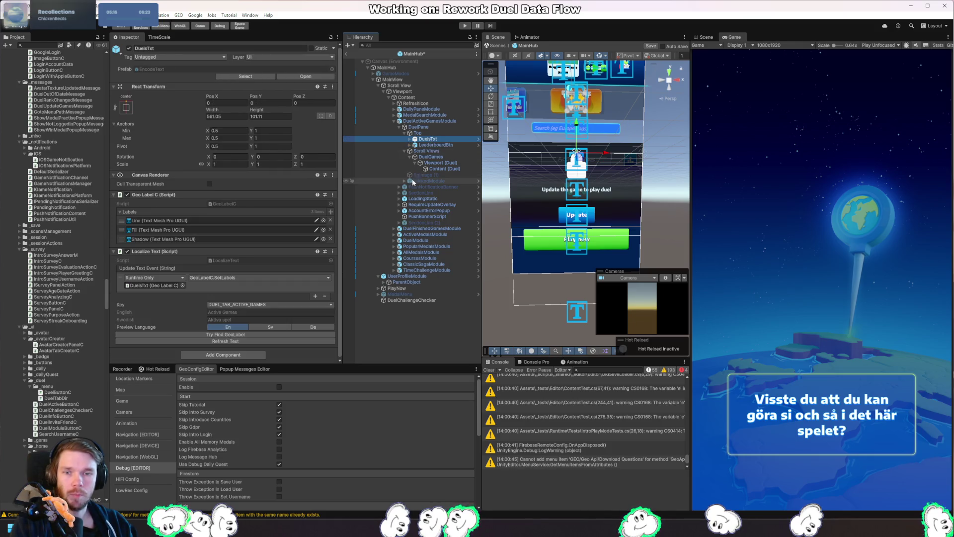
key(ctrl+d)
key(Right)
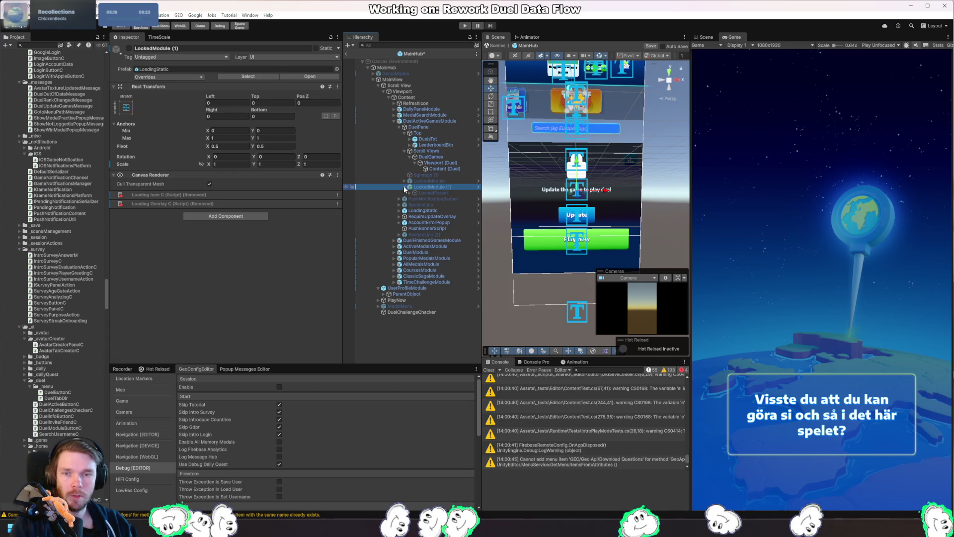
click(417, 193)
click(410, 192)
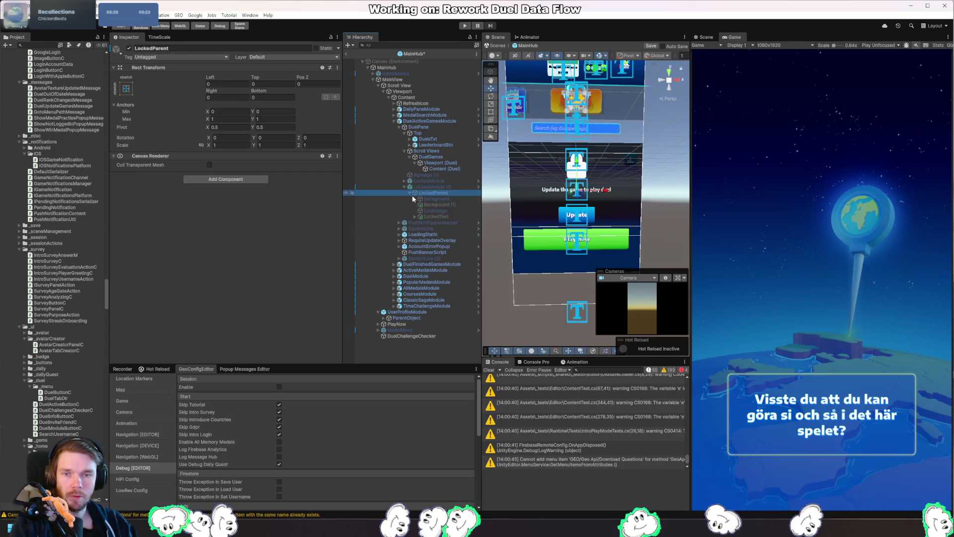
click(433, 216)
drag(417, 188, 414, 186)
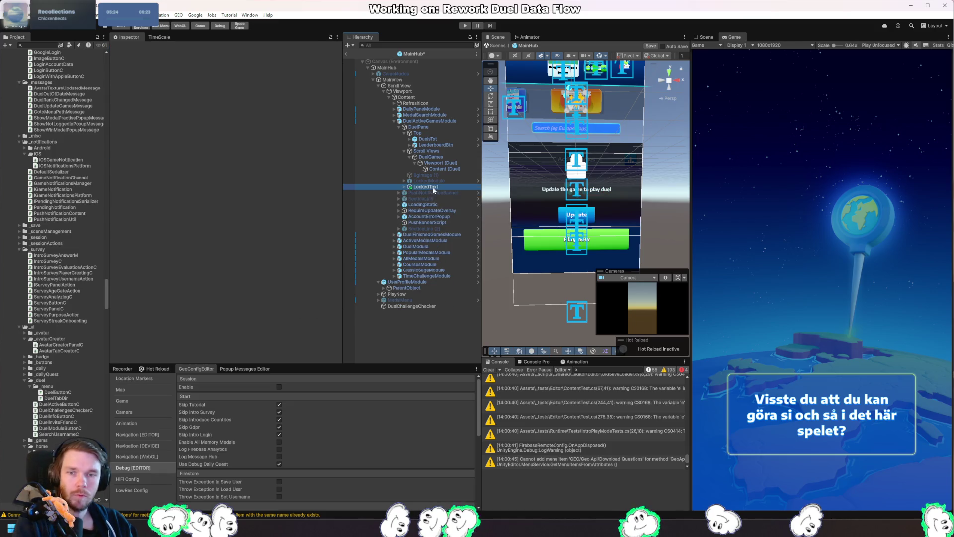
key(F2)
text(NoActive)
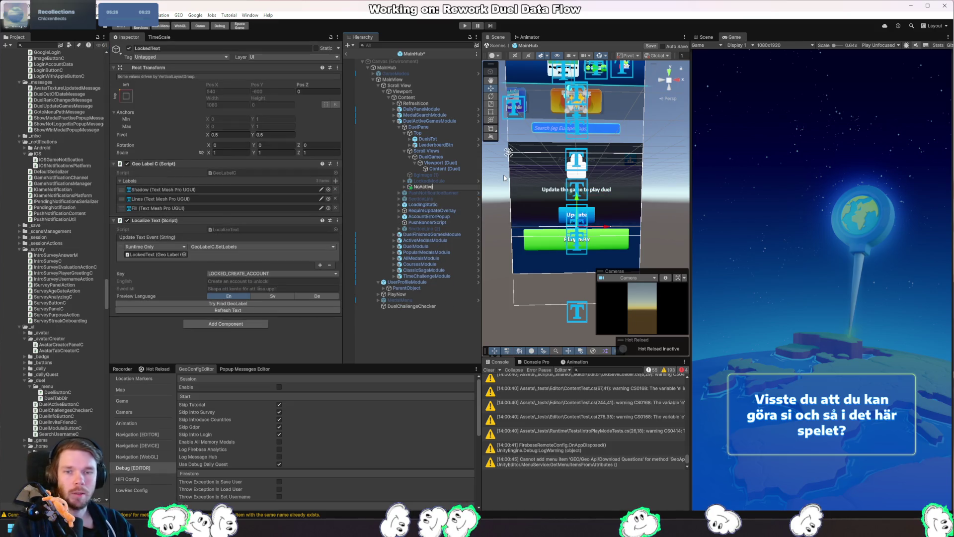
text(Games)
key(Return)
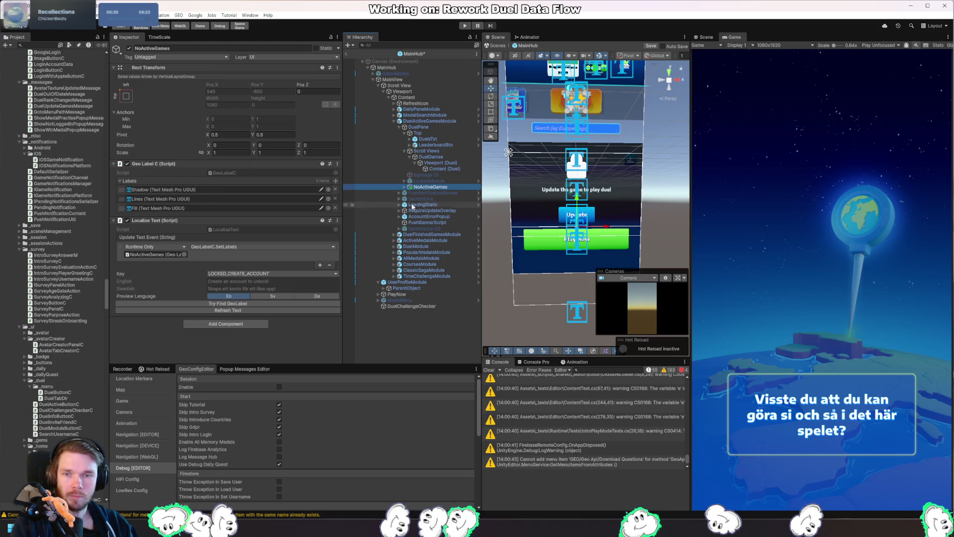
Collapse the Scroll Views branch and reselect NoActiveGames in the Hierarchy.
scroll(595, 238, up, 3)
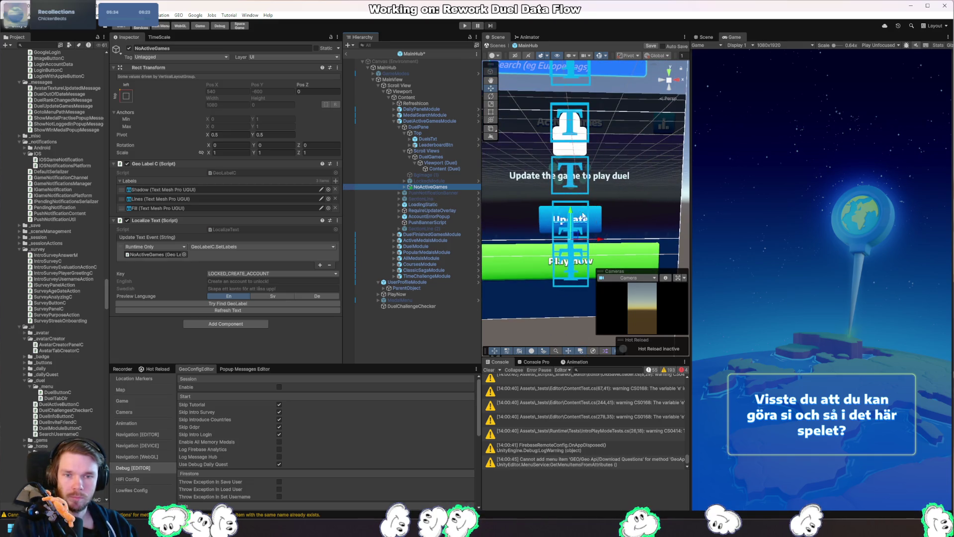
click(406, 150)
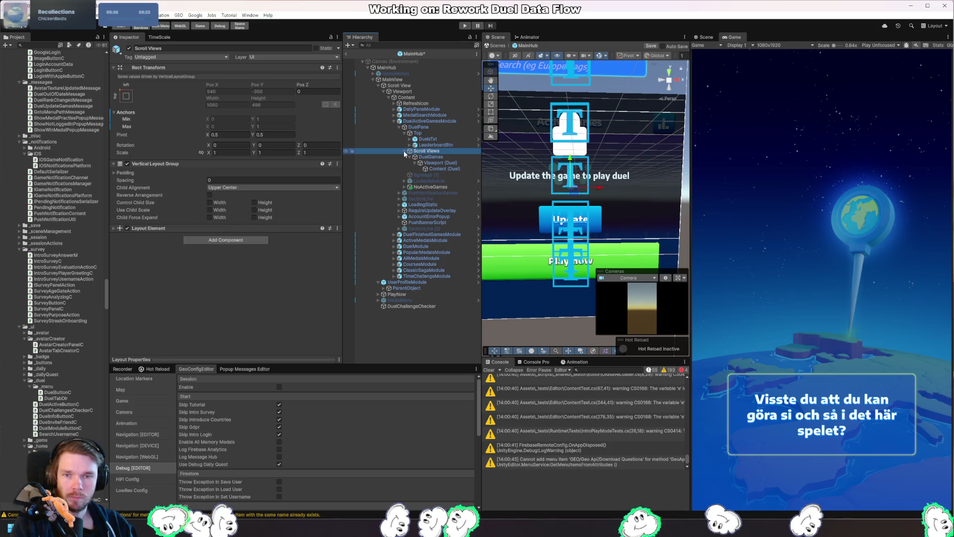
click(403, 150)
click(429, 169)
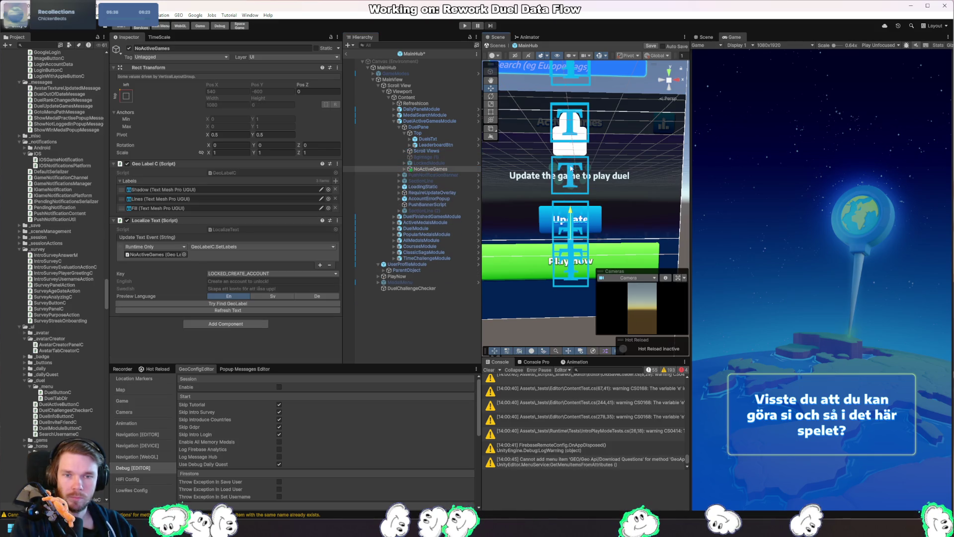
scroll(573, 167, down, 1)
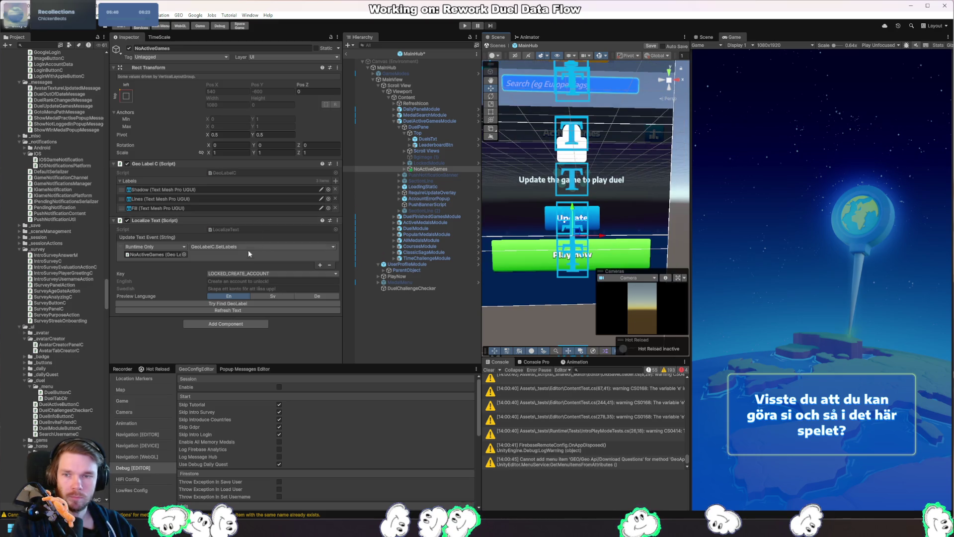
Add a Layout Element component to NoActiveGames with Ignore Layout ticked.
click(234, 324)
text(layou)
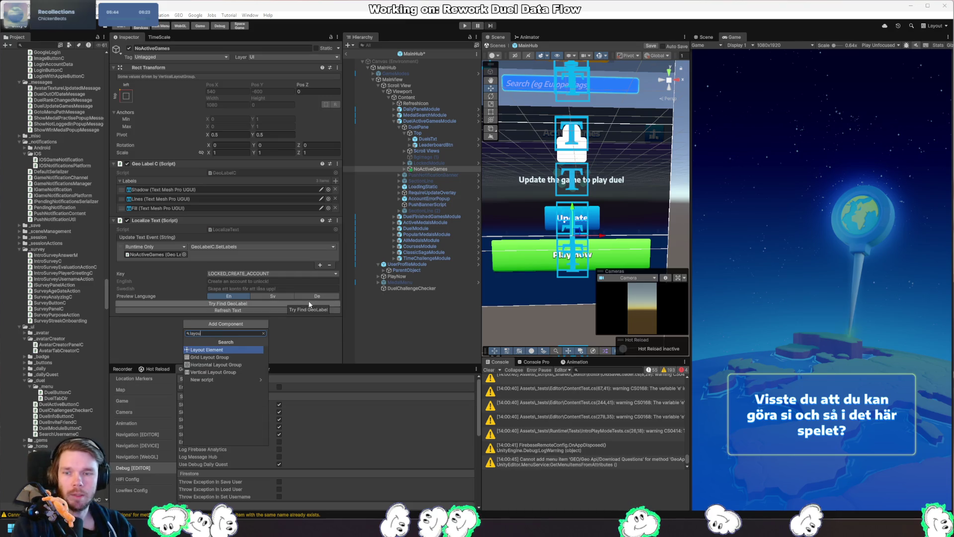
key(Return)
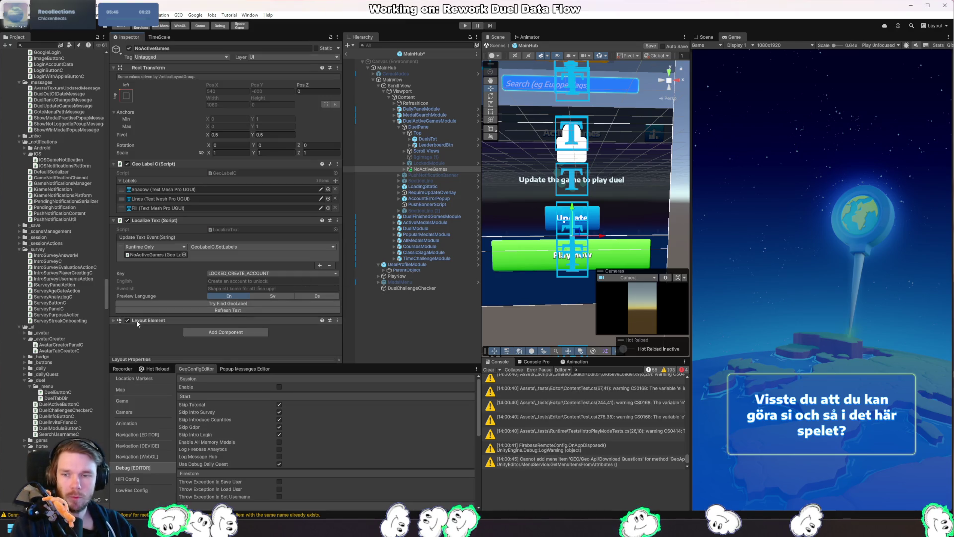
click(210, 330)
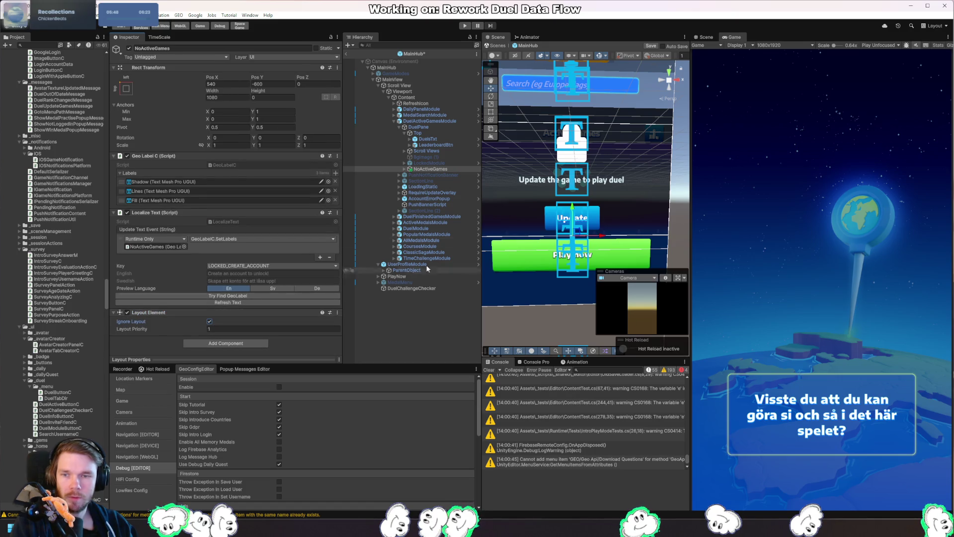
Move the text higher, rename it NoActiveGamesTxt, and set its Pos Y to -250.
mouse_move(575, 199)
mouse_down()
mouse_move(577, 164)
mouse_move(649, 187)
mouse_up()
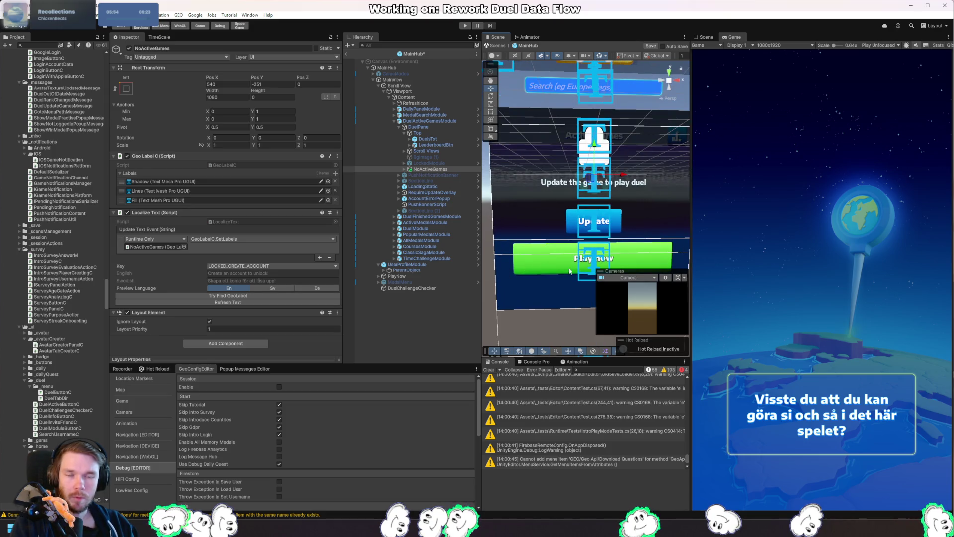
drag(503, 270, 425, 275)
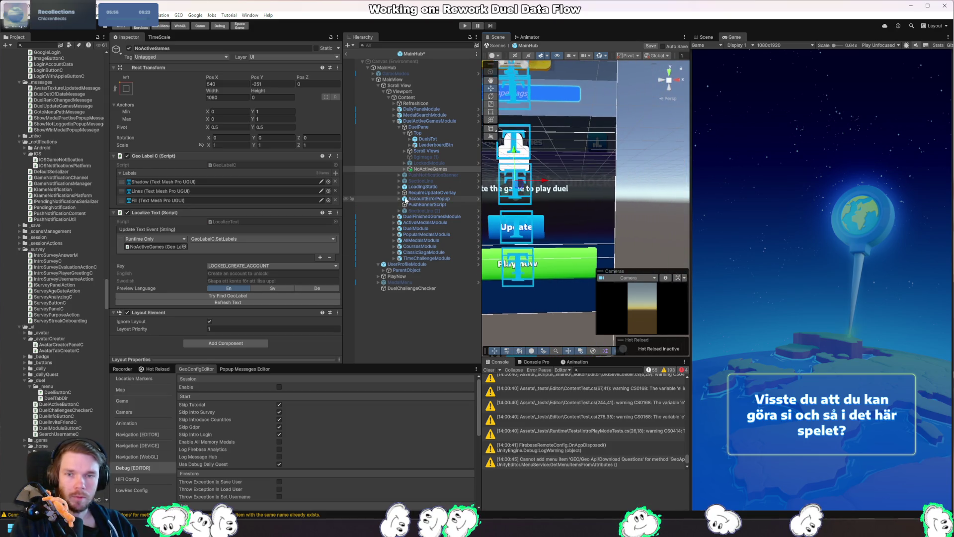
click(405, 169)
text(Txt)
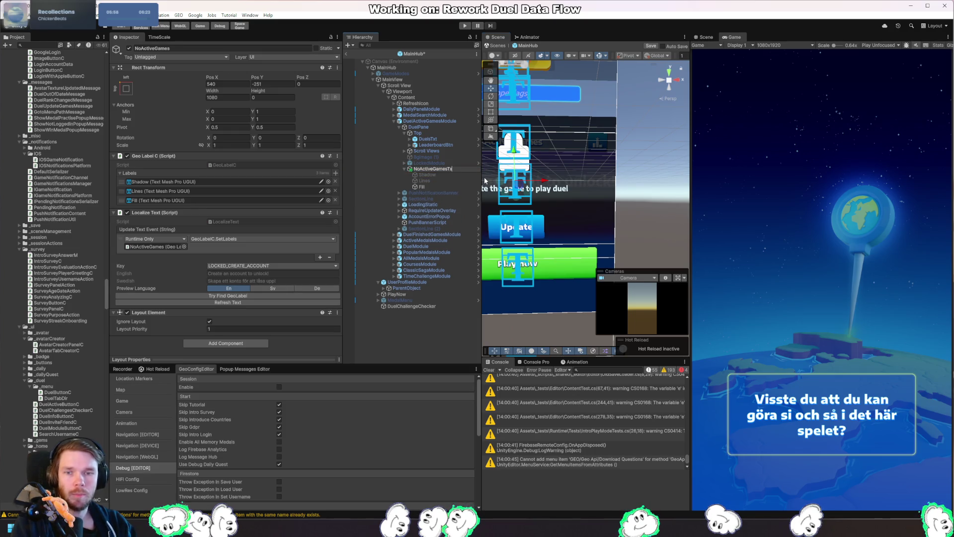
key(Return)
drag(615, 214, 646, 215)
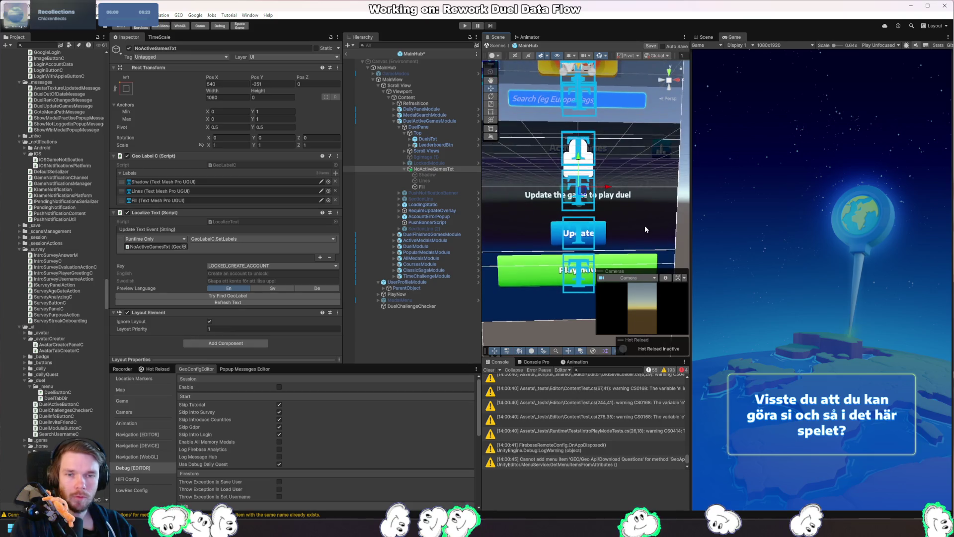
click(268, 84)
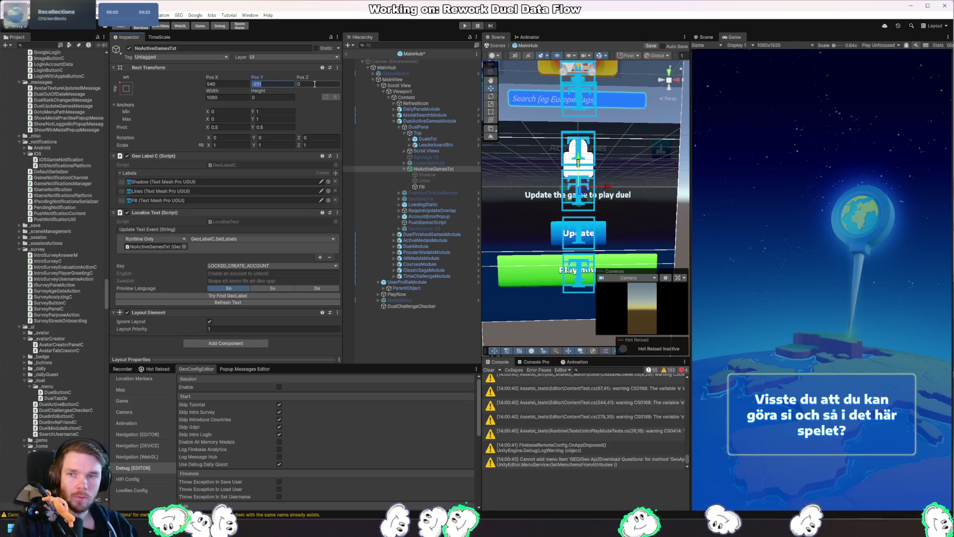
text(-50)
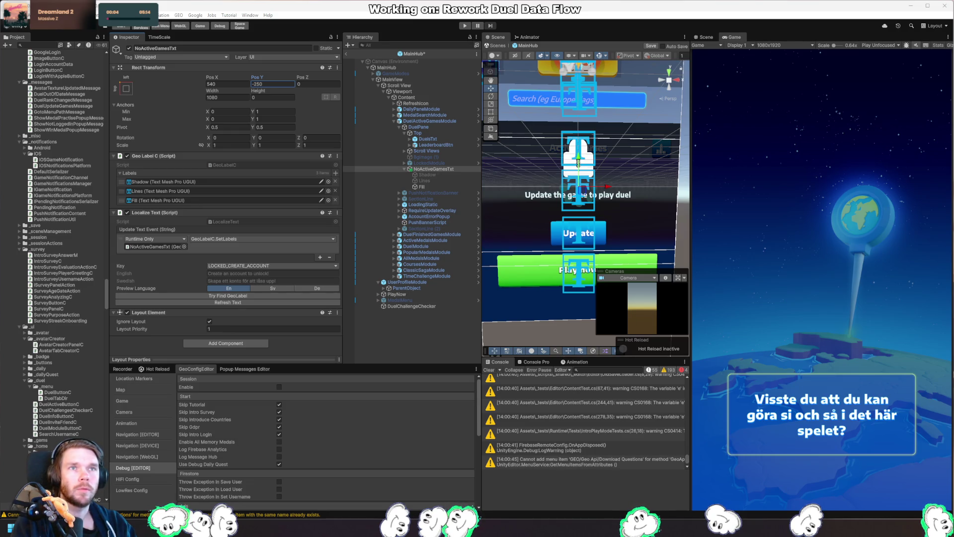
Open the GEO custom tools menu from the top menu bar.
click(178, 15)
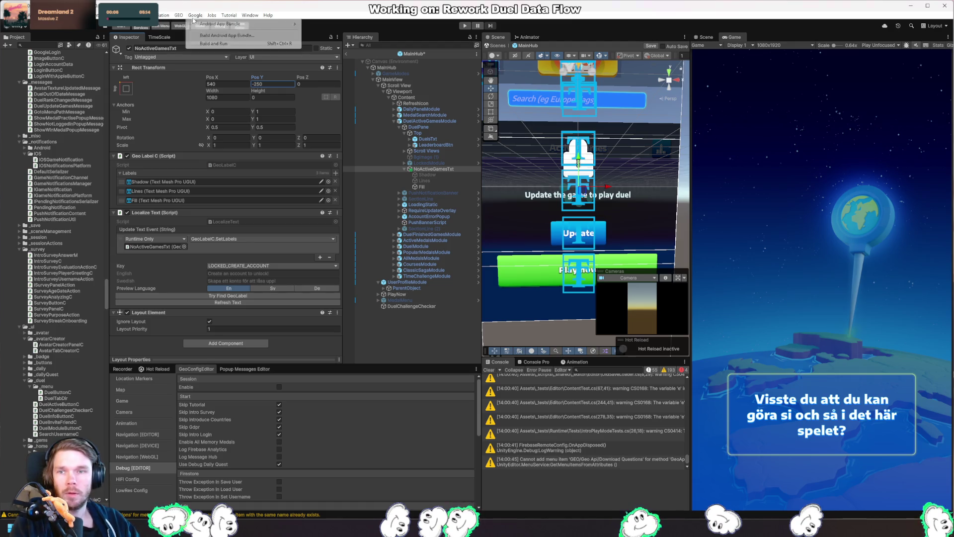
Get translations from the spreadsheet, assign NoActiveGamesTxt the NO_ACTIVE_GAMES key, and save the scene.
mouse_move(214, 60)
click(318, 68)
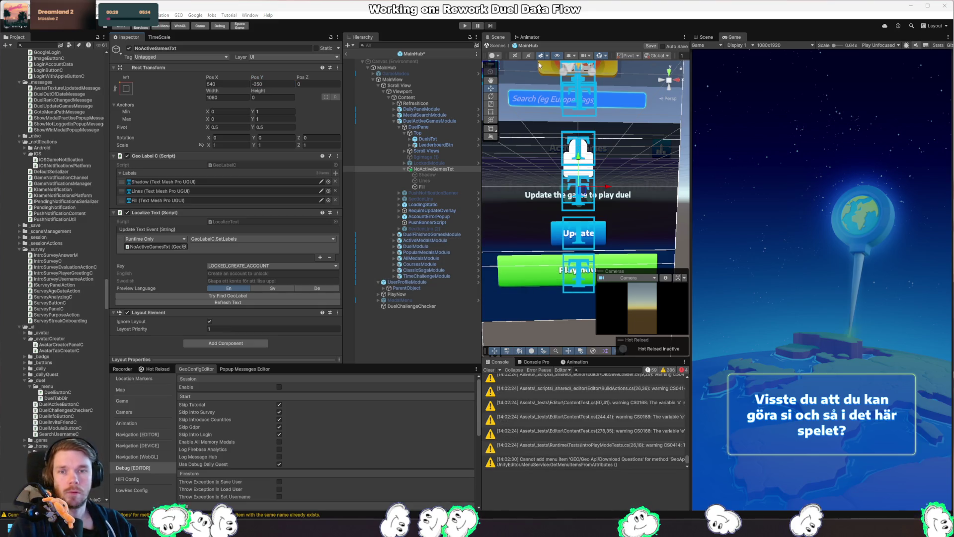
click(447, 171)
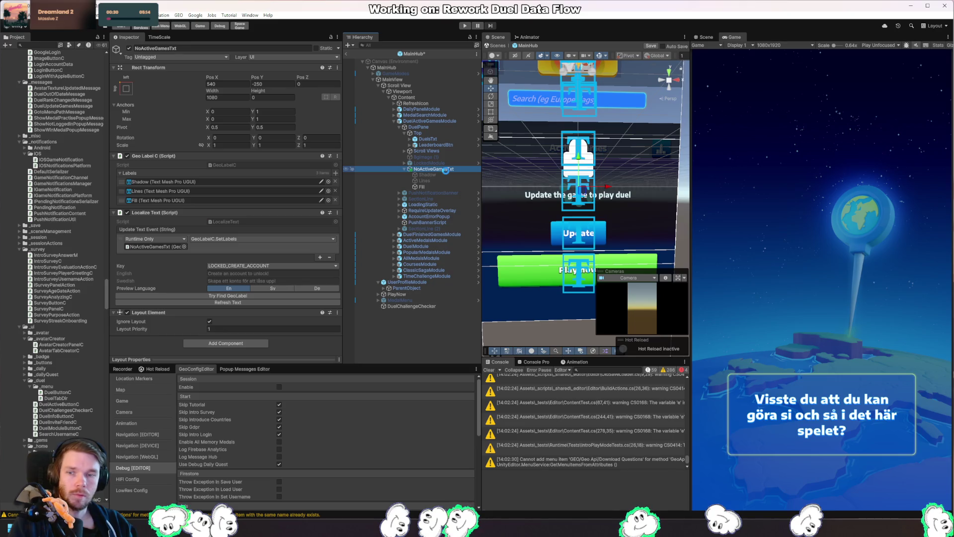
click(276, 264)
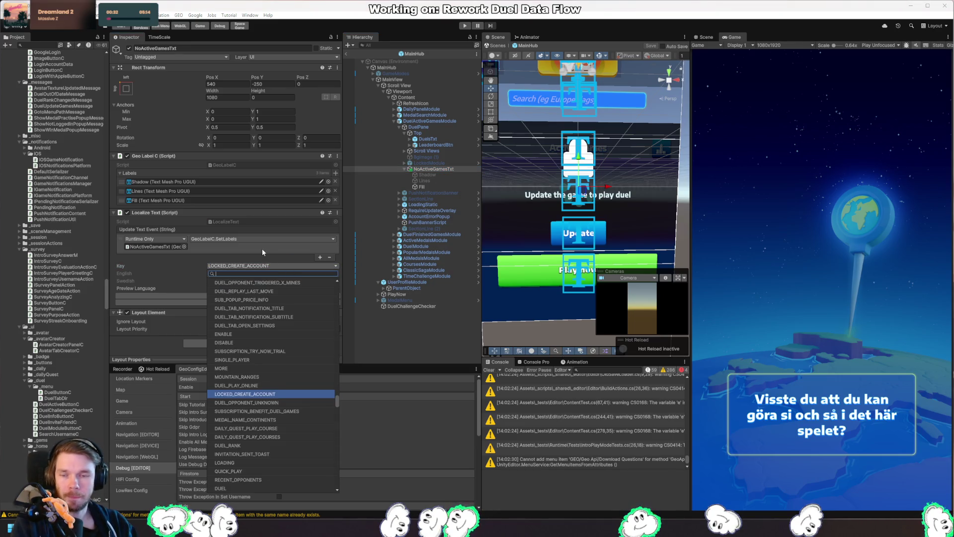
text(noa)
click(235, 316)
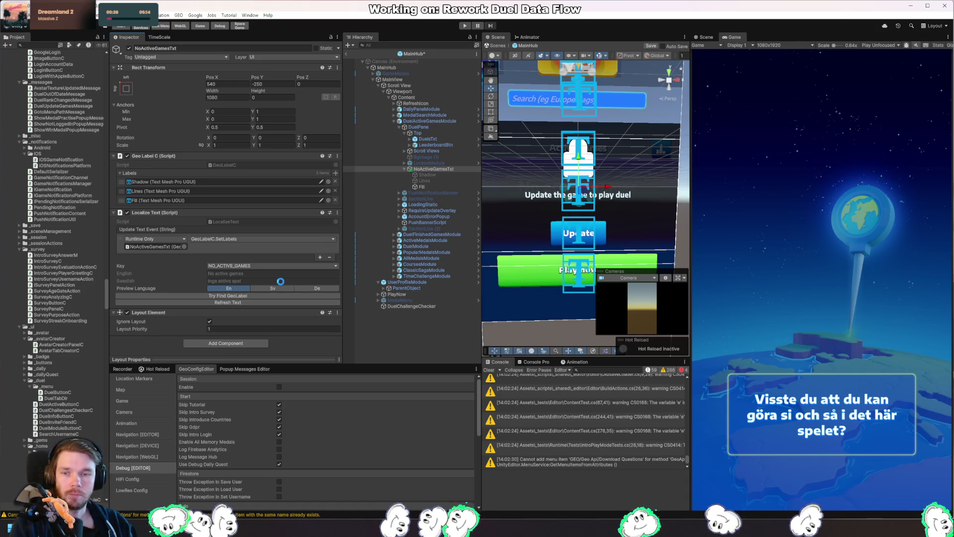
key(ctrl+s)
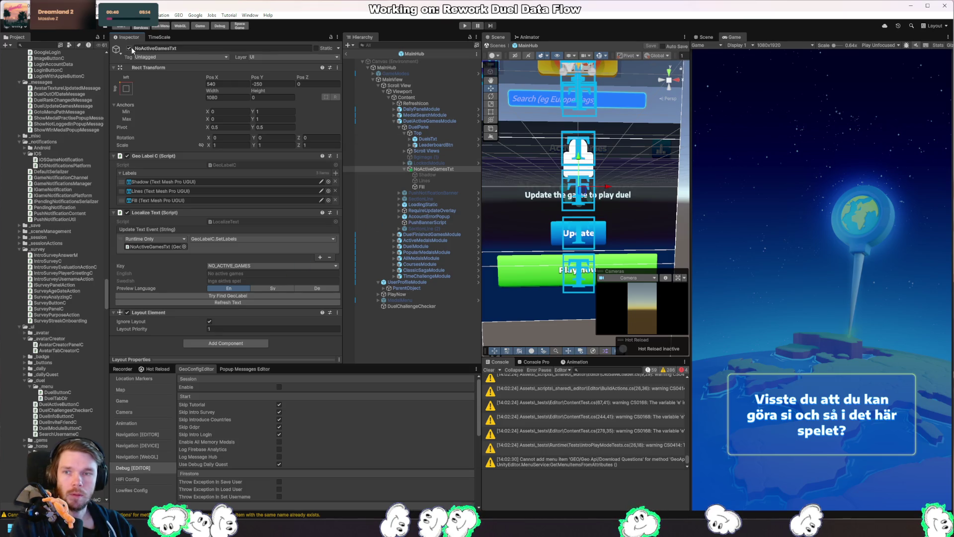
key(alt+Tab)
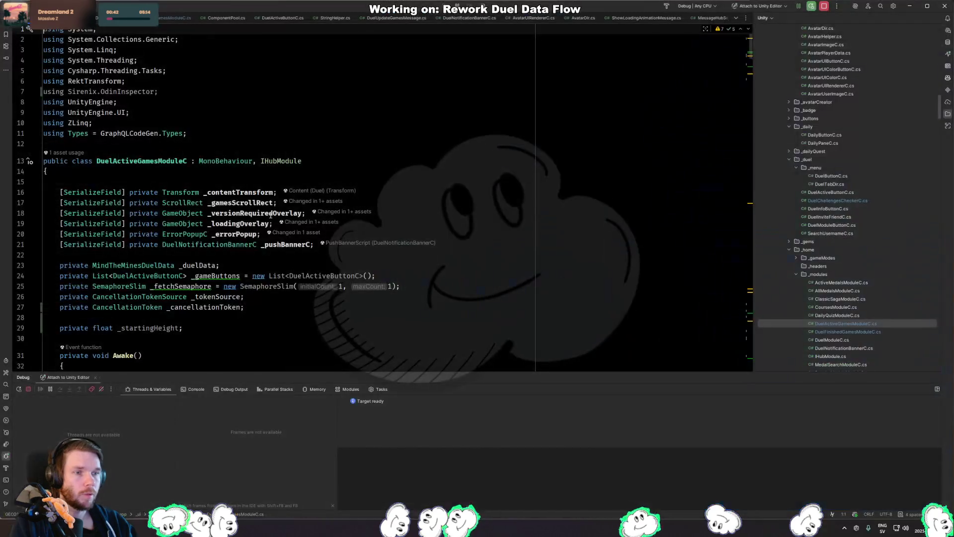
Search for .SetActive to reach the gameObject.SetActive line in CheckNoGames.
click(145, 92)
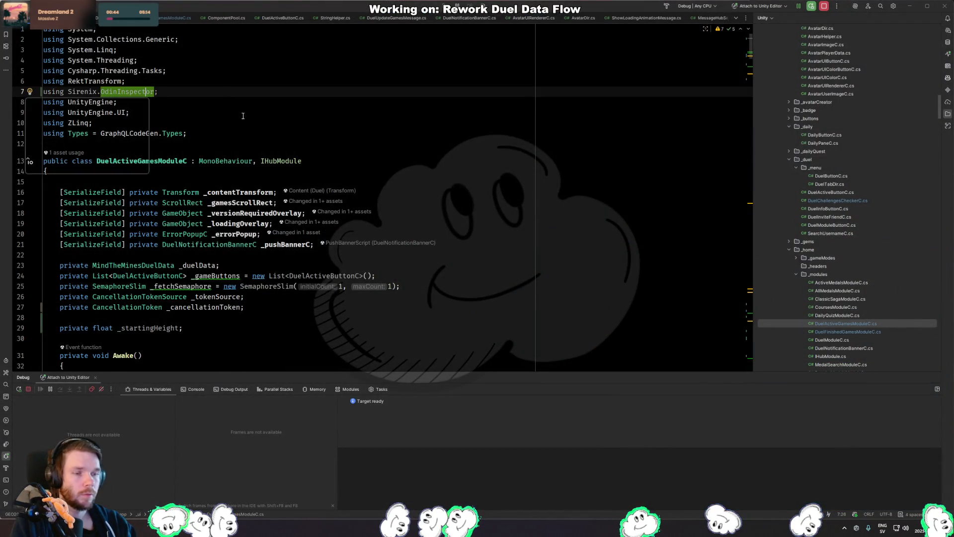
scroll(243, 116, down, 2)
key(ctrl+f)
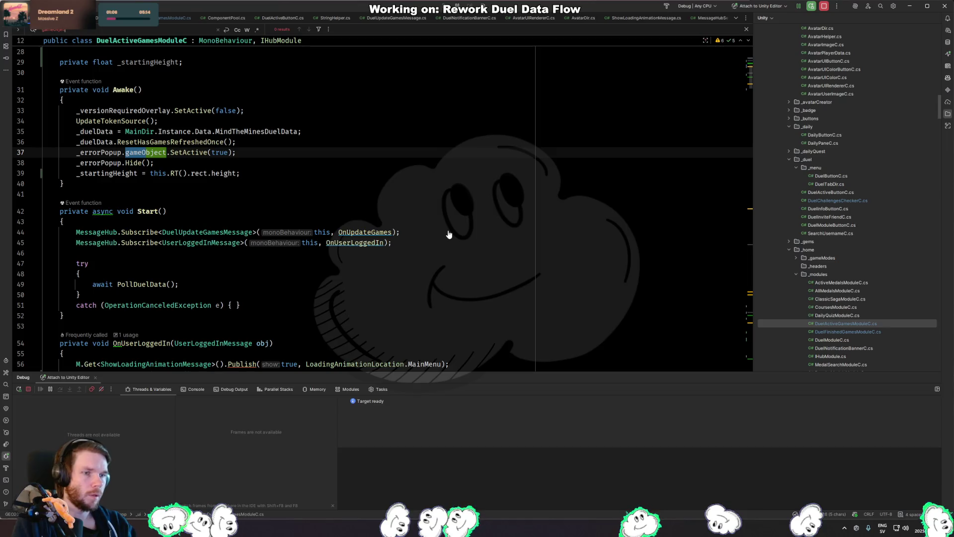
text(.setac)
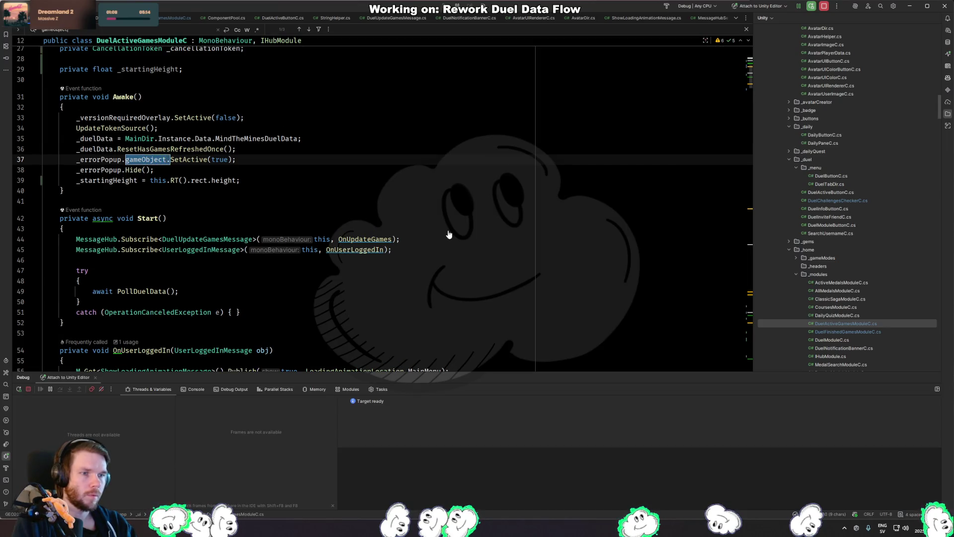
key(Return)
key(Return)
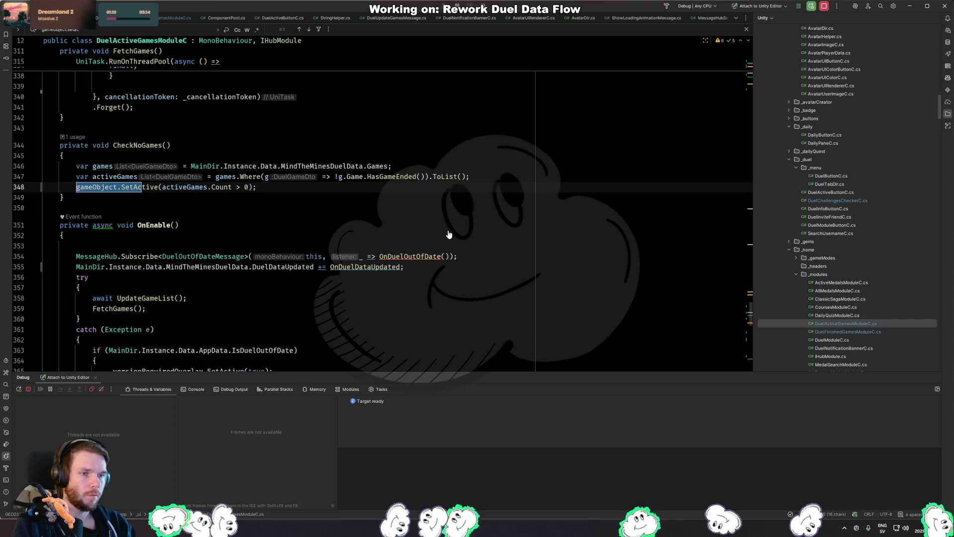
key(Escape)
Insert _noActiveGames.SetActive(activeGames.Count == 0); above the gameObject.SetActive line.
key(ctrl+alt+Return)
text(_noActiveGames)
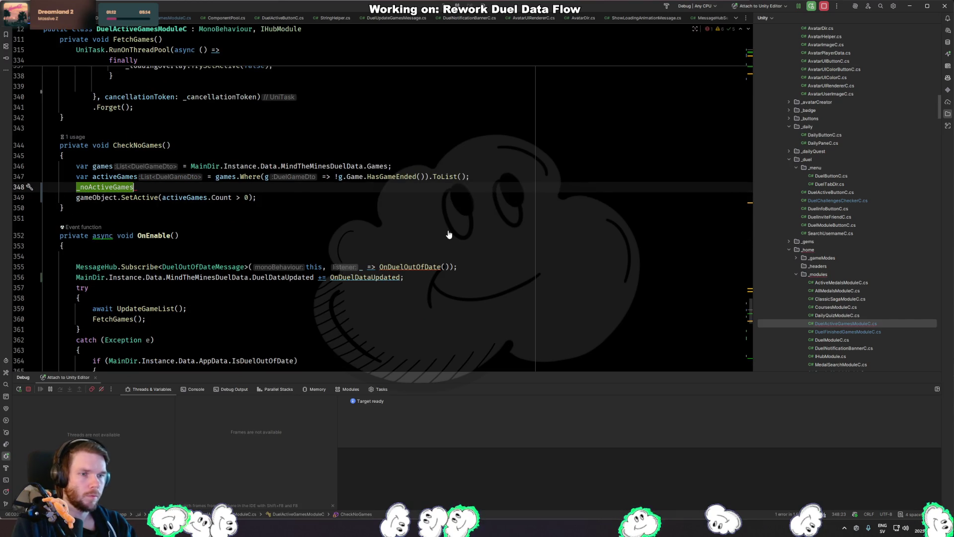
text(.setac)
key(Return)
text(aci);)
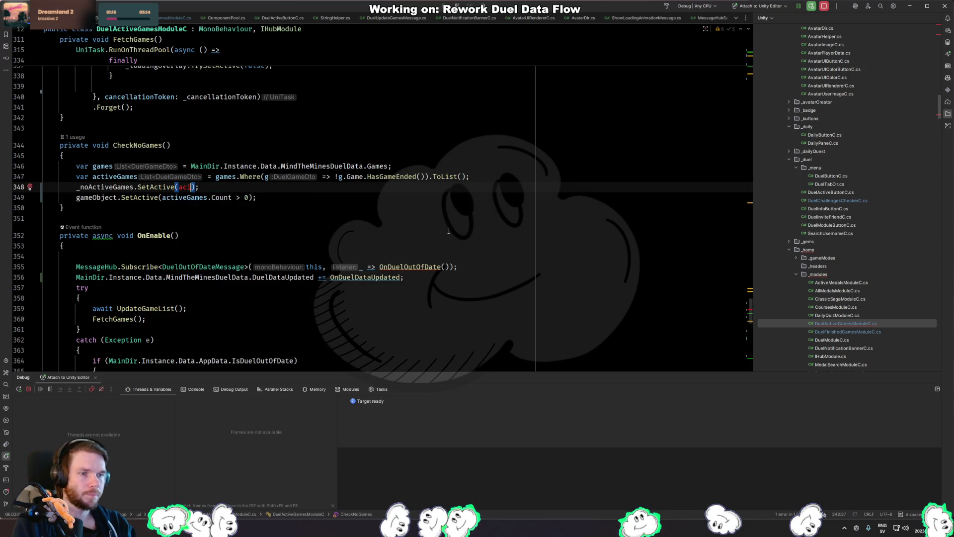
key(BackSpace)
text(tiv)
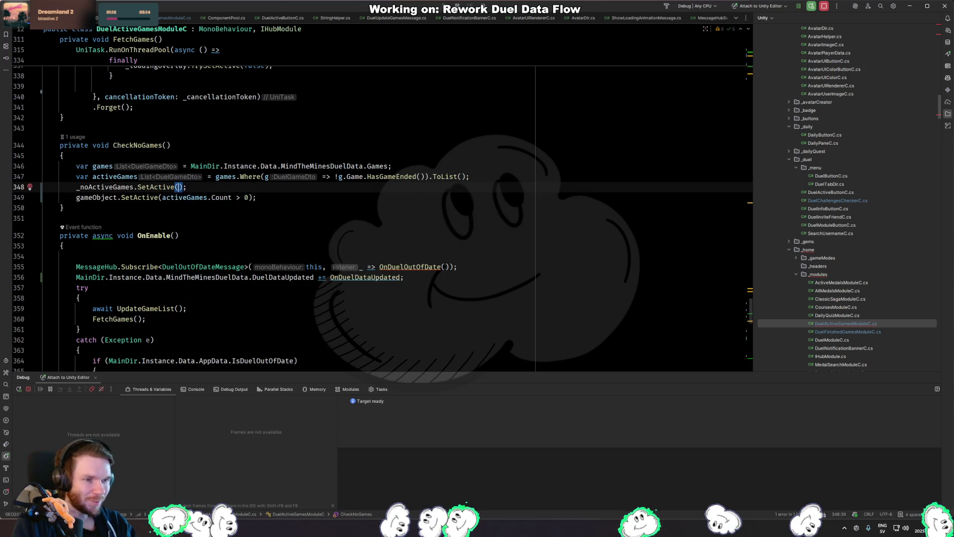
text(eGam)
key(Return)
text(.)
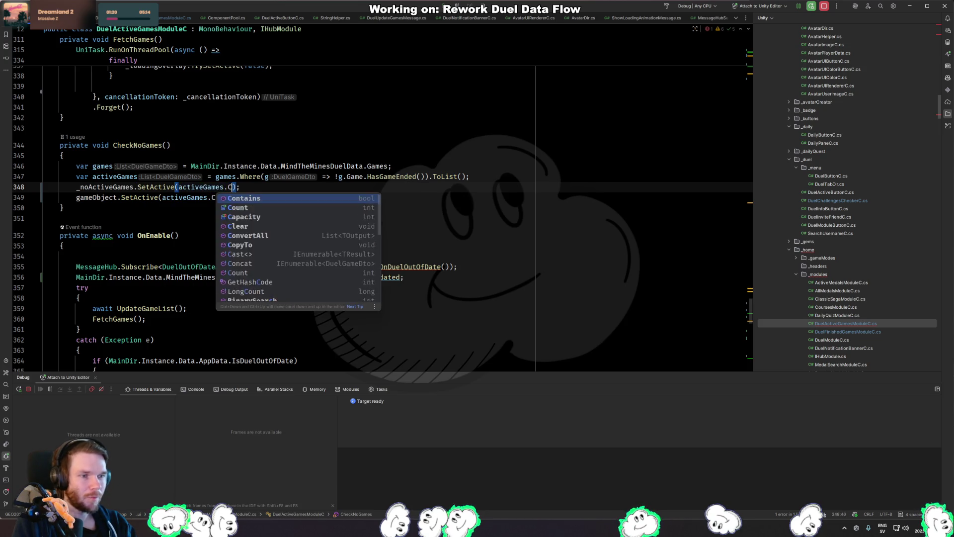
text(Count > 0)
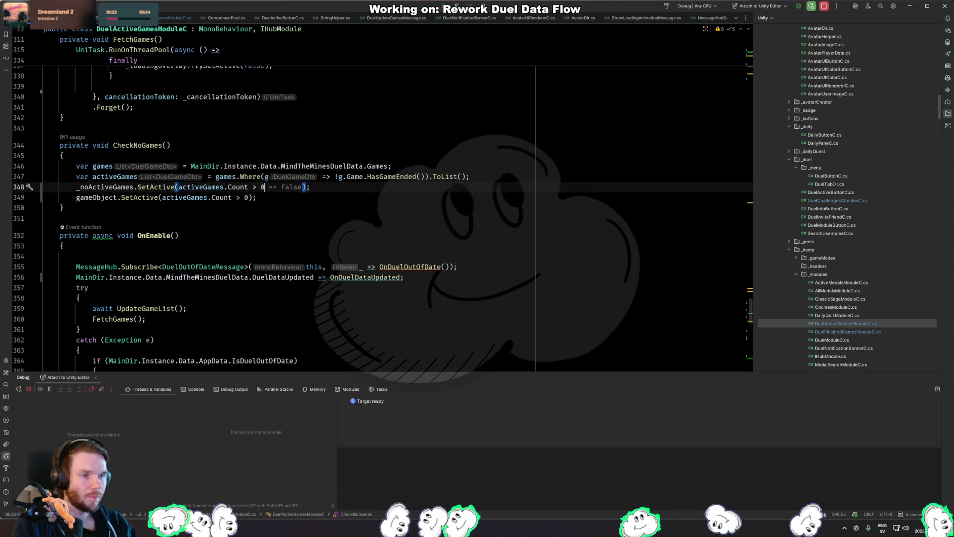
key(BackSpace)
key(BackSpace)
key(BackSpace)
text(== 0)
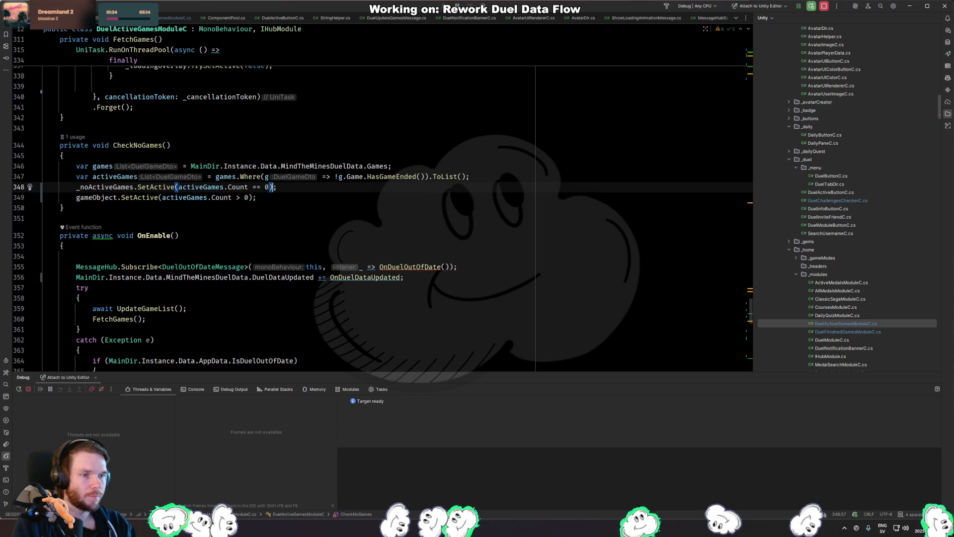
Comment out the old gameObject.SetActive line and return to Unity.
key(Down)
key(ctrl+slash)
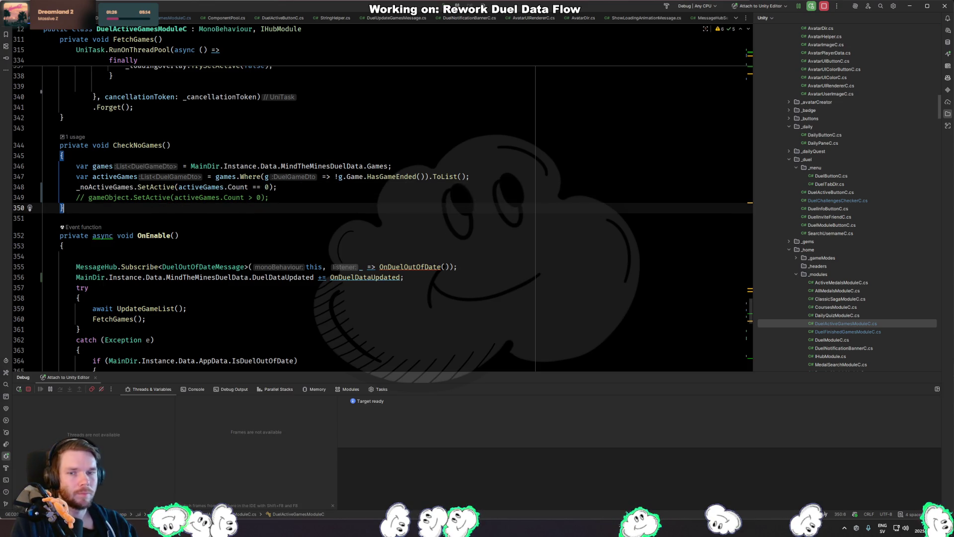
key(alt+Tab)
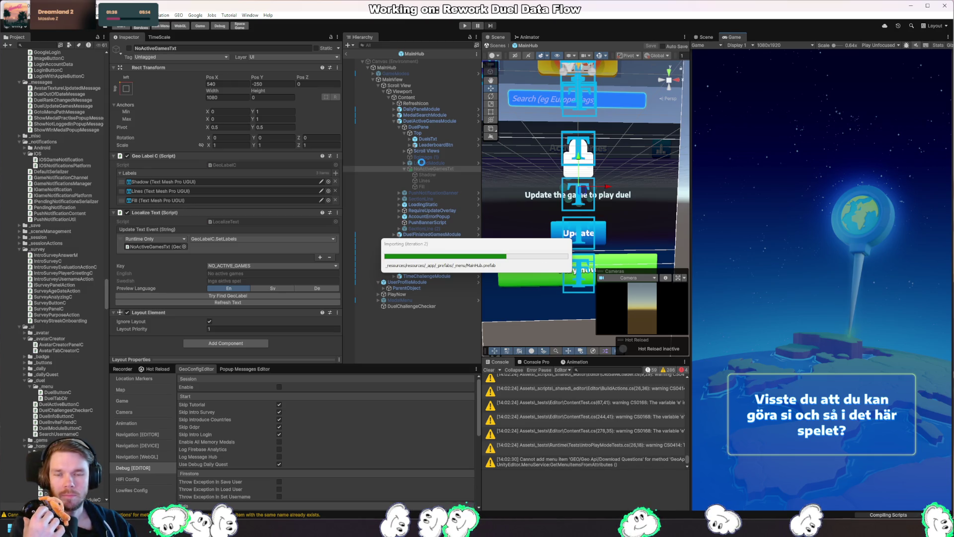
Assign NoActiveGamesTxt to the DuelActiveGamesModule's No Active Games field.
click(425, 121)
scroll(306, 213, down, 5)
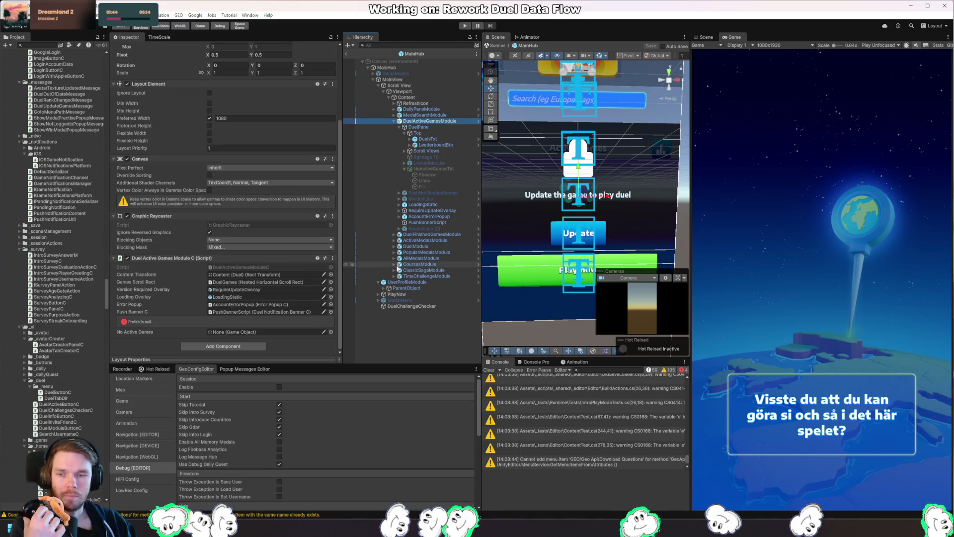
drag(422, 168, 256, 330)
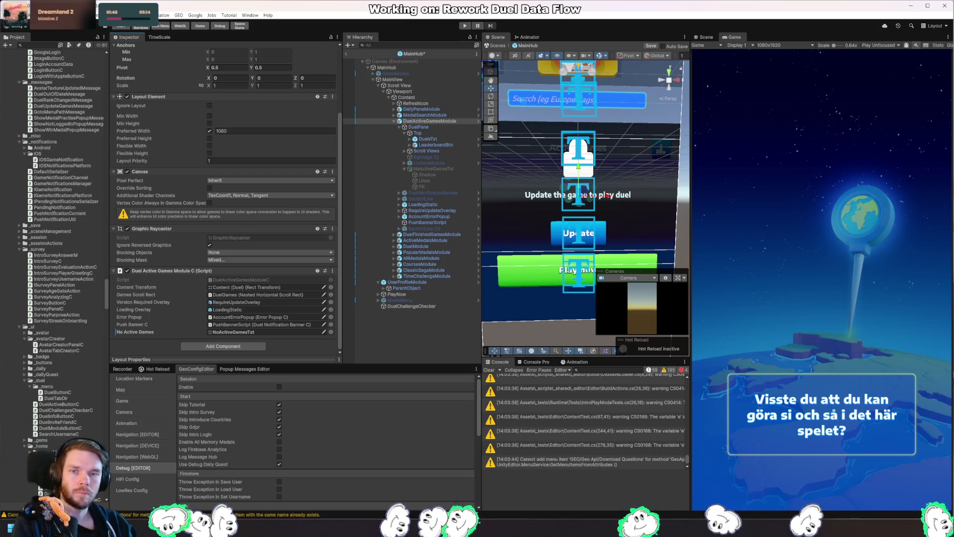
Save the MainHub scene and go back to the DuelActiveGamesModuleC code in Rider.
key(ctrl+s)
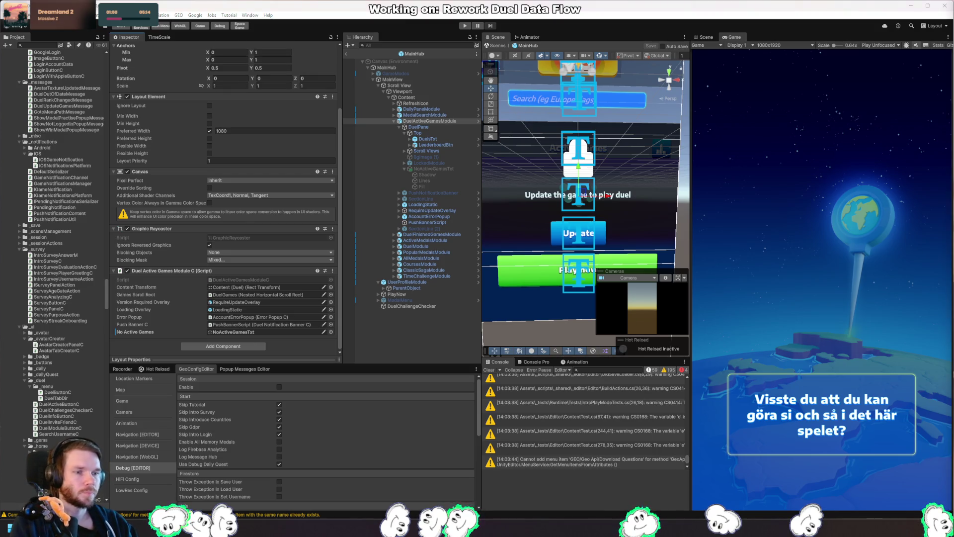
key(alt+Tab)
scroll(245, 195, down, 10)
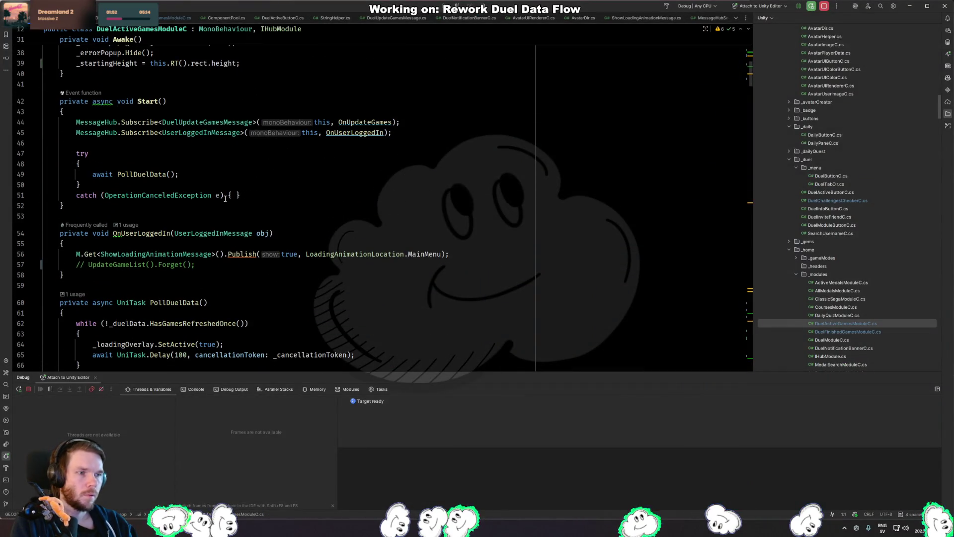
Search DuelActiveGamesModuleC for the commented UpdateGameList call.
click(294, 184)
click(329, 263)
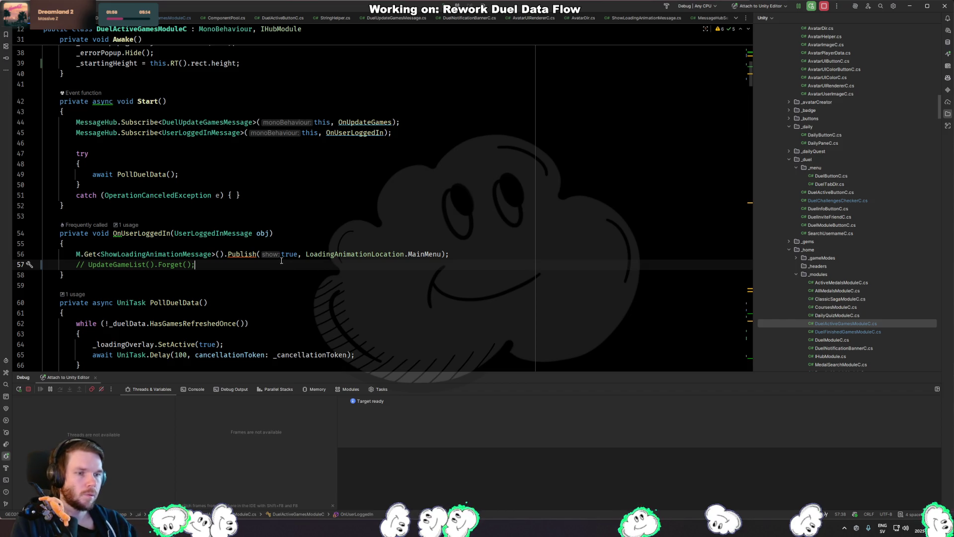
key(alt+Tab)
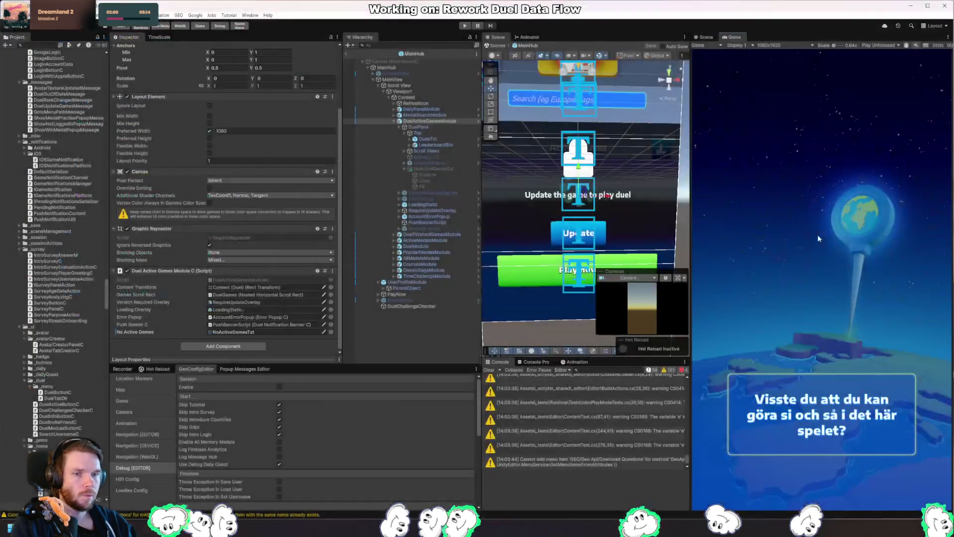
key(alt+Tab)
key(ctrl+f)
text(Updategame)
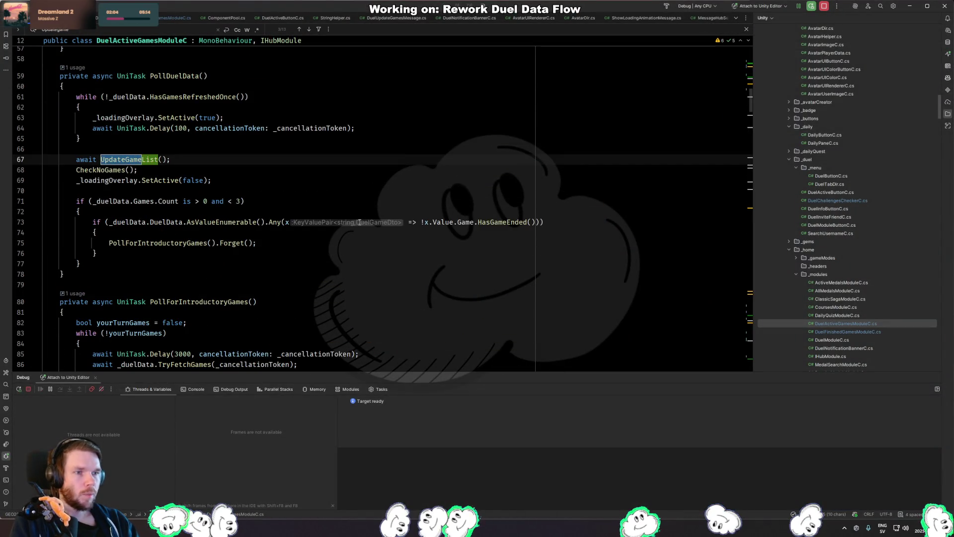
key(Escape)
Go to PollForIntroductoryGames and review its yourTurnGames usages and while-loop braces.
click(187, 83)
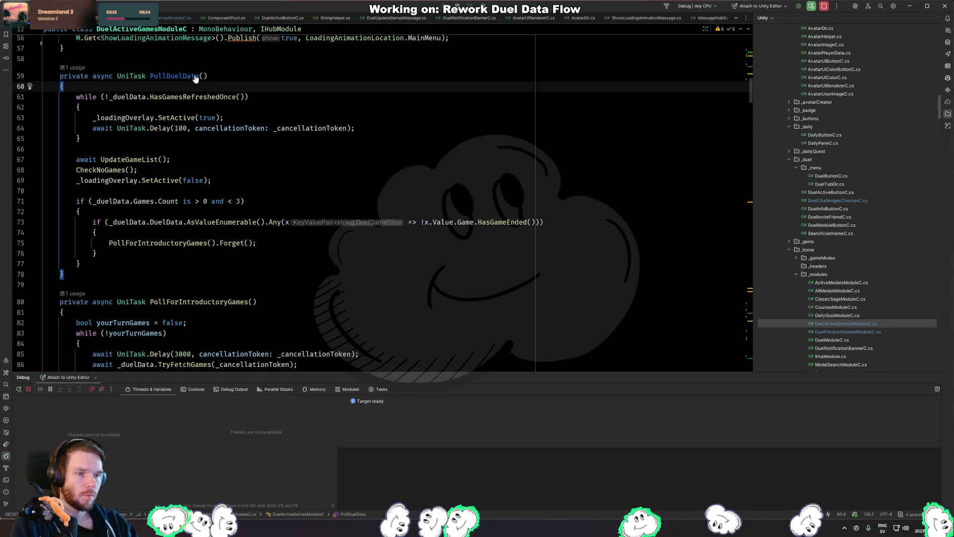
ctrl+click(195, 243)
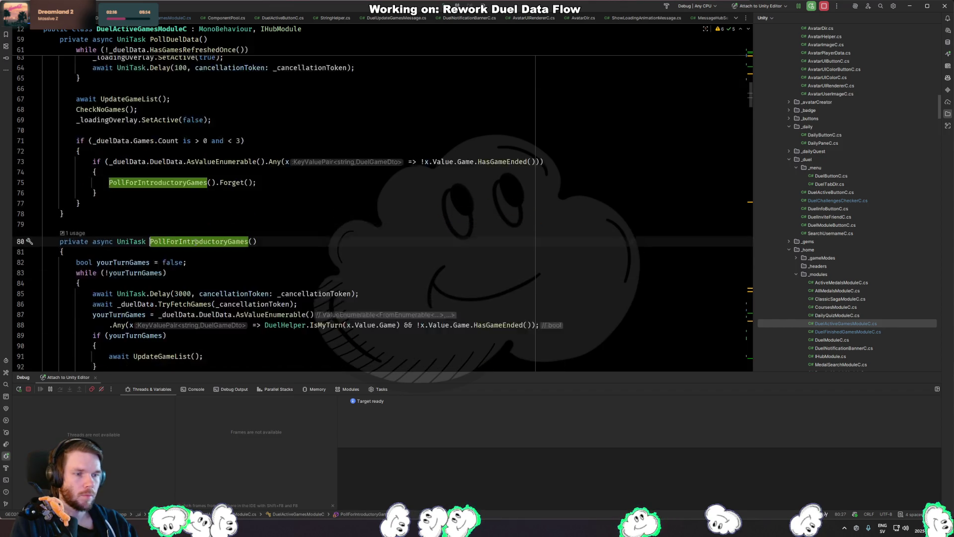
scroll(196, 242, down, 2)
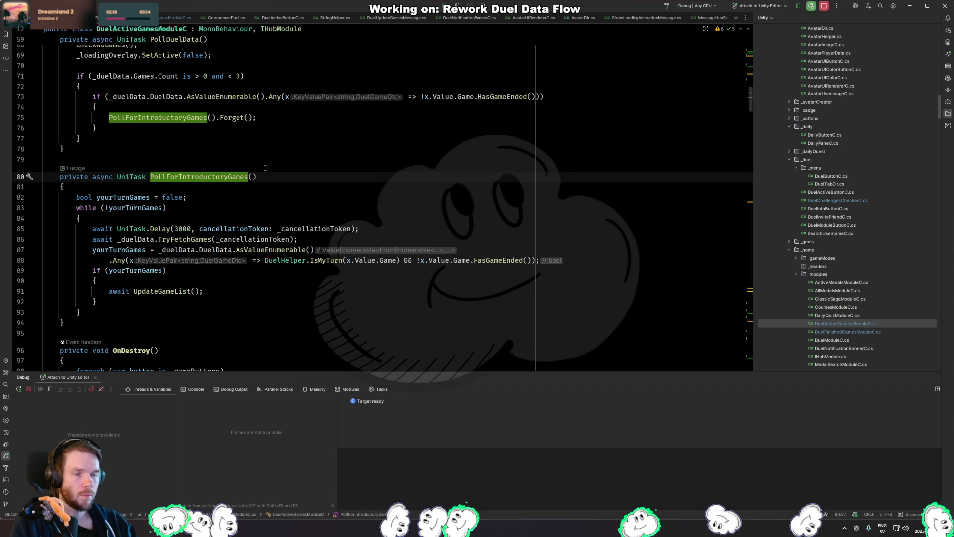
click(146, 207)
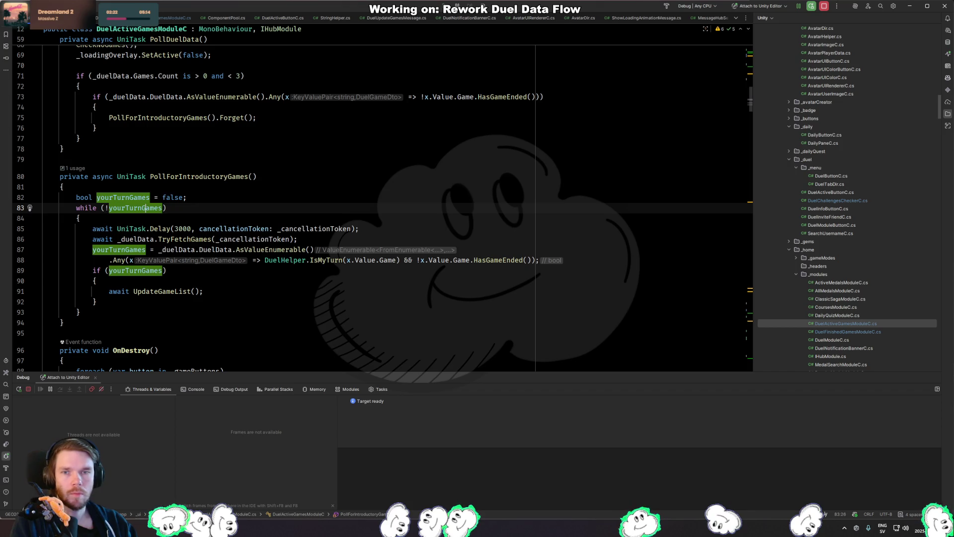
click(244, 294)
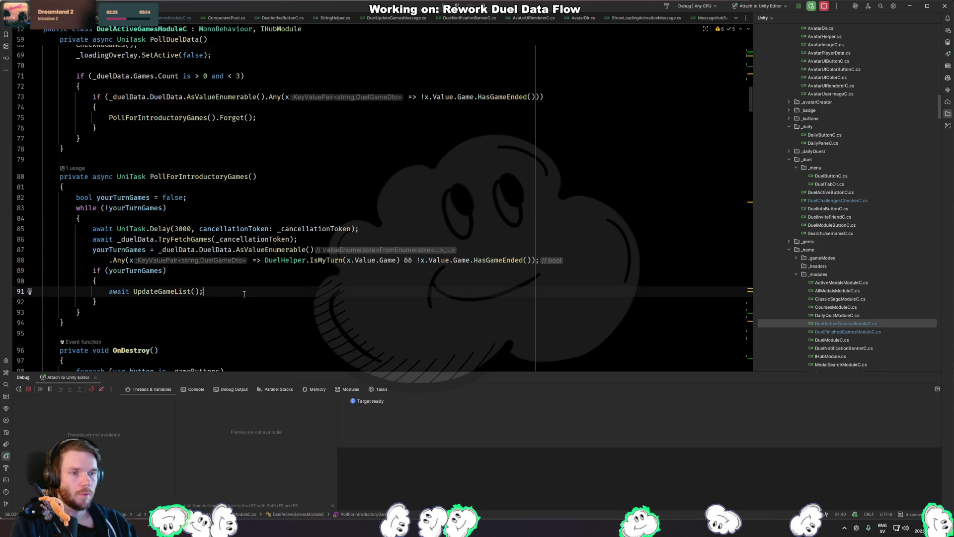
click(131, 208)
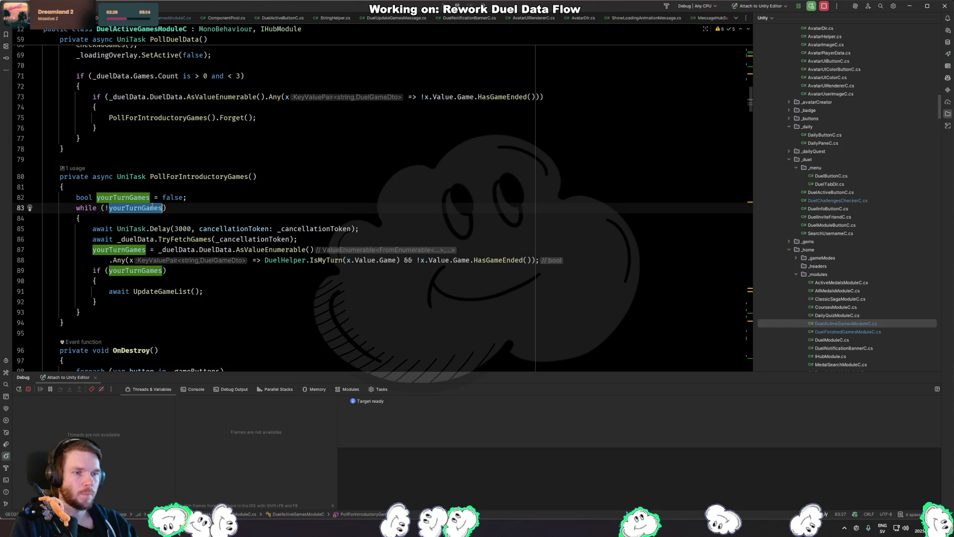
click(339, 228)
click(339, 217)
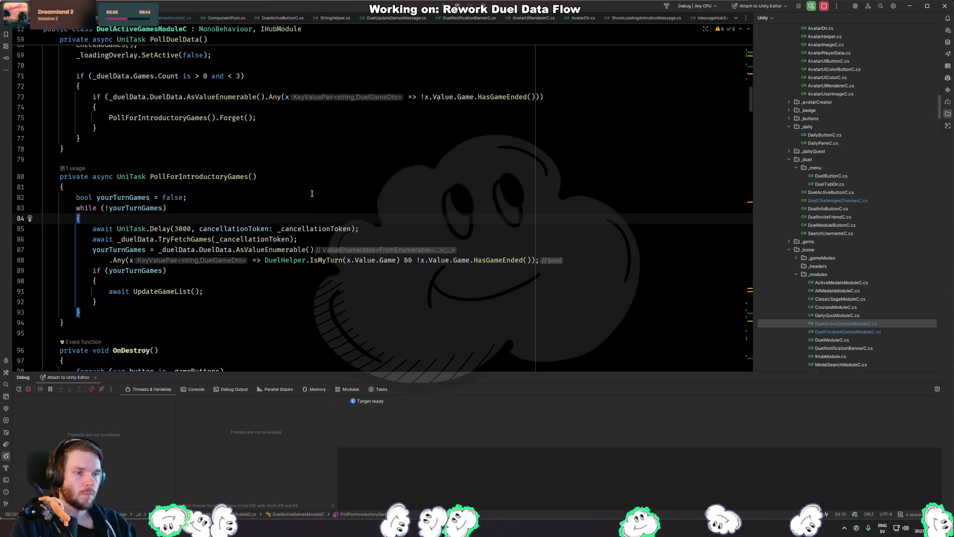
scroll(313, 193, down, 5)
Add a 'yourTurnGames = false;' line after the foreach loop in OnDestroy.
click(268, 276)
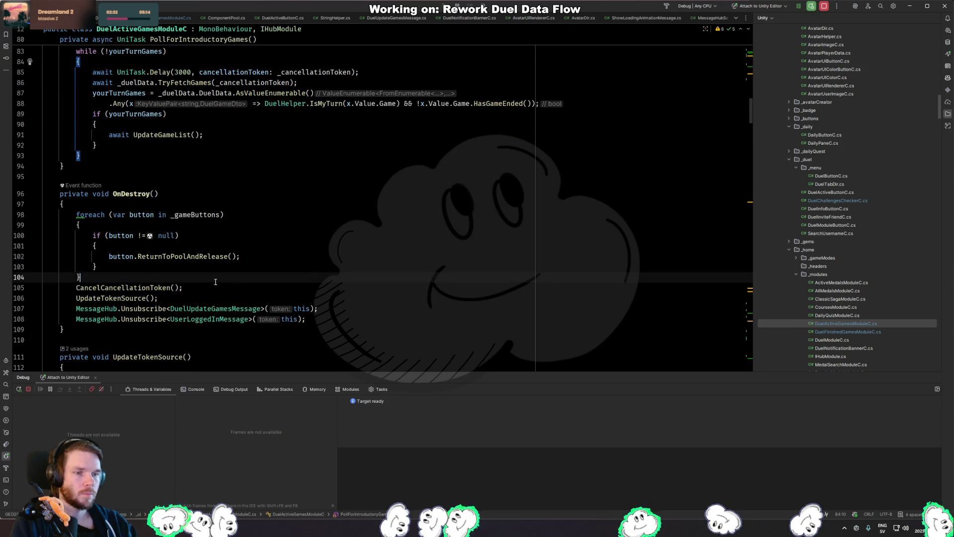
key(Return)
text(yourTurnGames = false)
key(Escape)
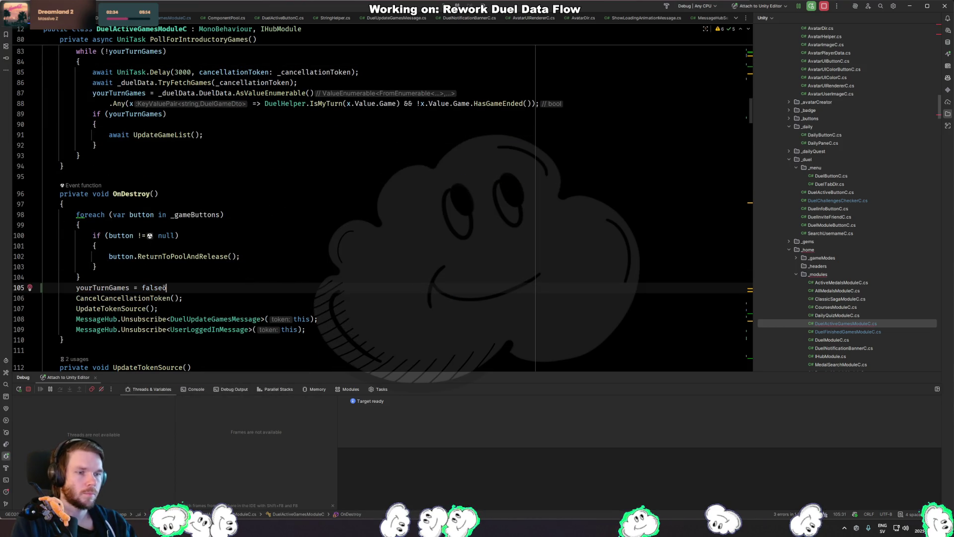
text(;)
key(Home)
key(Return)
key(End)
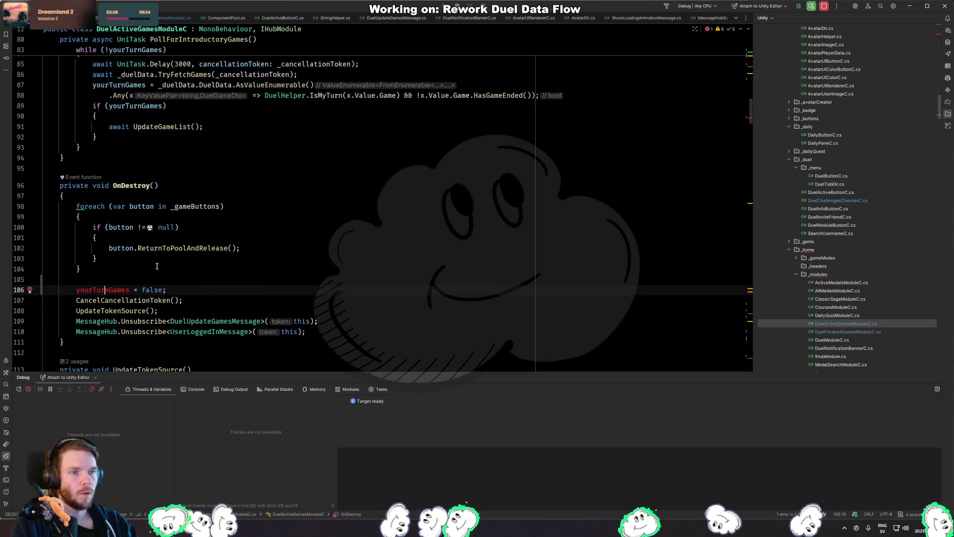
Review the polling loop, then delete the stray yourTurnGames lines from OnDestroy.
scroll(139, 149, up, 1)
click(151, 72)
scroll(169, 119, up, 3)
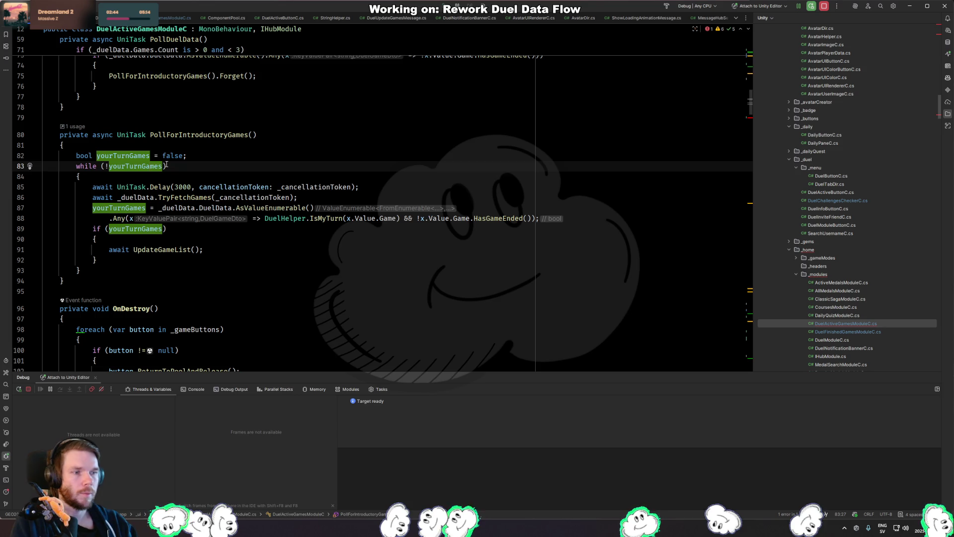
click(237, 198)
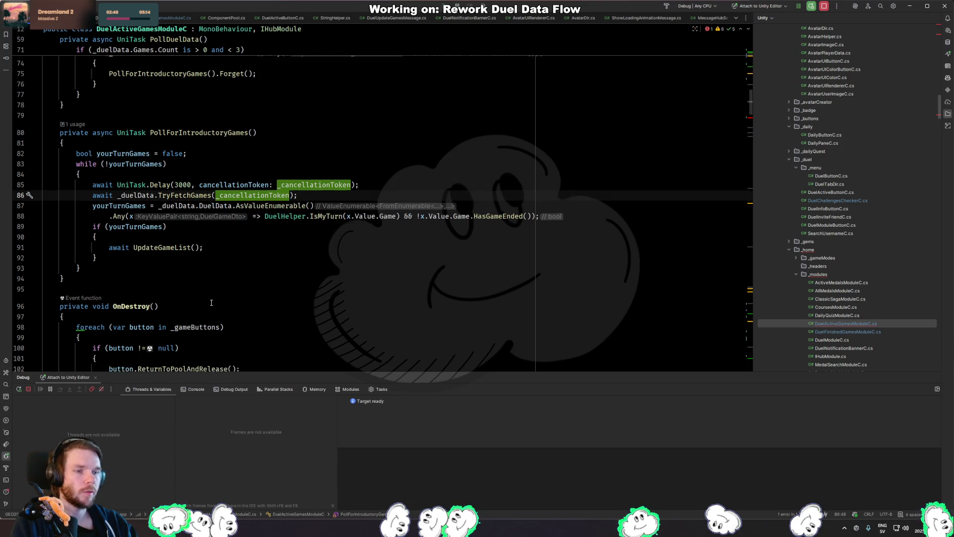
scroll(237, 198, down, 4)
drag(169, 289, 197, 277)
key(Delete)
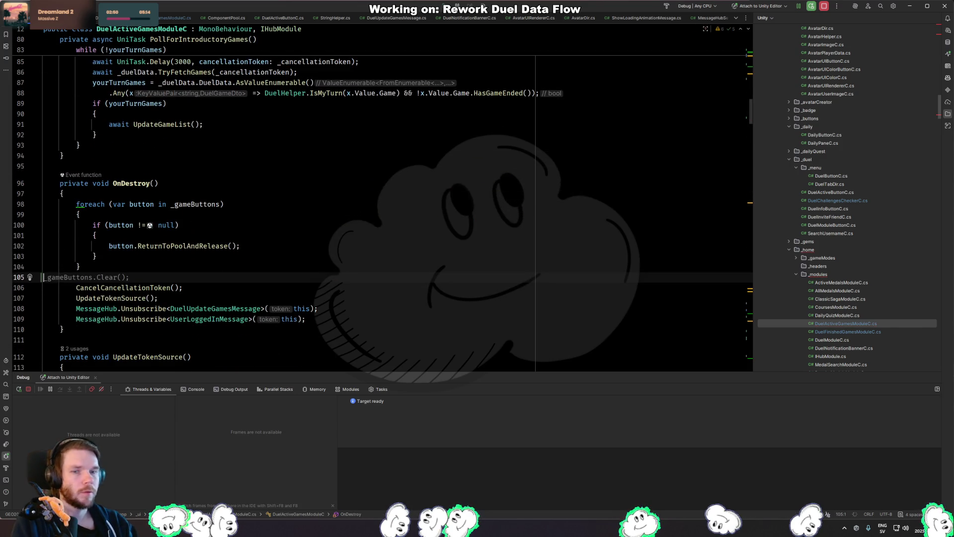
key(alt+Tab)
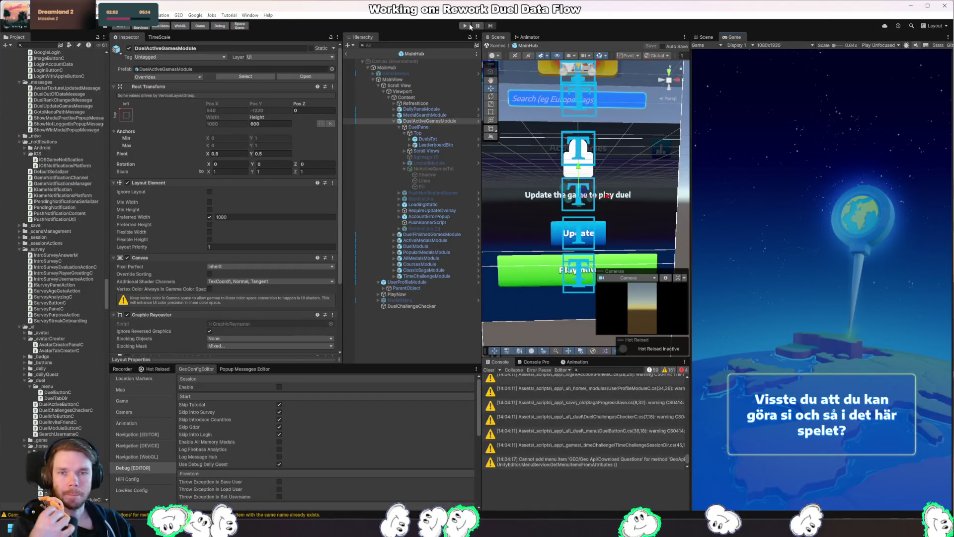
Run the game, scroll to the 'No active games' message, and leave prefab editing.
click(465, 25)
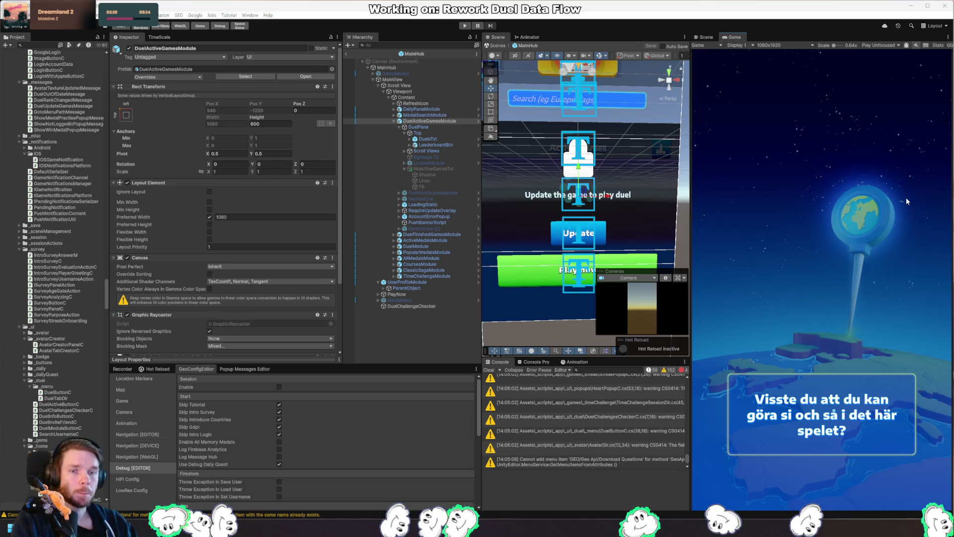
key(ctrl+p)
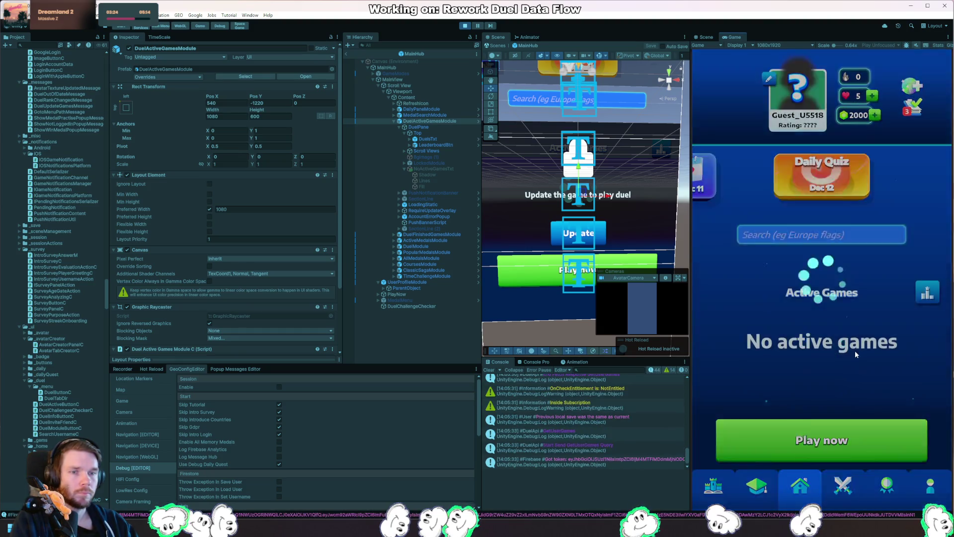
drag(886, 350, 884, 266)
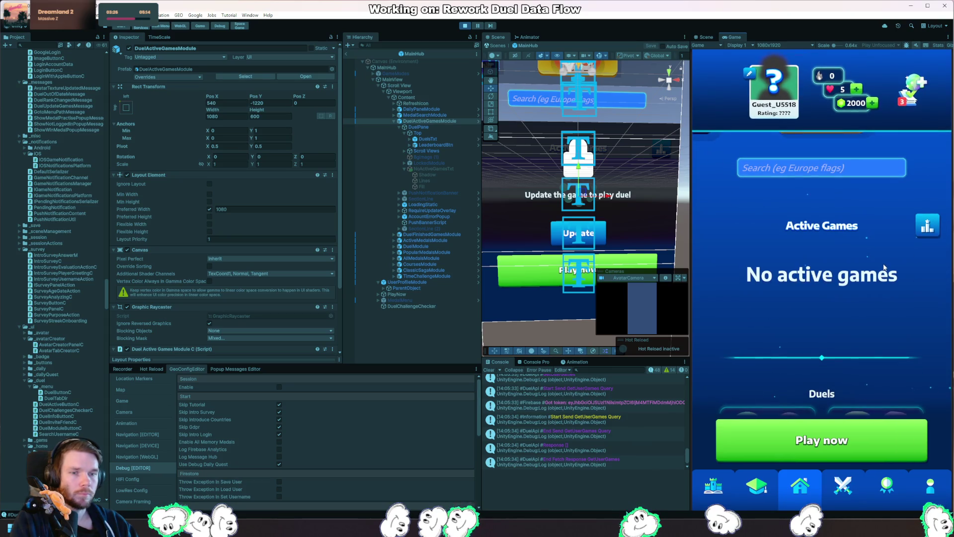
click(347, 54)
right_click(587, 164)
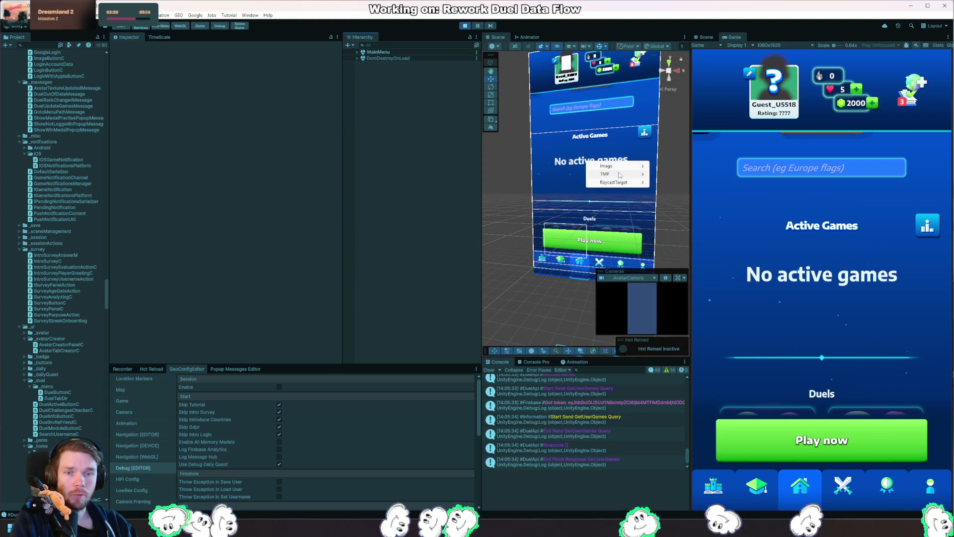
Select the text's Fill layer and re-enable the inactive Lines and Shadow layers.
mouse_move(624, 174)
click(696, 174)
click(446, 207)
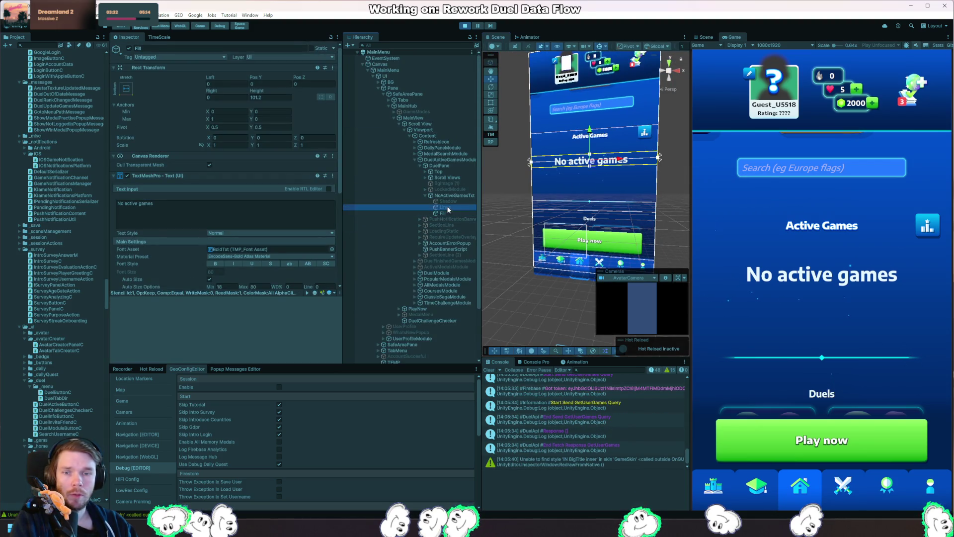
click(129, 48)
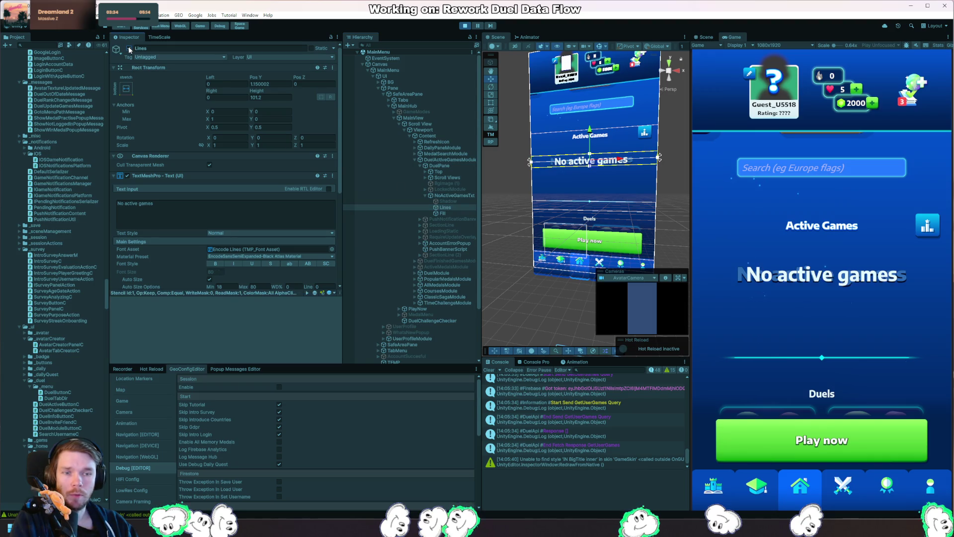
key(Up)
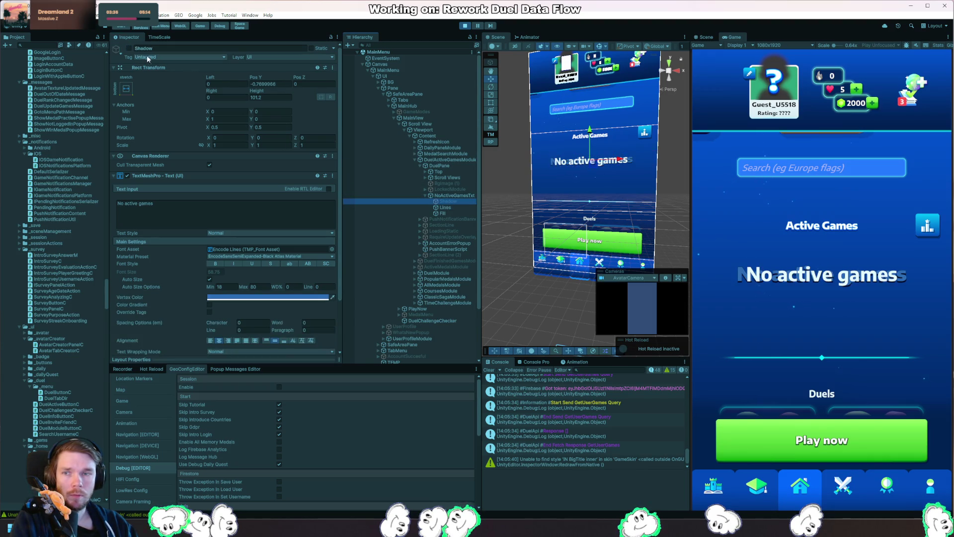
click(129, 49)
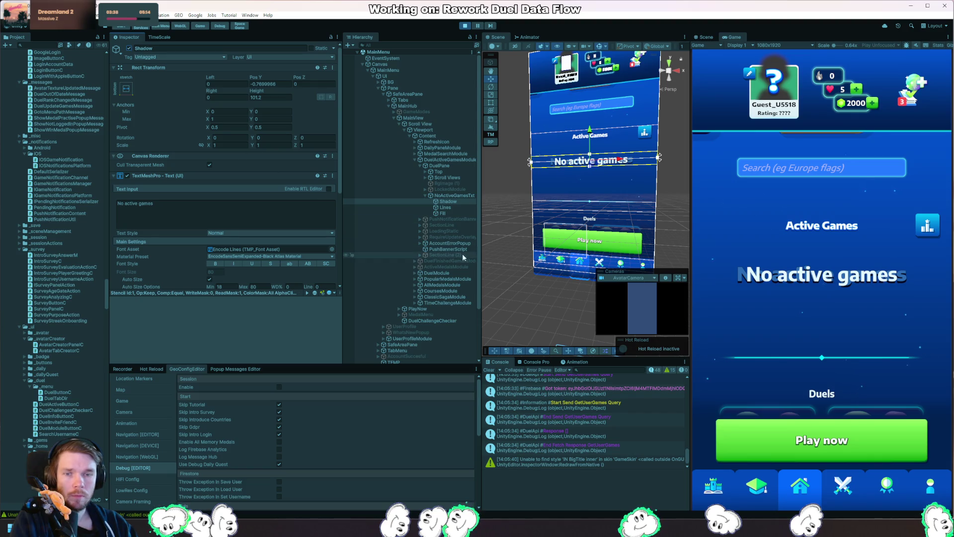
Compare the Fill, Lines and Shadow layers' font and colour settings.
click(456, 212)
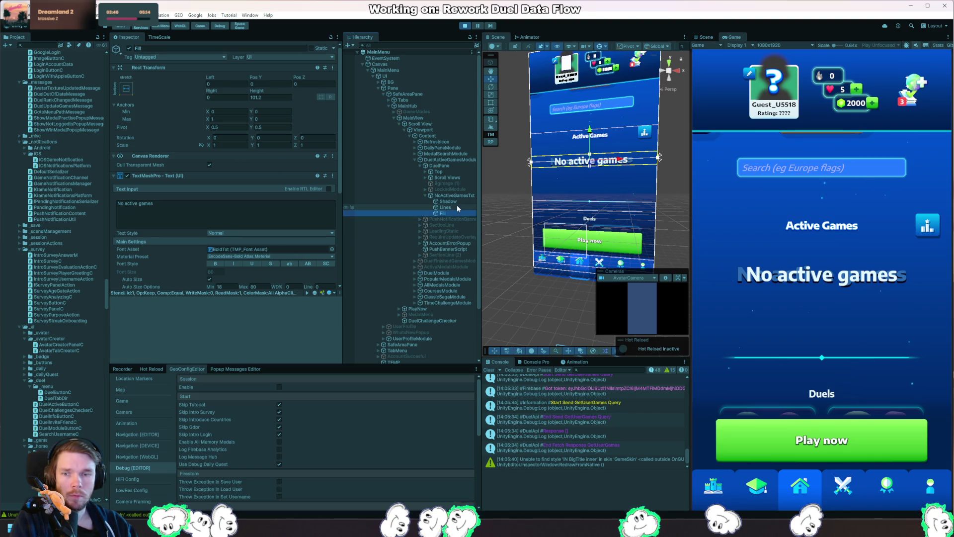
click(449, 207)
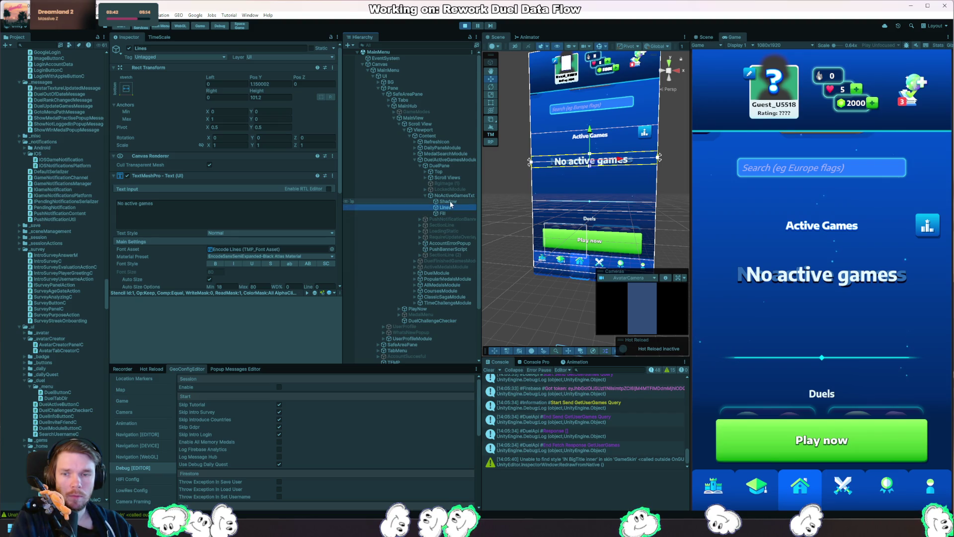
click(449, 201)
click(449, 214)
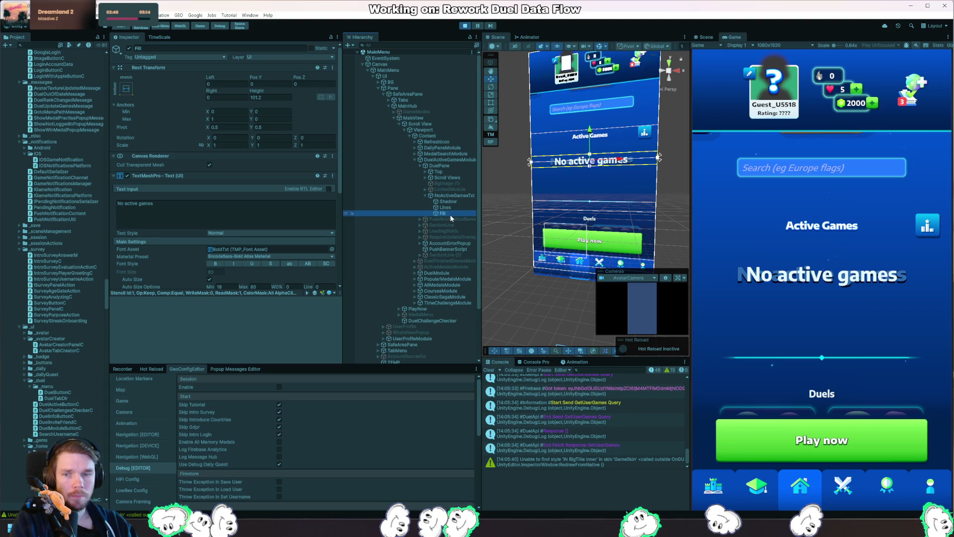
scroll(274, 244, down, 3)
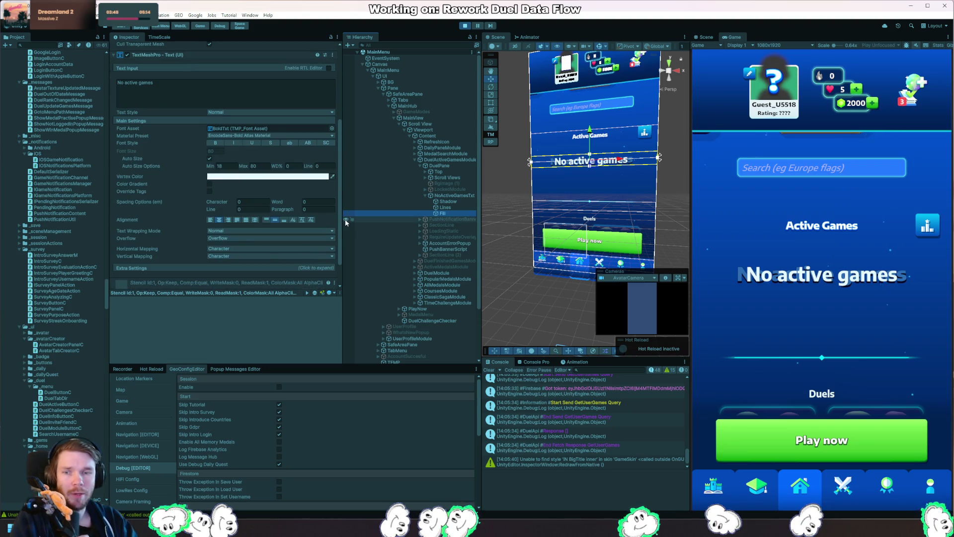
click(440, 202)
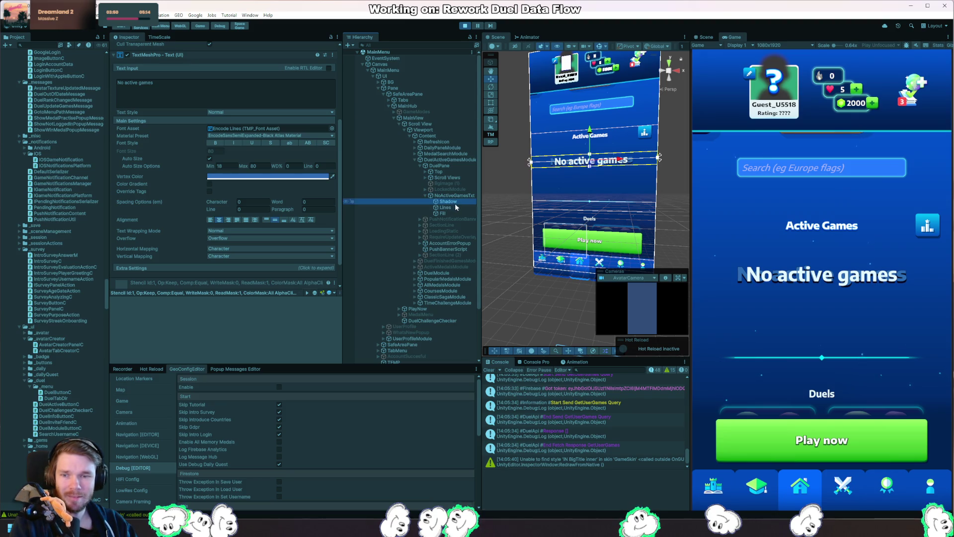
click(456, 213)
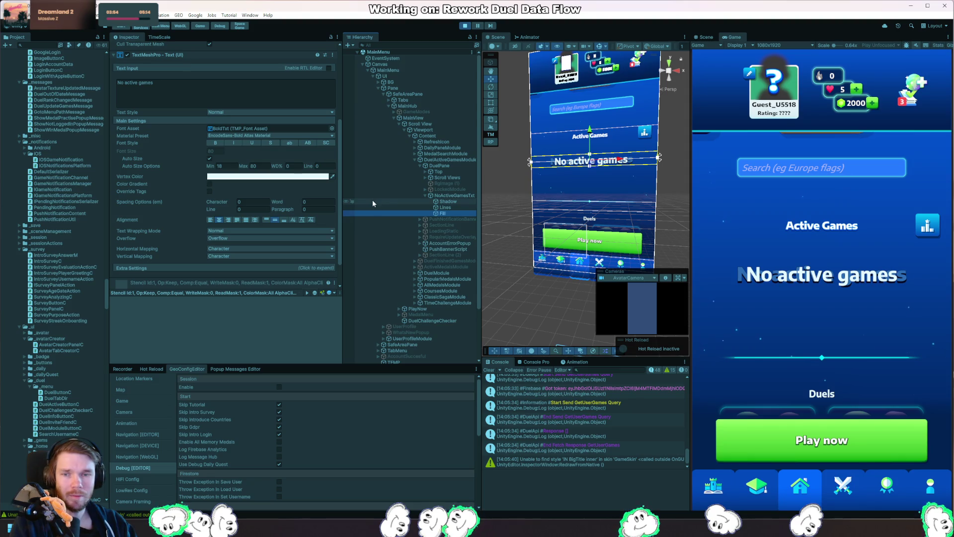
click(235, 297)
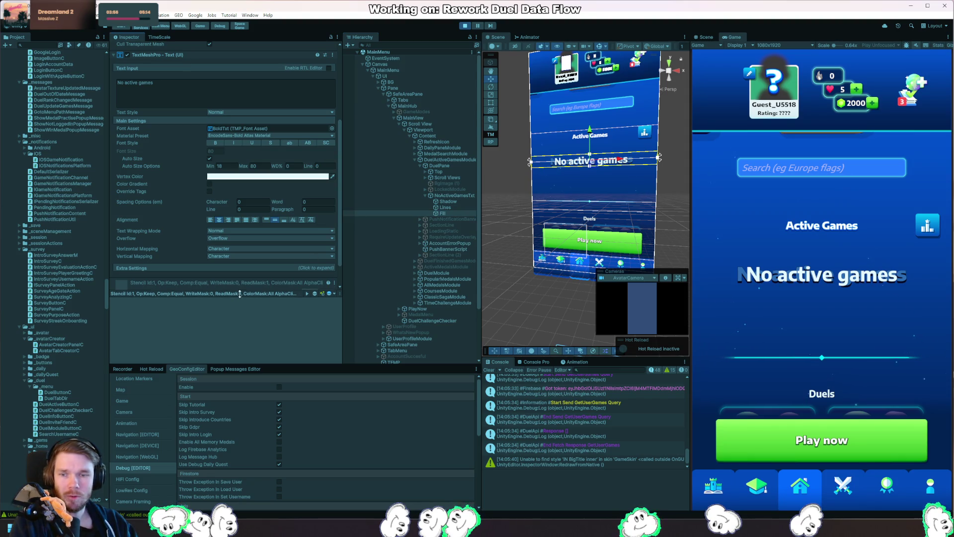
scroll(243, 293, up, 5)
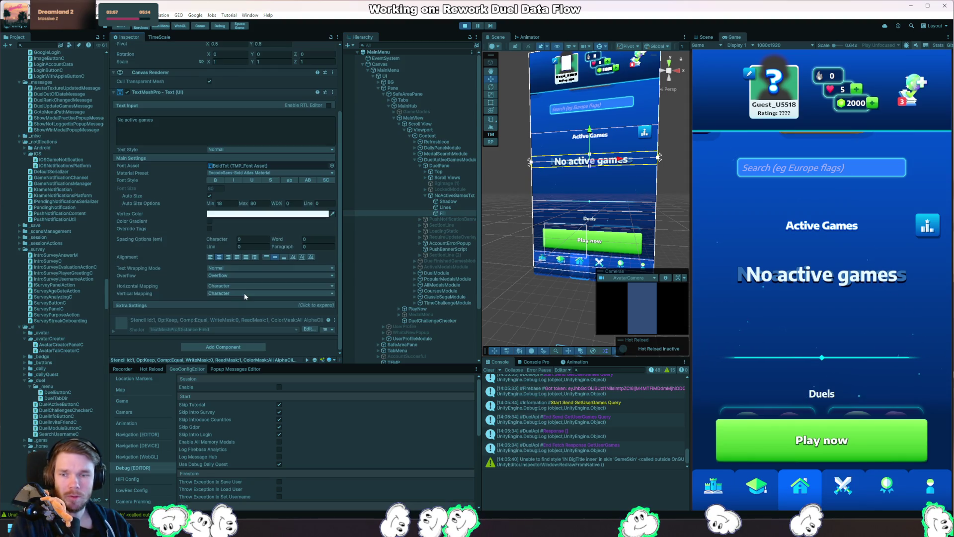
Recheck each layer, including the Lines position offset, and collapse the text preview panel.
click(447, 202)
click(454, 214)
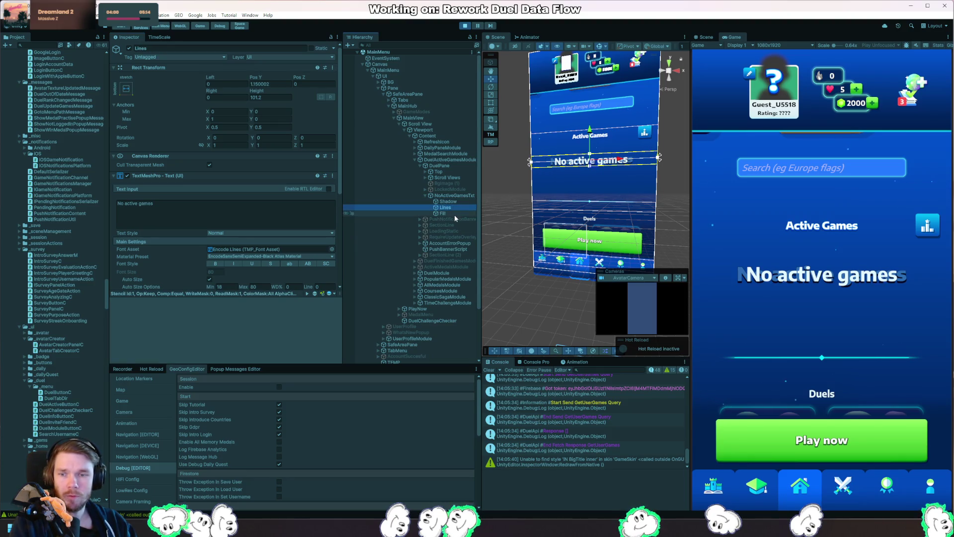
click(448, 207)
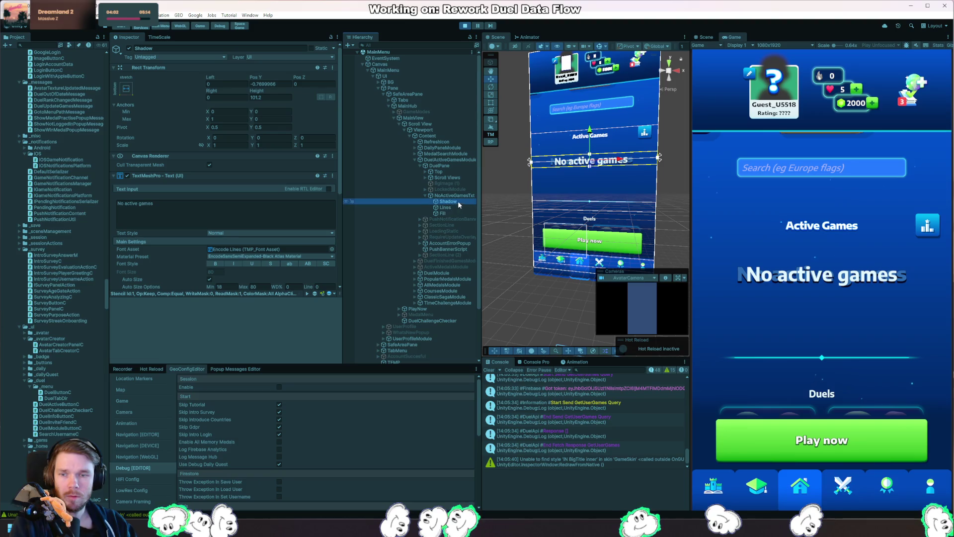
click(453, 201)
click(450, 208)
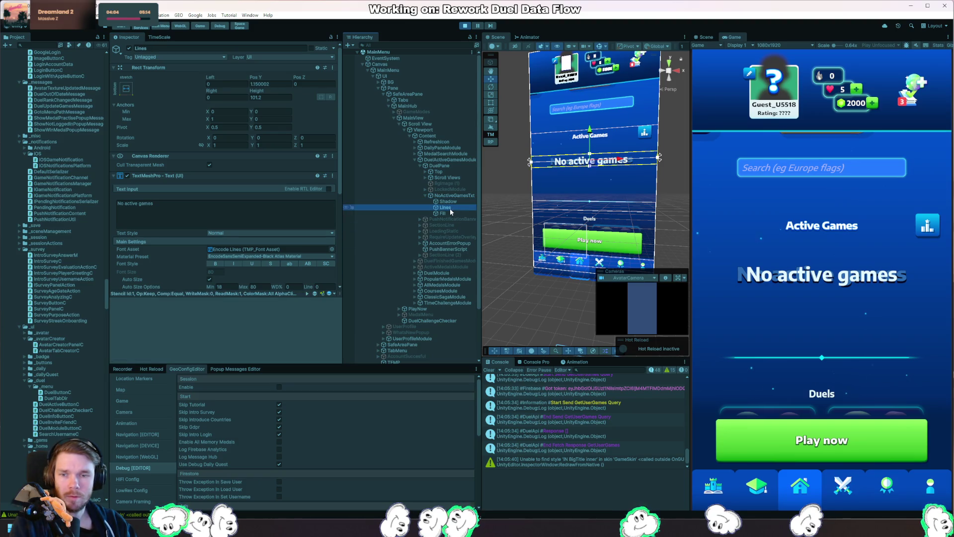
click(449, 213)
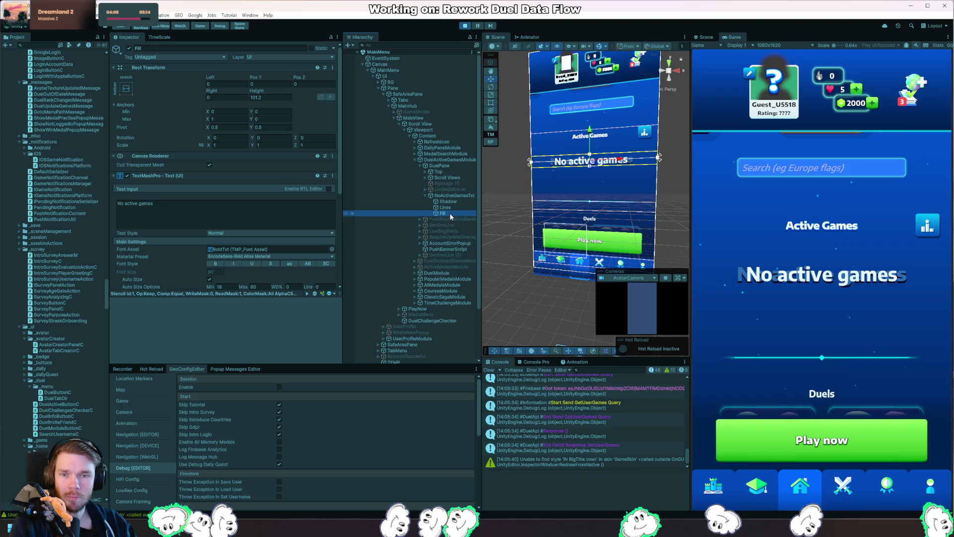
scroll(311, 273, down, 3)
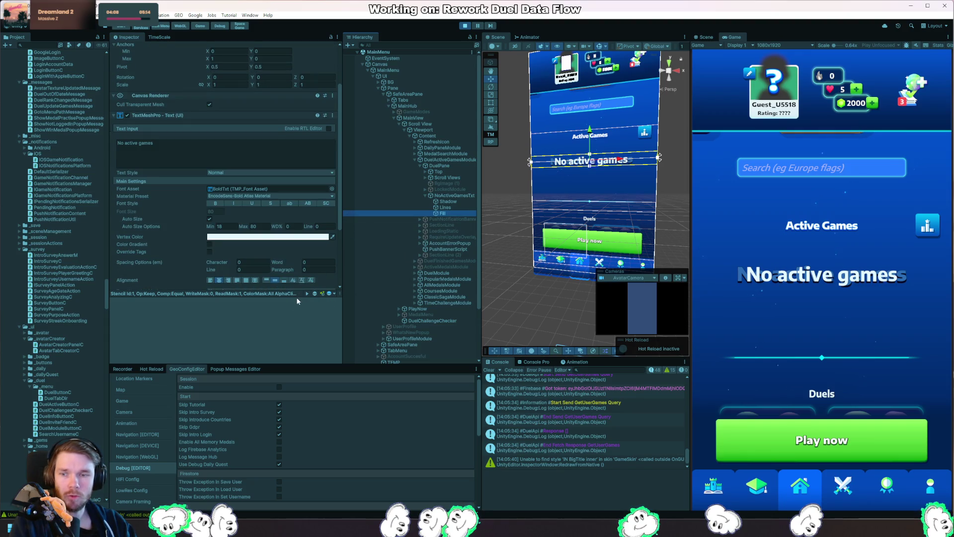
right_click(341, 297)
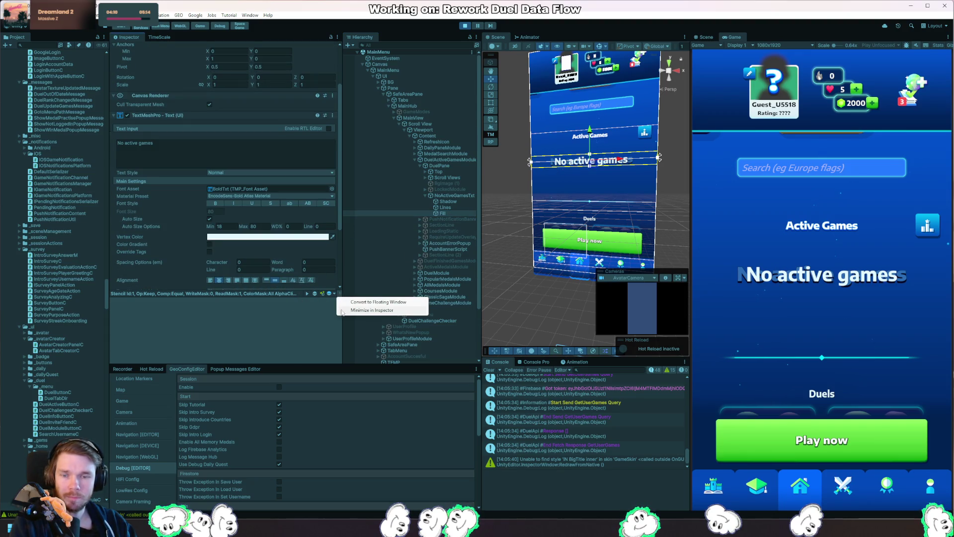
click(361, 311)
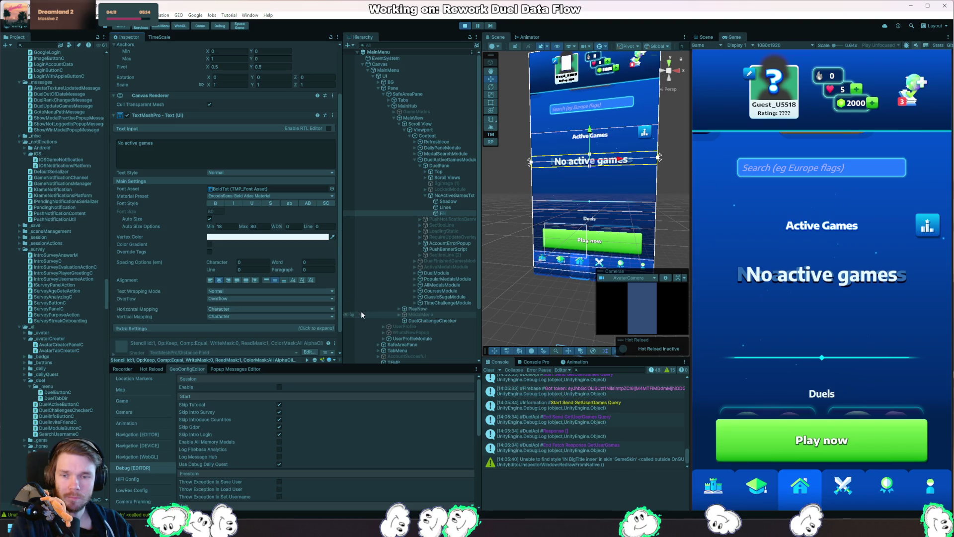
Open the Material Preset list and compare the Lines, Shadow and Fill fonts once more.
click(449, 208)
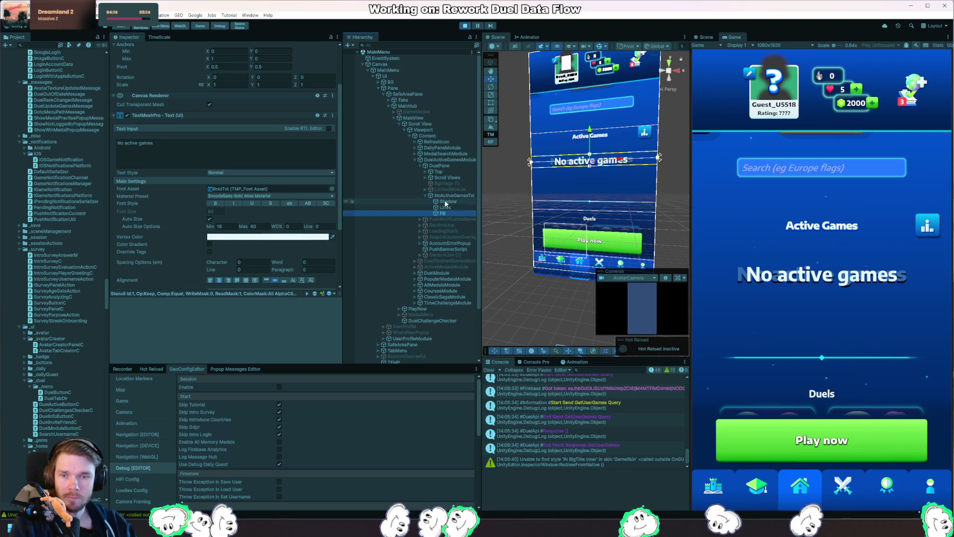
click(446, 201)
click(447, 208)
click(449, 213)
click(455, 207)
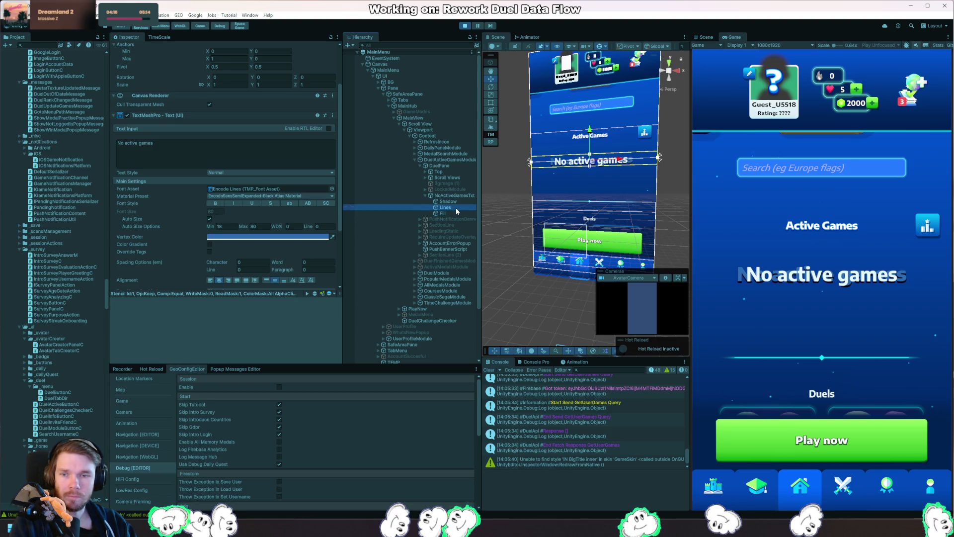
click(465, 202)
click(447, 213)
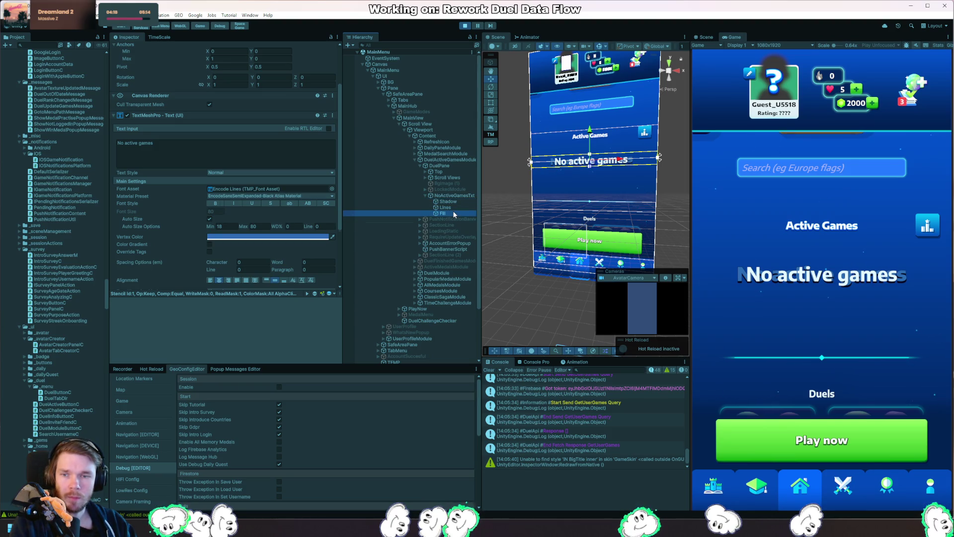
click(284, 196)
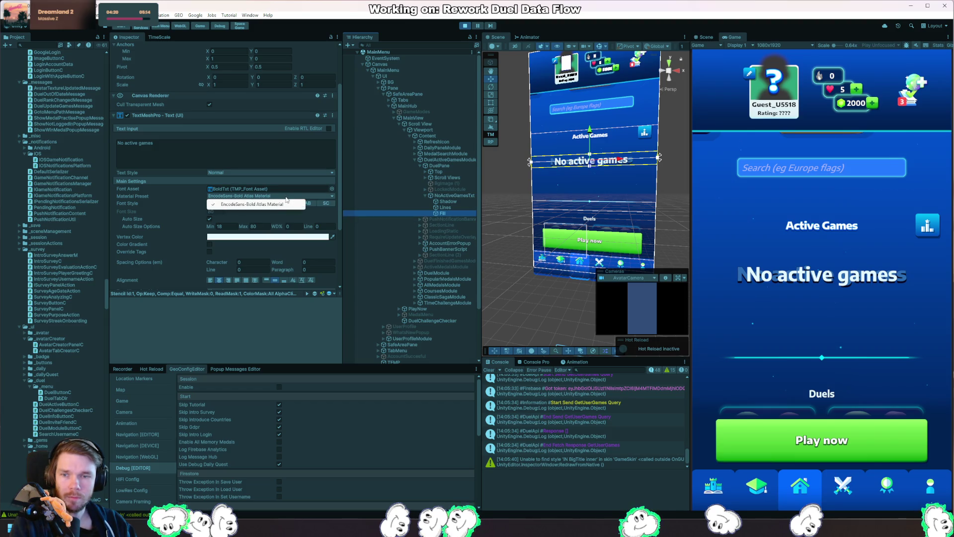
click(446, 207)
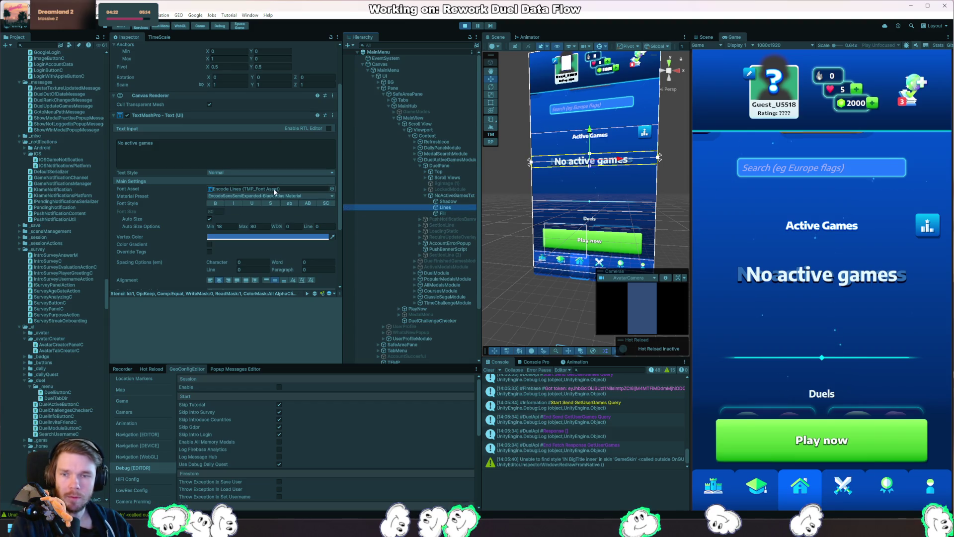
click(246, 189)
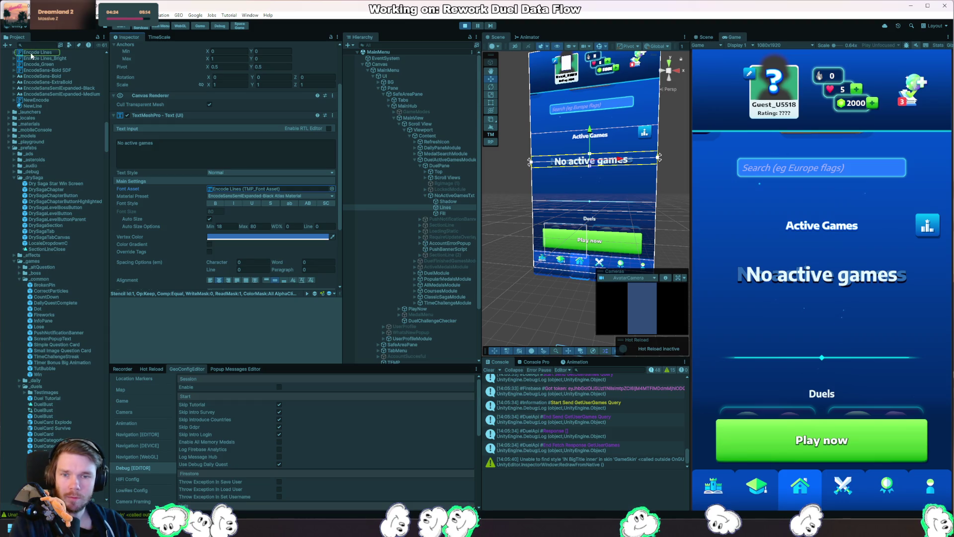
click(443, 202)
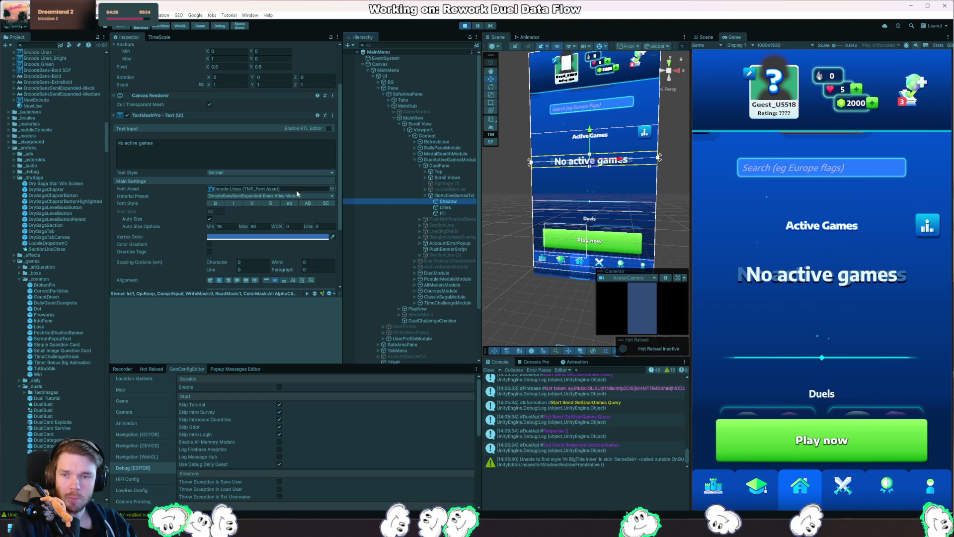
click(373, 214)
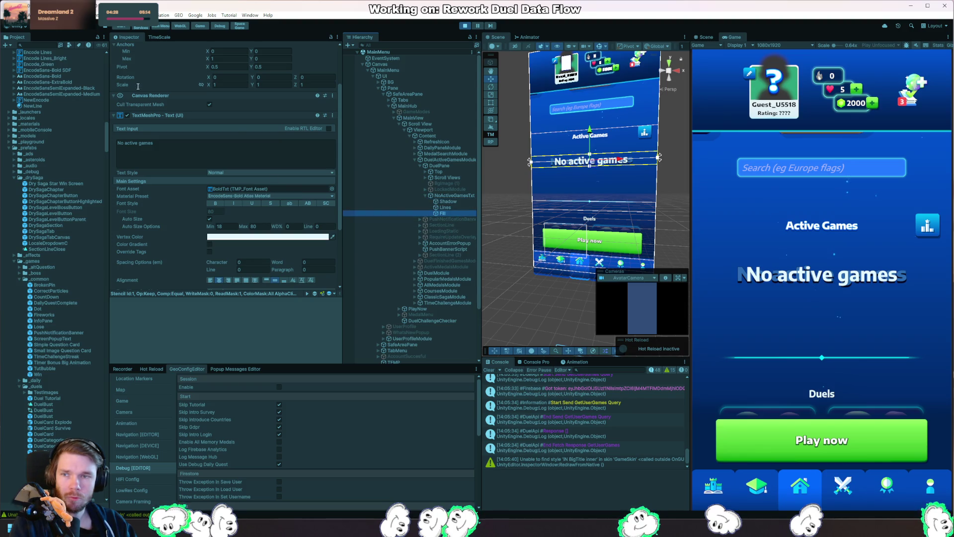
Apply the Encode Lines font to Fill and cap all three layers' Auto Size Max at 30.
drag(42, 53, 251, 189)
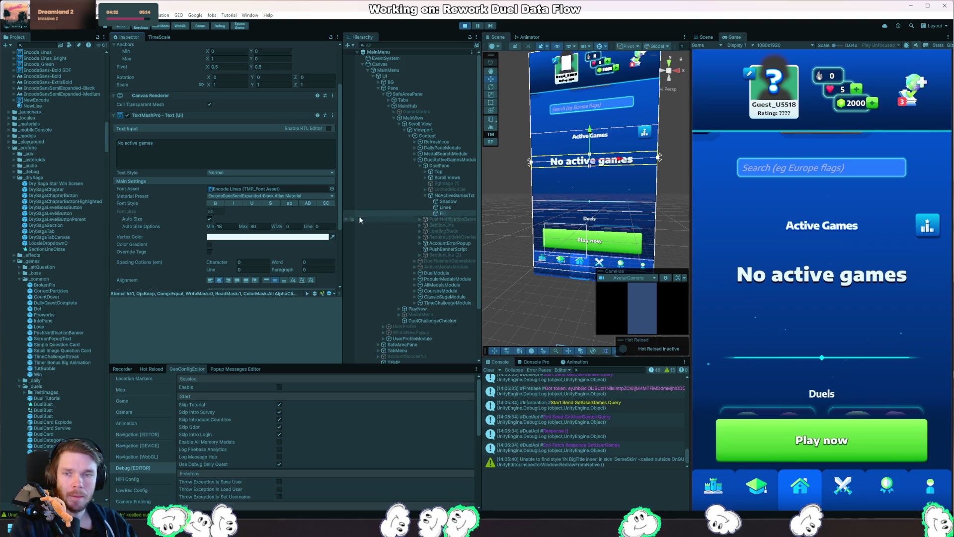
shift+click(448, 202)
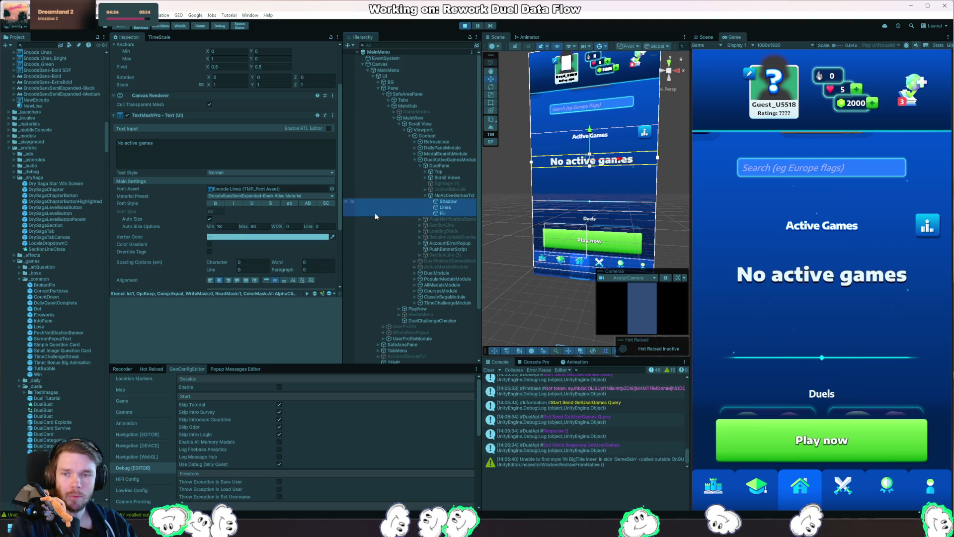
click(258, 227)
text(30)
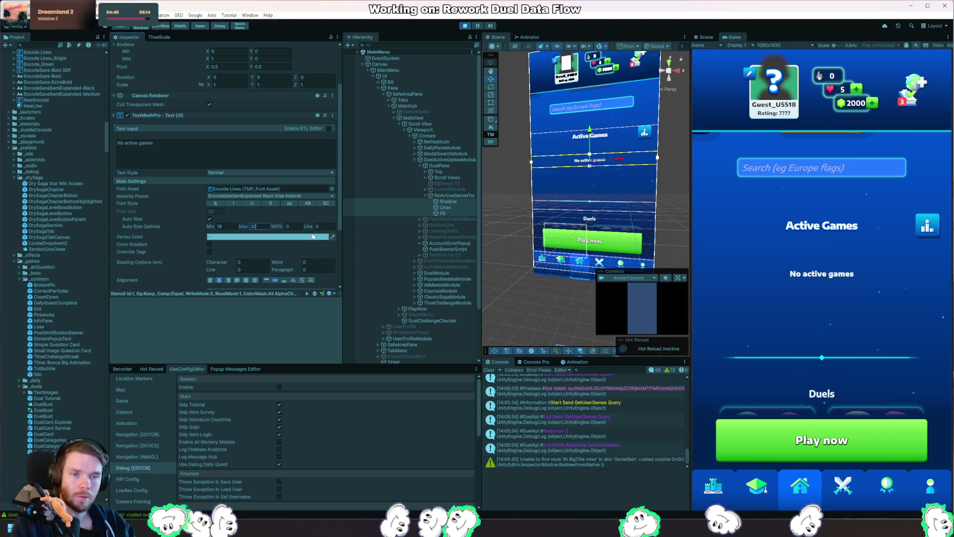
Move the NoActiveGamesTxt label lower to Pos Y -324.85 and reselect its three layers.
click(455, 196)
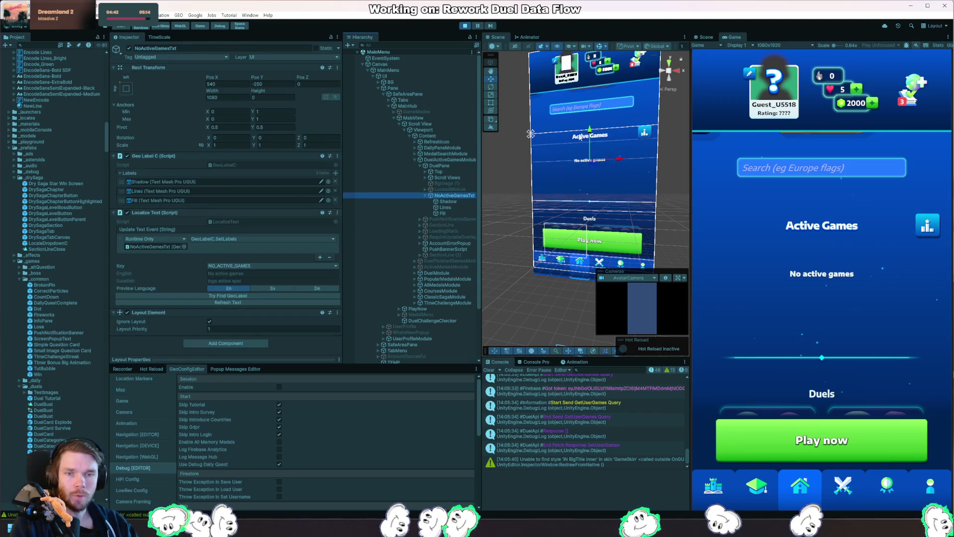
drag(580, 136, 597, 179)
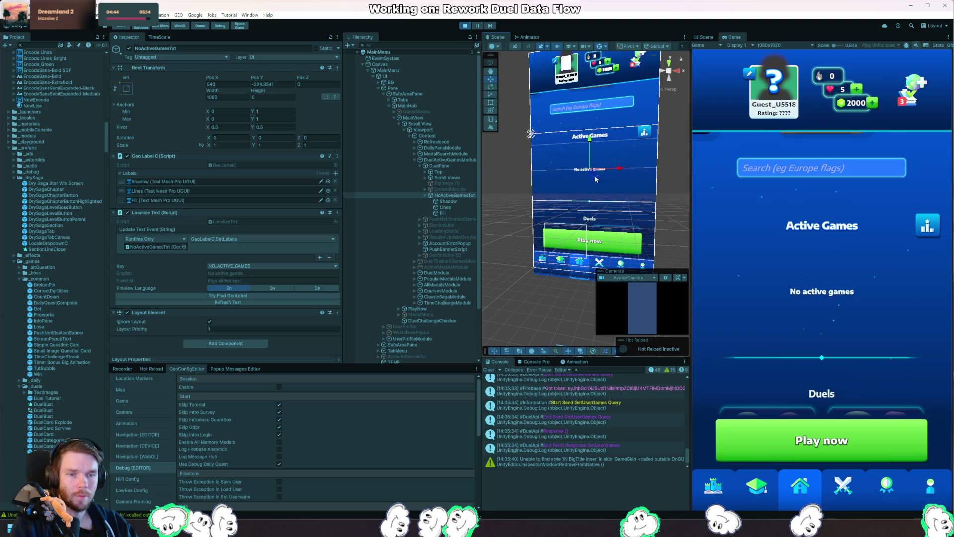
click(448, 202)
shift+click(442, 214)
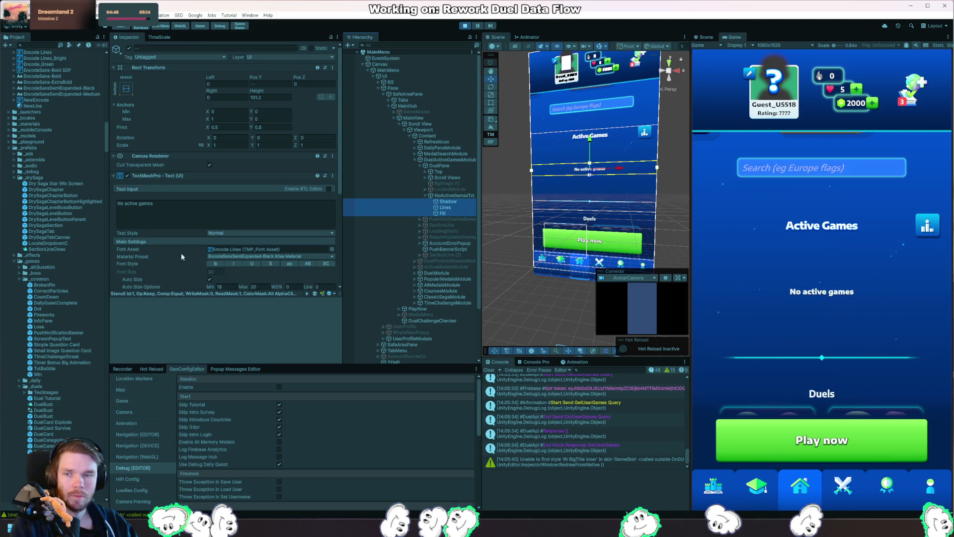
Inspect the Duels heading's Shadow text settings under Top > DuelsTxt for comparison.
click(431, 172)
click(447, 178)
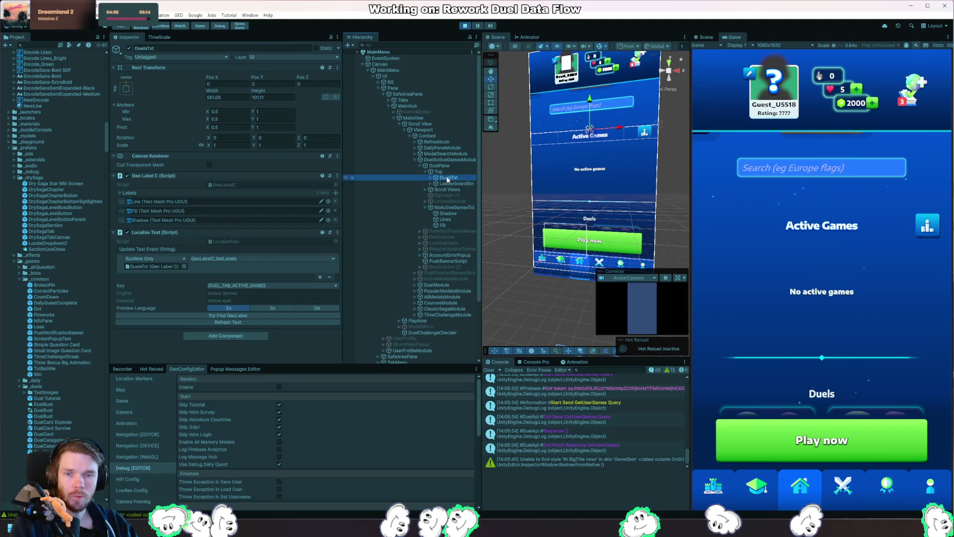
click(430, 177)
click(447, 183)
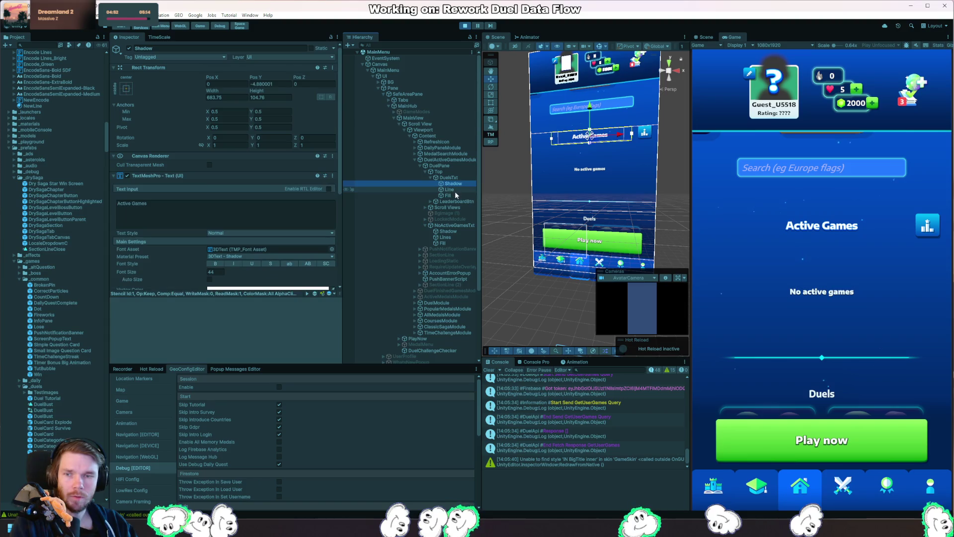
click(455, 226)
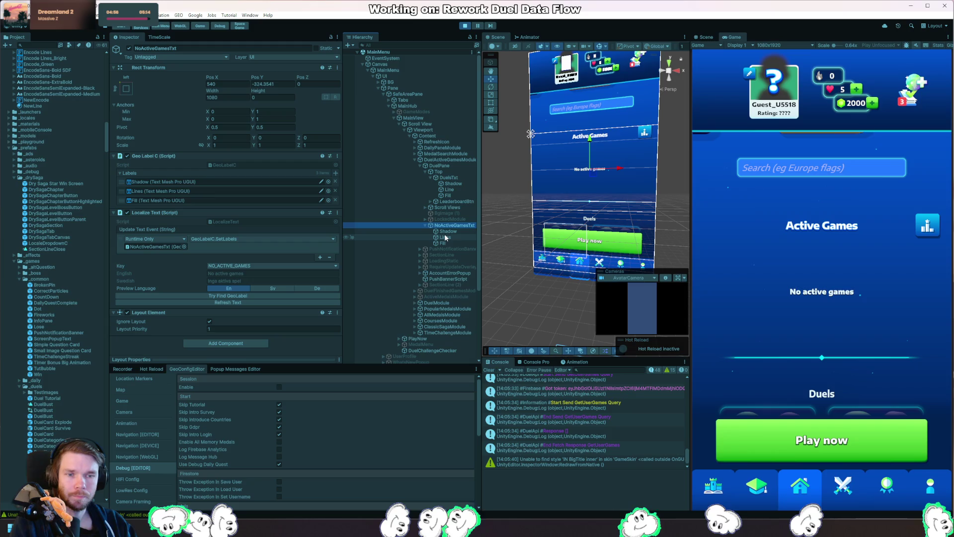
Select the Shadow, Lines and Fill layers and set Auto Size Max to 40, after trying 80.
key(Down)
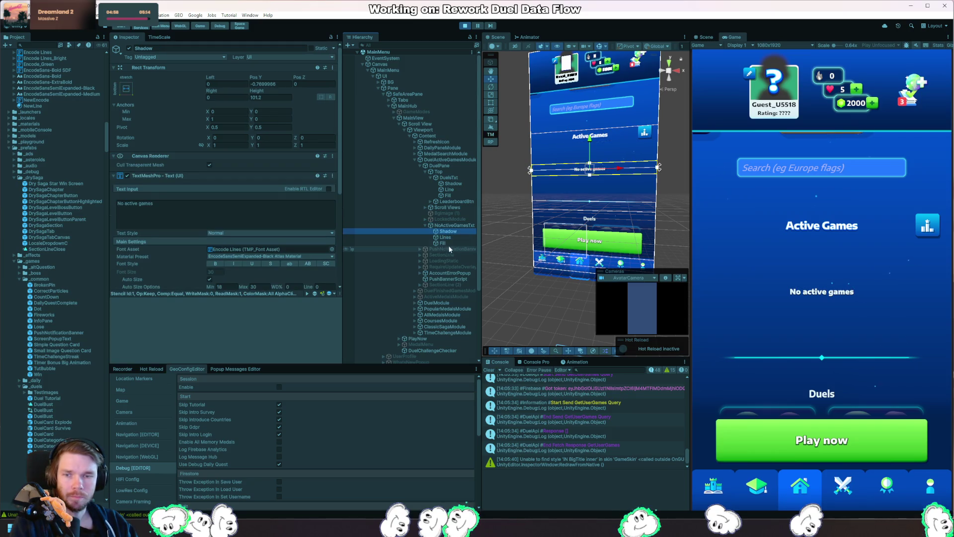
shift+click(442, 243)
click(254, 286)
text(40)
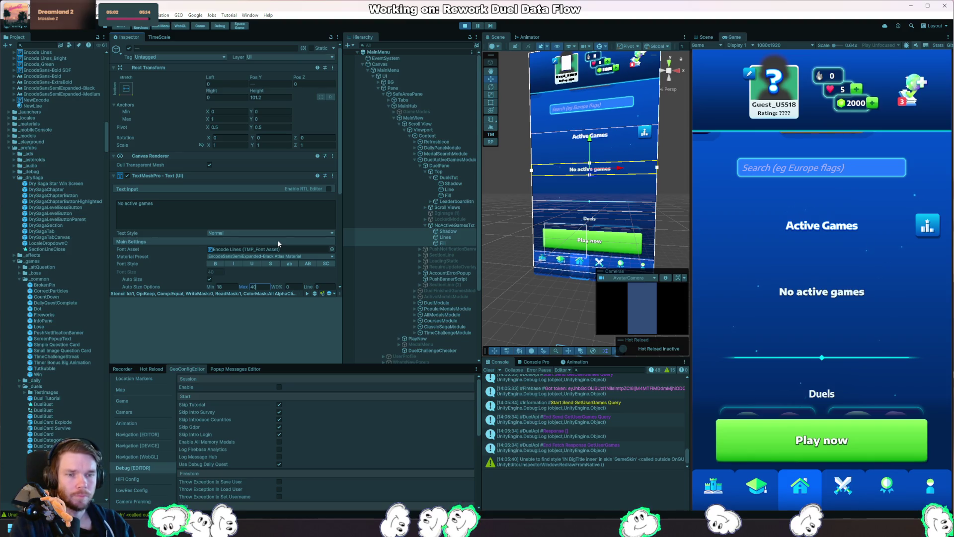
key(BackSpace)
key(BackSpace)
text(80)
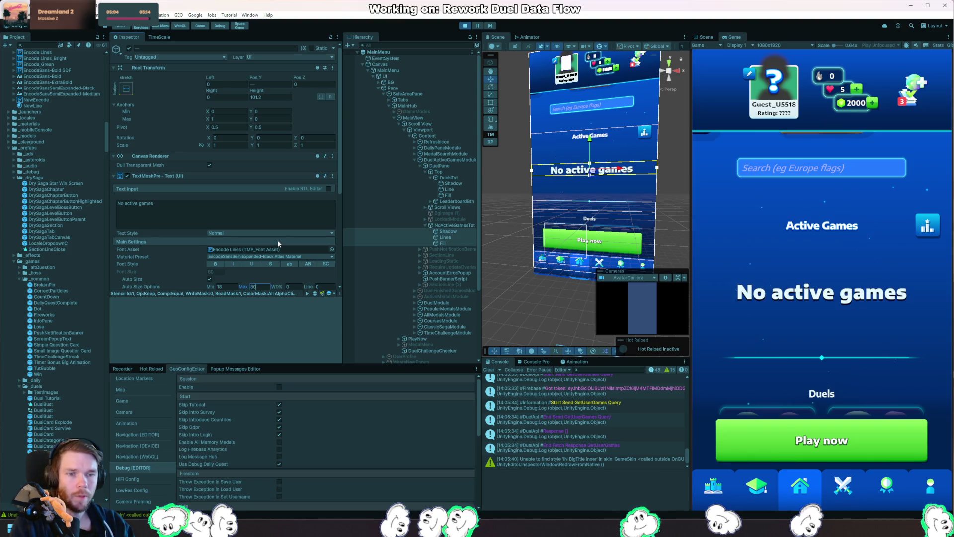
key(BackSpace)
key(BackSpace)
text(40)
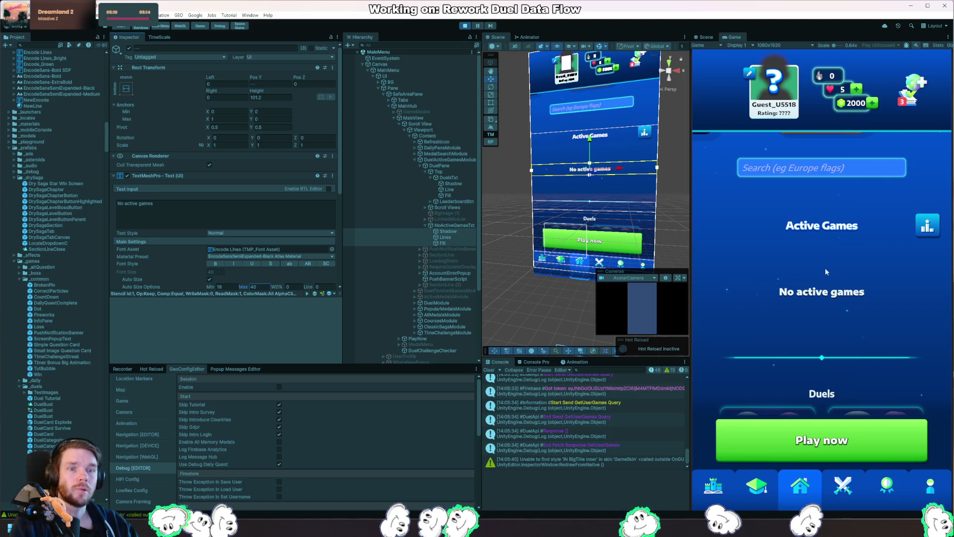
scroll(902, 273, up, 3)
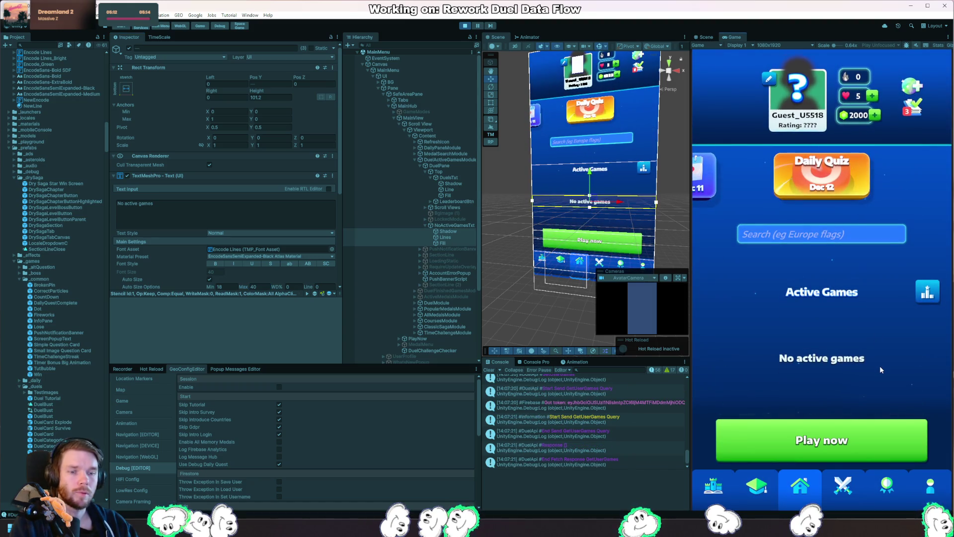
Toggle the No active games text layers off and on, then scroll down to the Duels section.
mouse_move(891, 385)
mouse_down()
mouse_move(881, 291)
mouse_move(873, 308)
mouse_up()
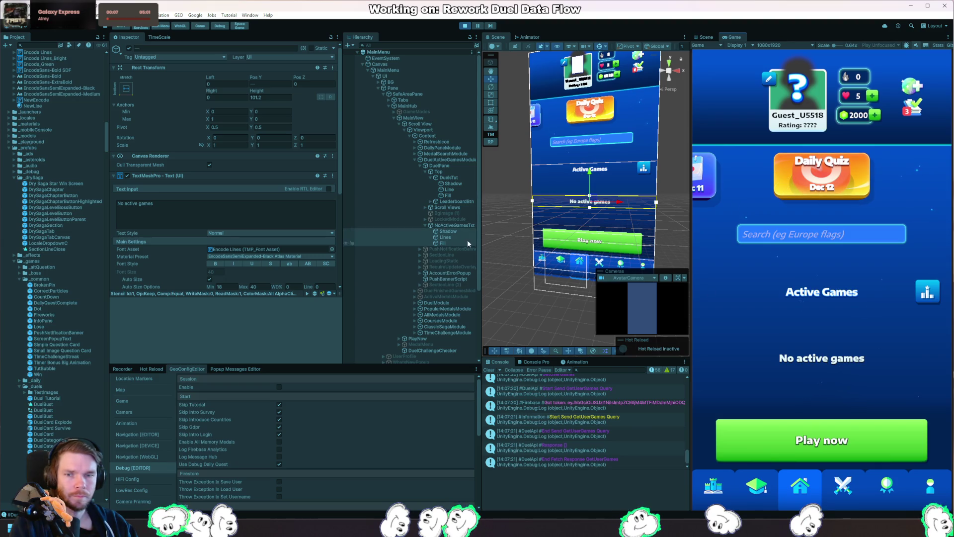
click(129, 48)
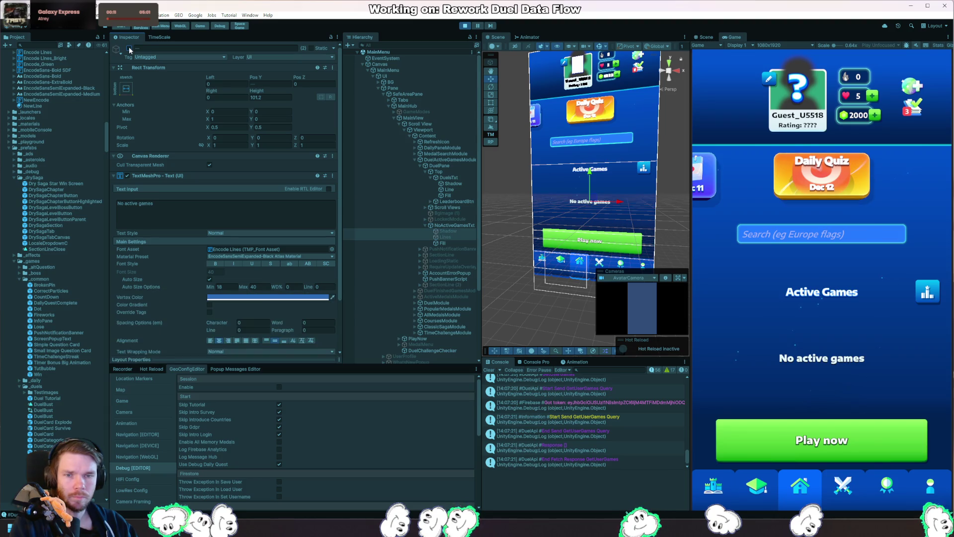
click(129, 47)
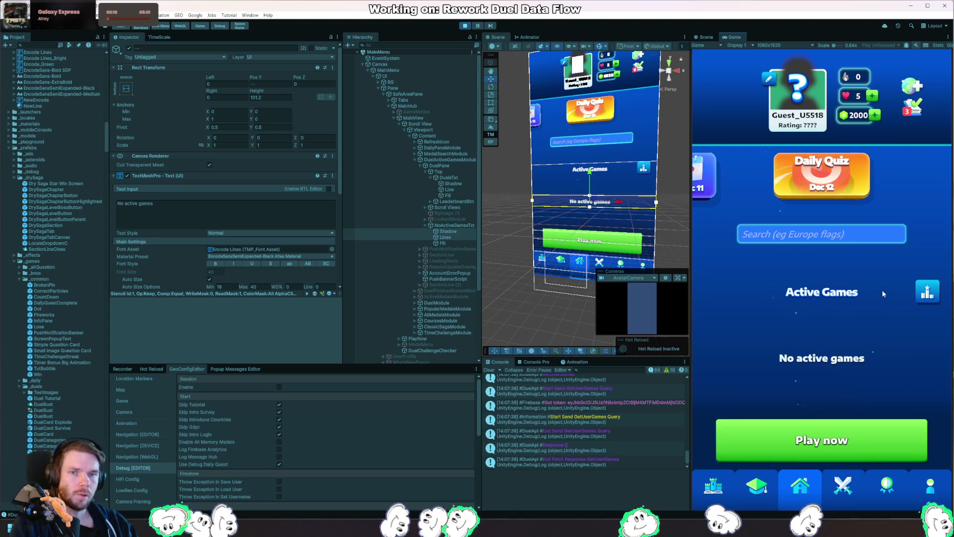
drag(877, 348, 876, 252)
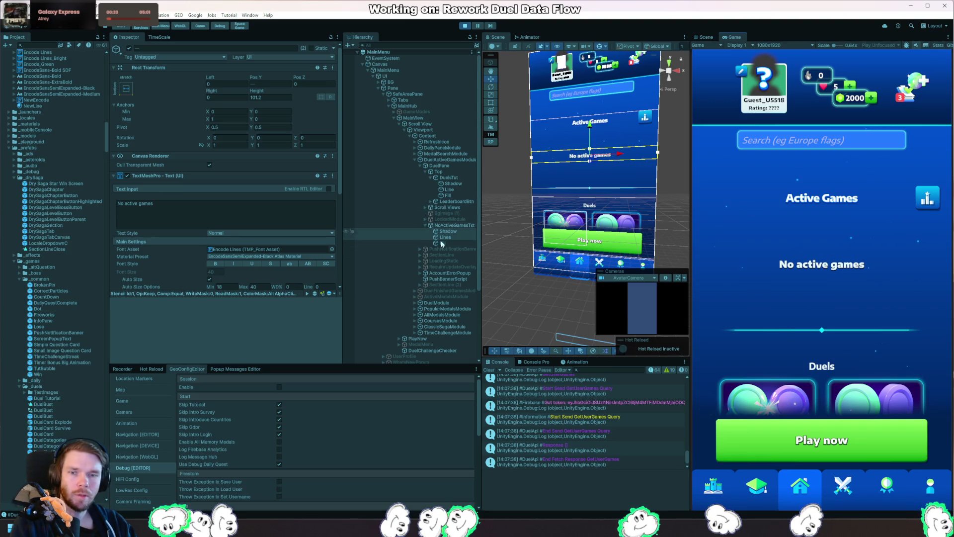
Pause the game and expand DontDestroyOnLoad > Utils > ObjectPool in the Hierarchy.
scroll(441, 242, down, 3)
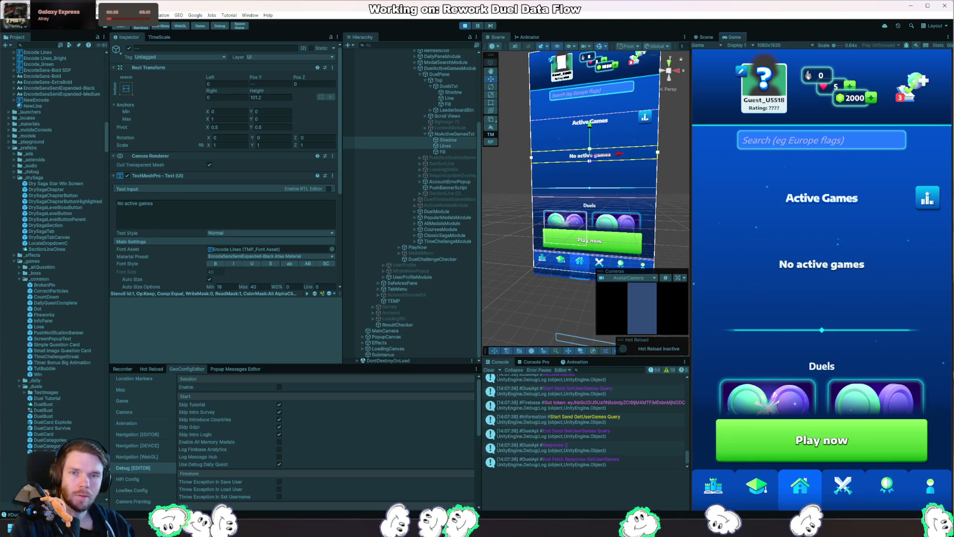
click(477, 26)
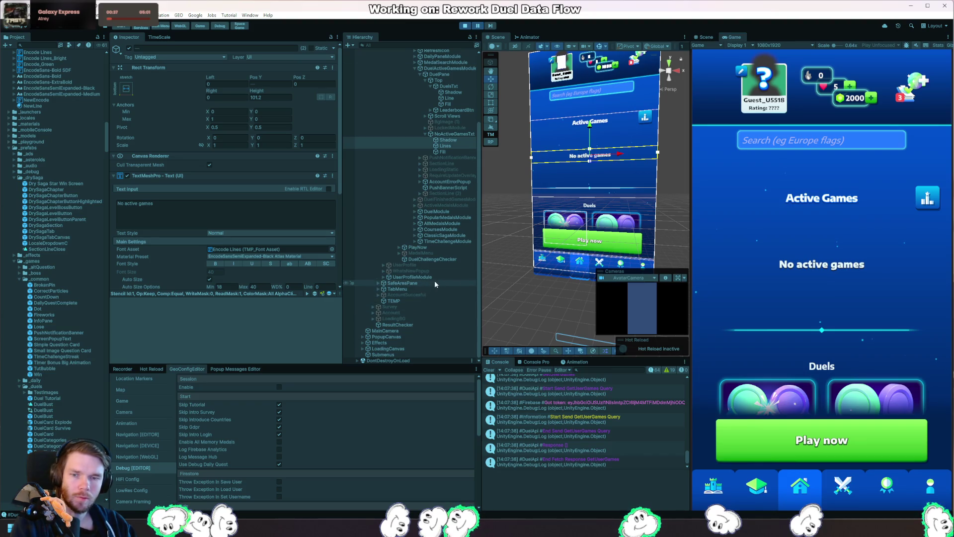
click(360, 360)
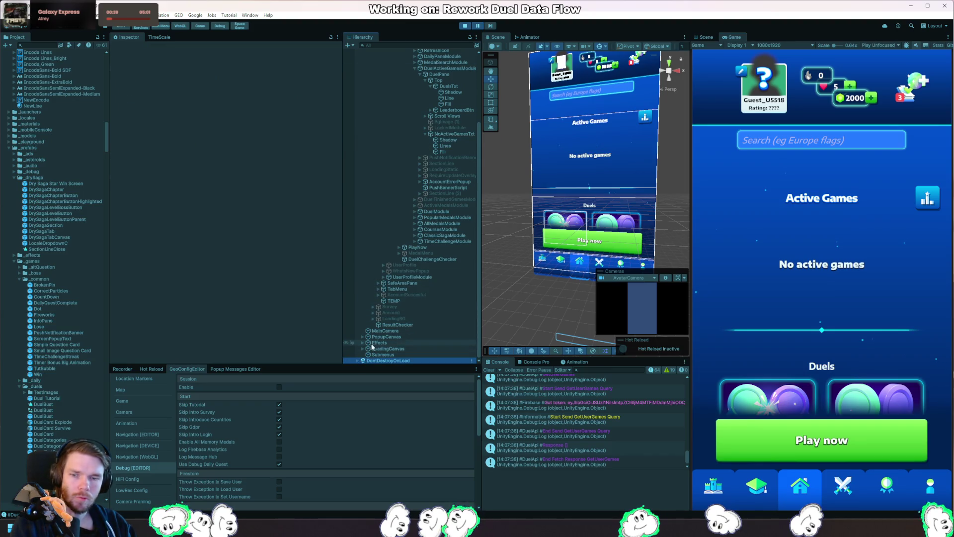
click(357, 360)
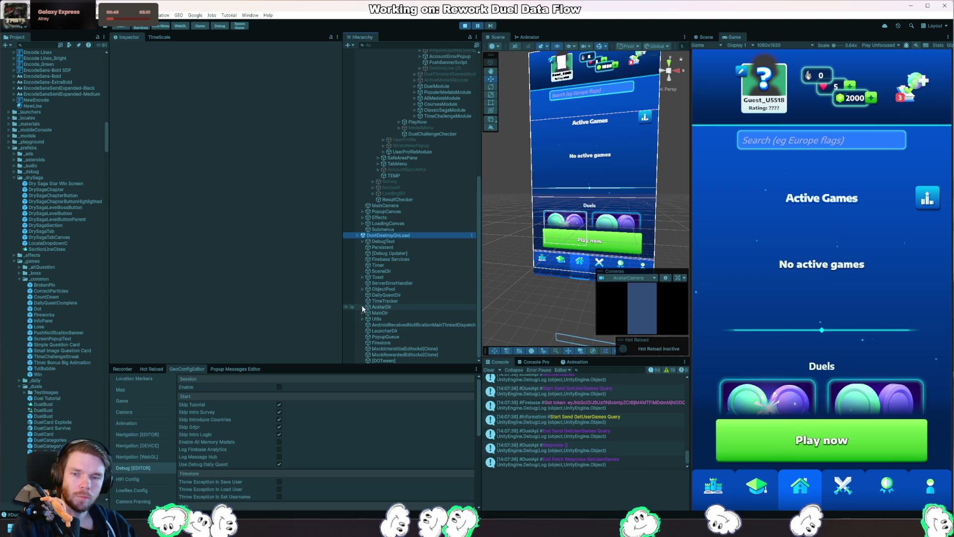
click(363, 319)
scroll(362, 318, down, 3)
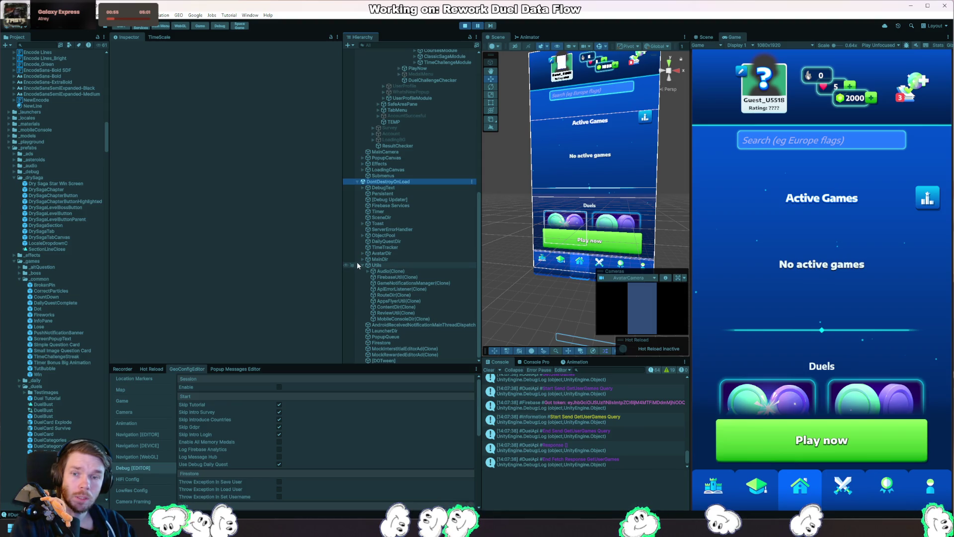
click(363, 235)
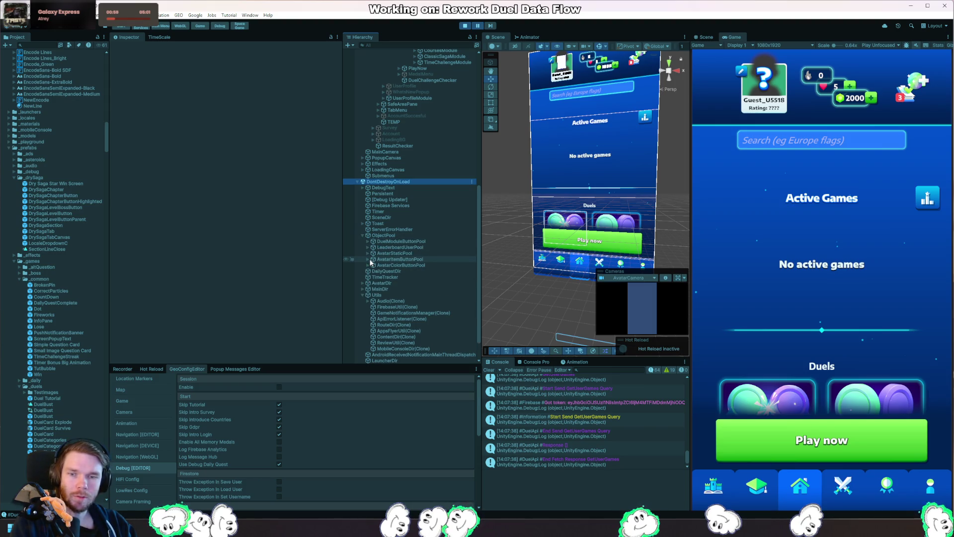
Select all seven DuelActiveModuleButton clones in DuelModuleButtonPool and expand DuelGames' Viewport.
click(371, 259)
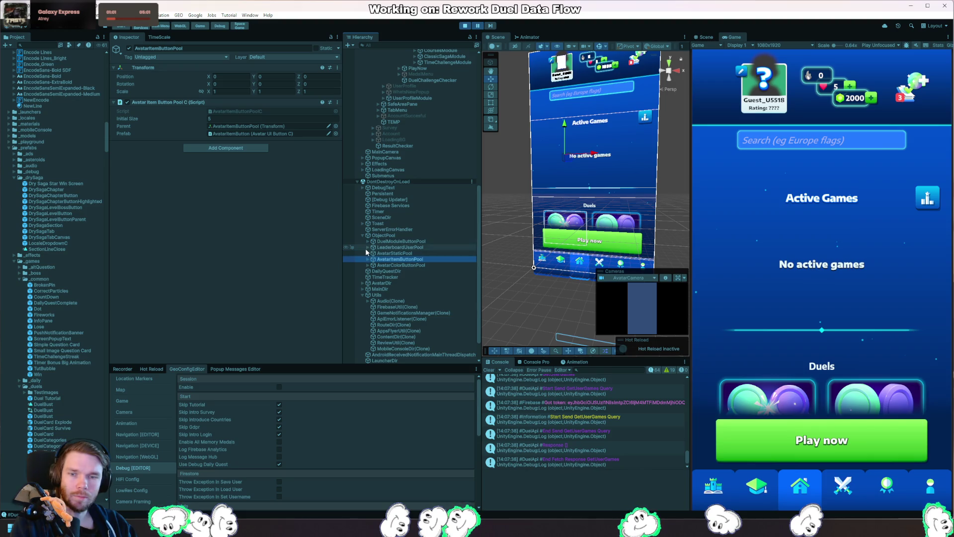
click(368, 241)
click(407, 247)
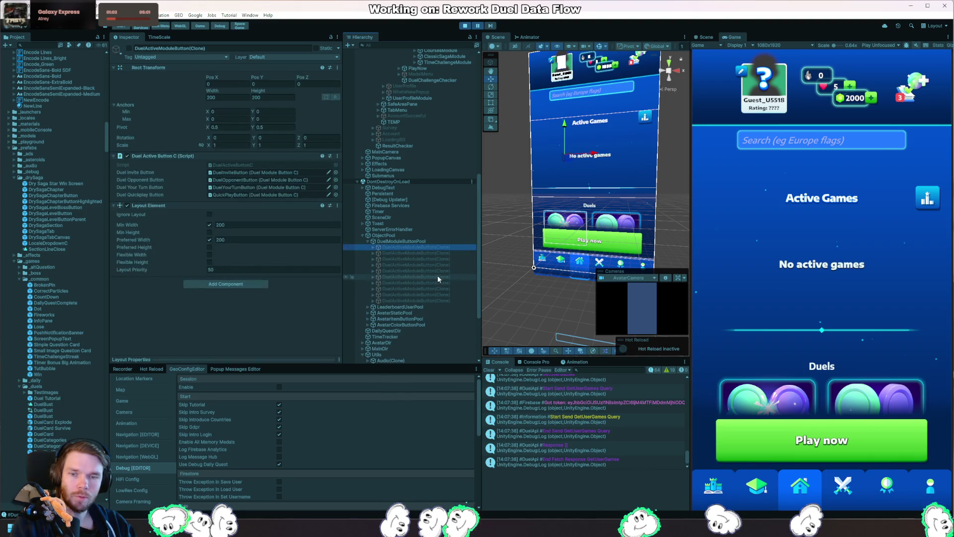
shift+click(437, 283)
scroll(437, 298, up, 3)
mouse_move(437, 330)
mouse_down()
mouse_move(442, 47)
mouse_move(461, 169)
mouse_move(436, 210)
mouse_move(450, 215)
mouse_move(431, 212)
mouse_up()
click(437, 220)
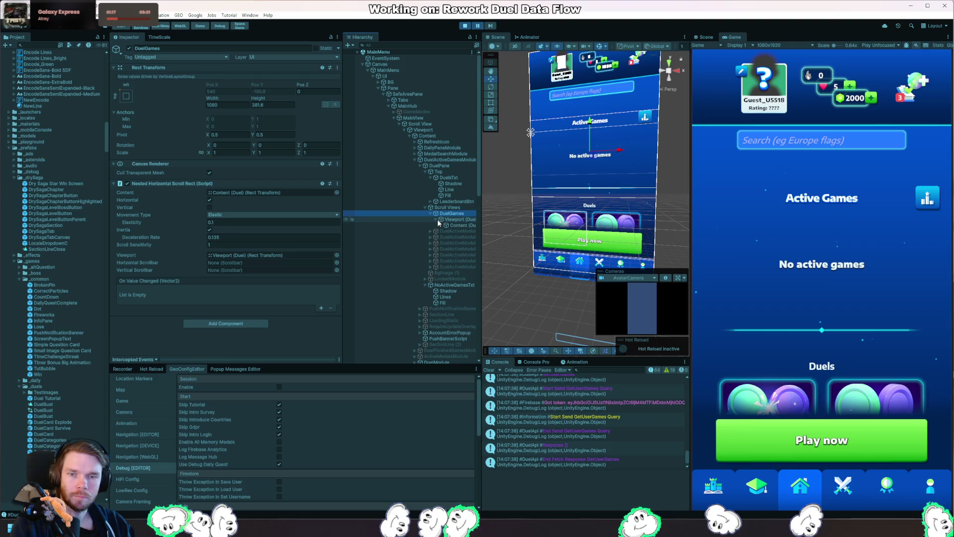
Move the seven duel button clones under Content (Duel) and make them active.
click(447, 225)
click(452, 232)
shift+click(460, 267)
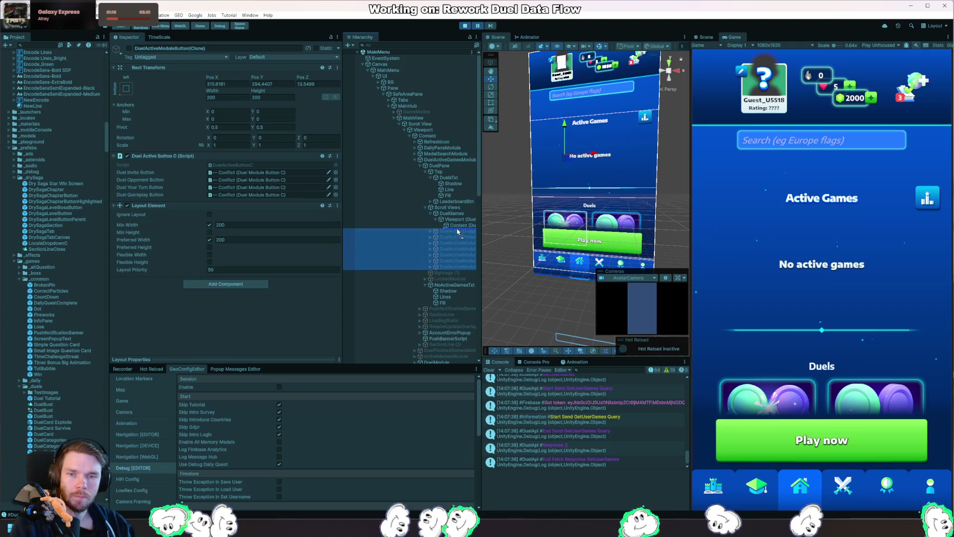
drag(460, 267, 459, 226)
click(129, 49)
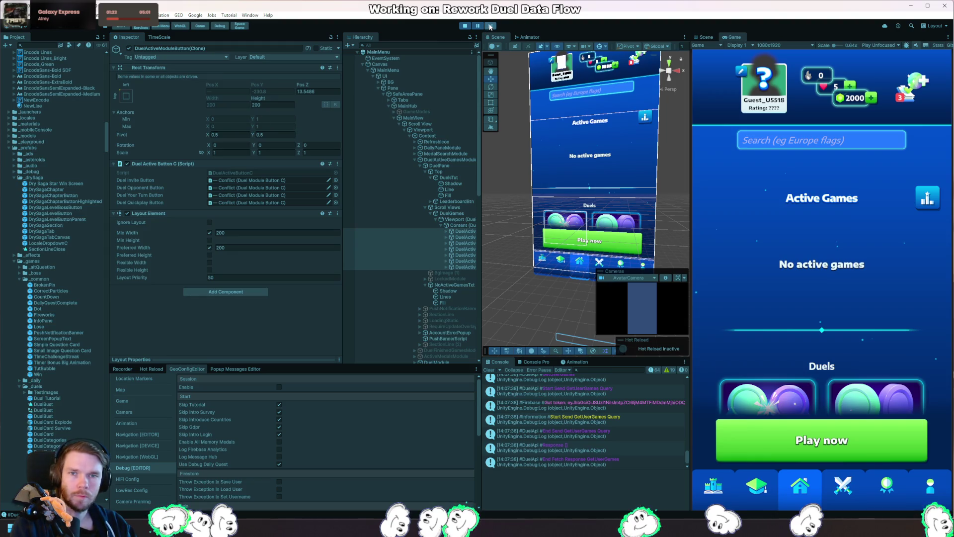
Widen the Hierarchy and expand each clone to show its invite, opponent, your-turn and quick-play buttons.
click(448, 246)
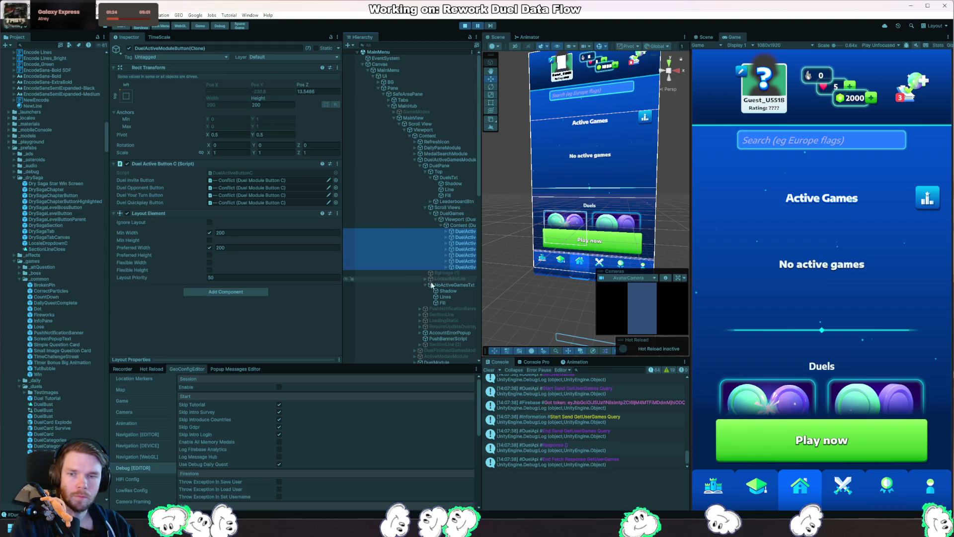
click(446, 232)
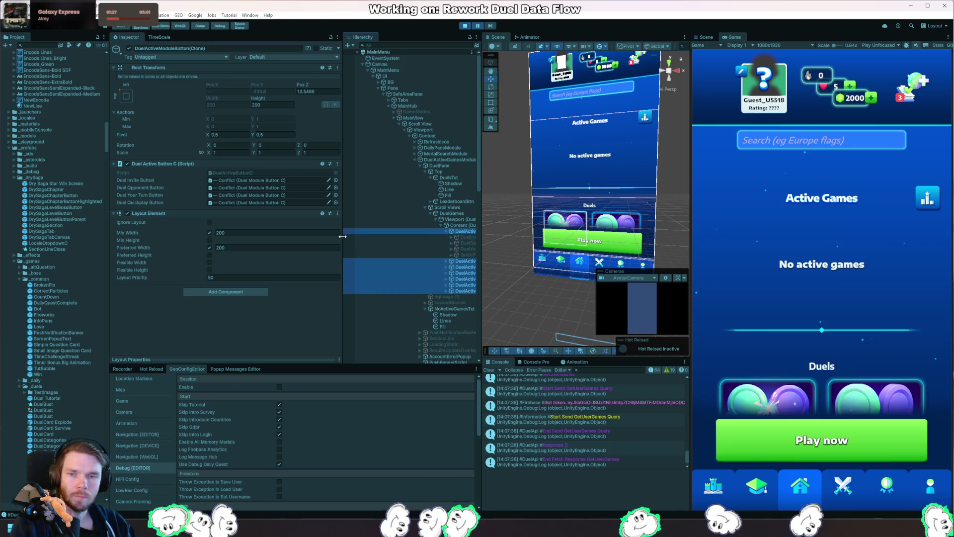
drag(342, 236, 237, 238)
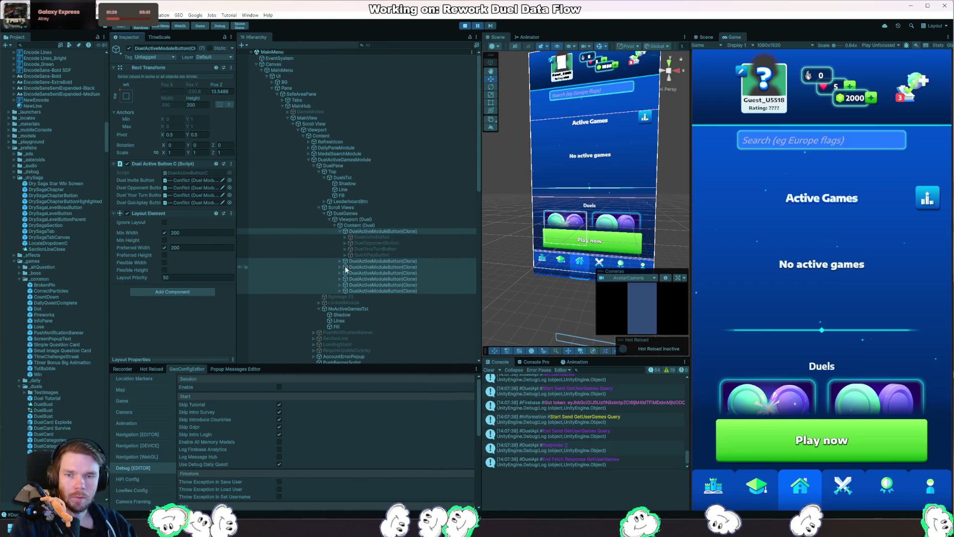
click(378, 285)
click(340, 285)
click(340, 314)
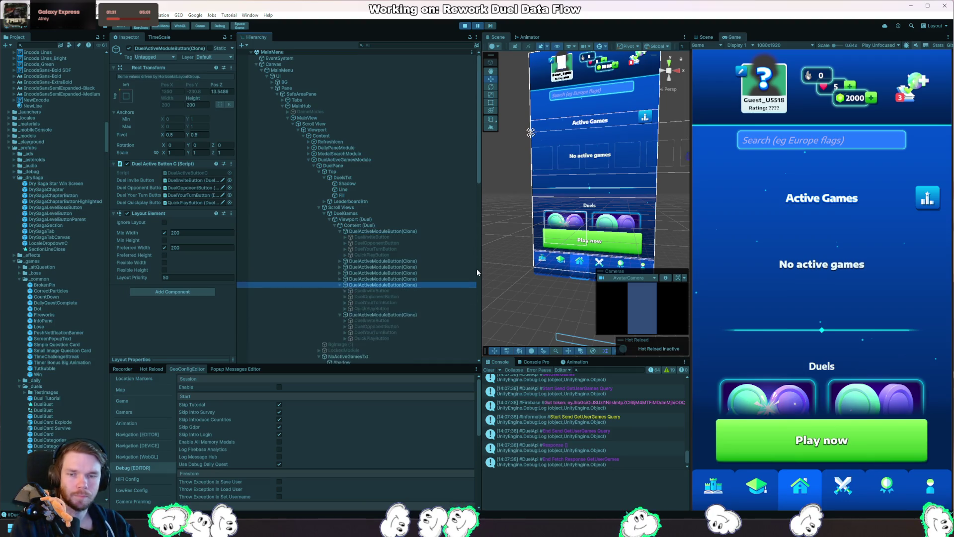
key(Up)
key(Right)
key(Up)
key(Right)
key(Up)
key(Right)
key(Up)
key(Right)
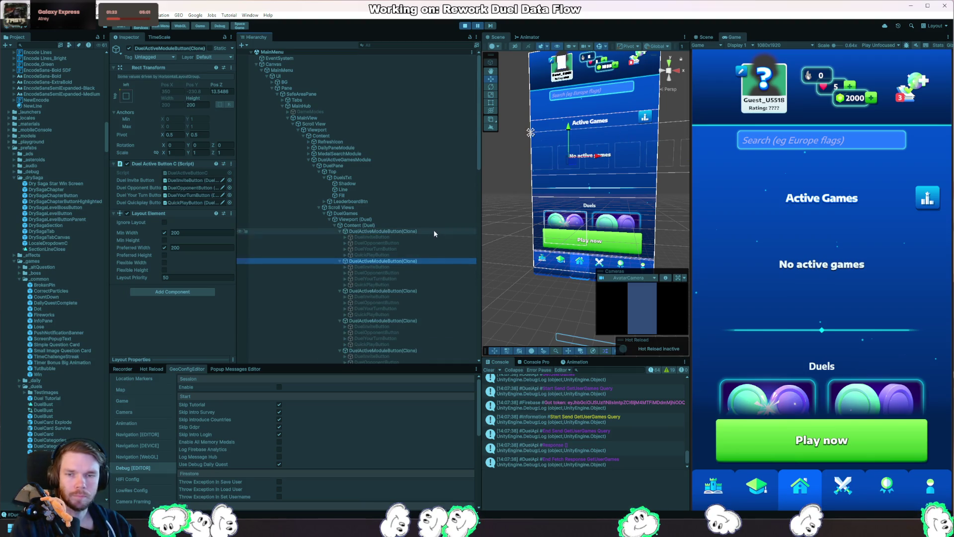
click(426, 254)
scroll(420, 224, down, 3)
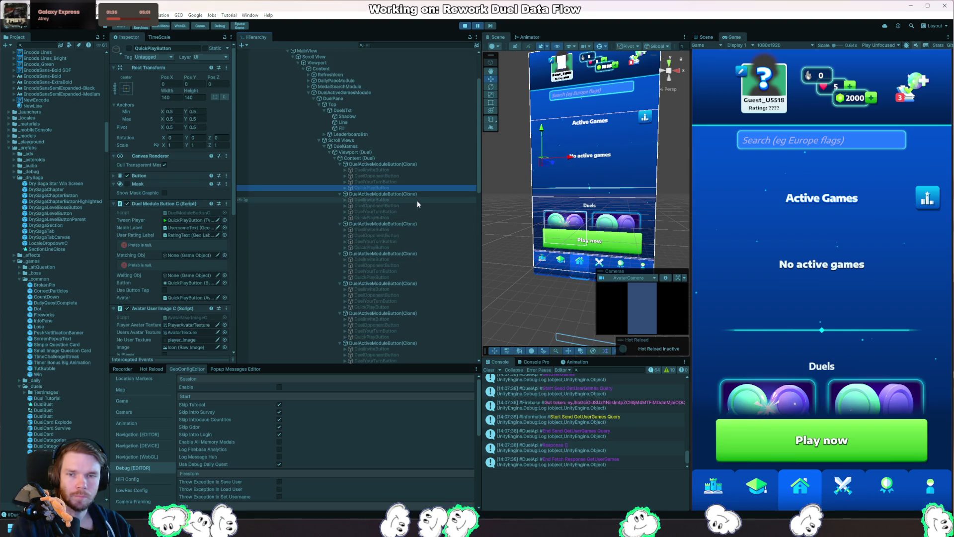
Select the DuelOpponentButton in each duel clone and tick Active to enable them all.
click(377, 176)
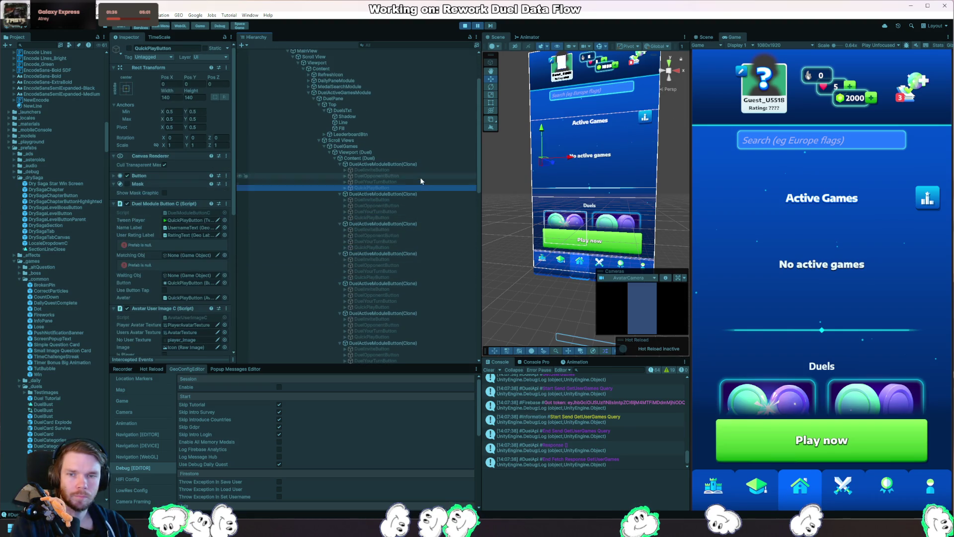
click(129, 49)
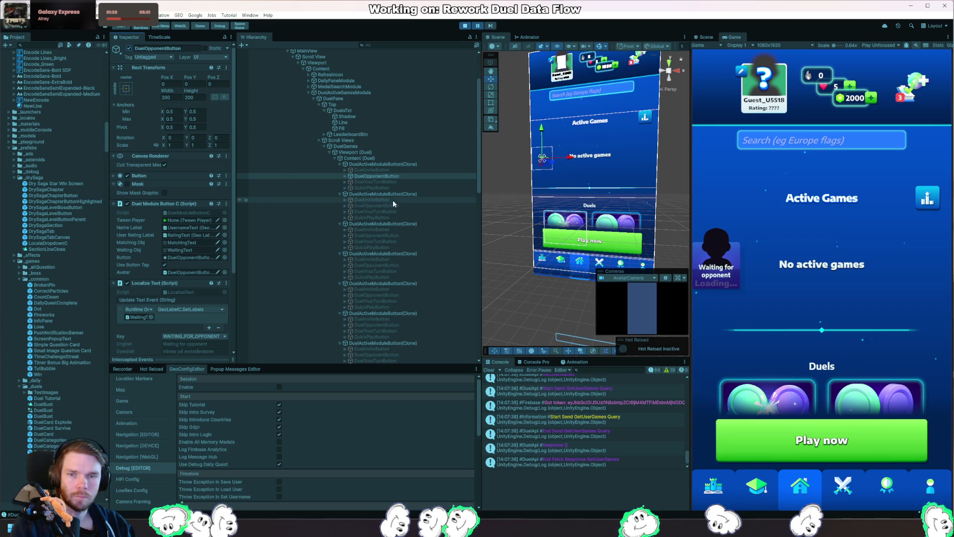
click(396, 206)
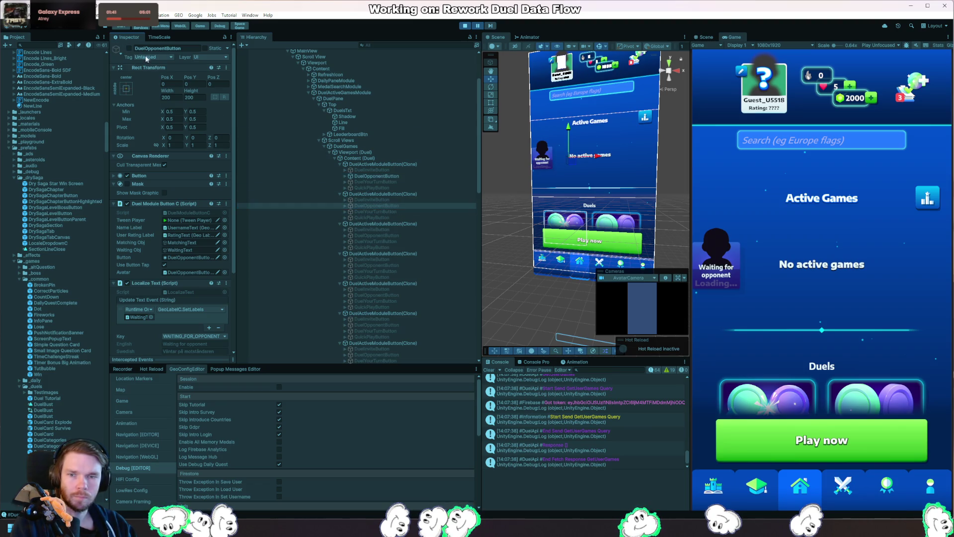
ctrl+click(410, 237)
ctrl+click(410, 266)
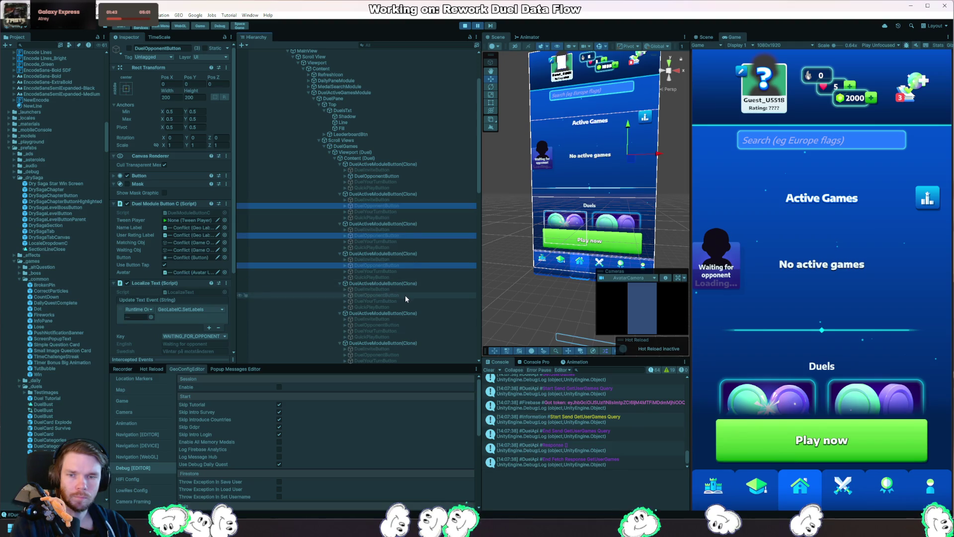
ctrl+click(404, 296)
scroll(413, 286, down, 3)
ctrl+click(413, 235)
ctrl+click(405, 266)
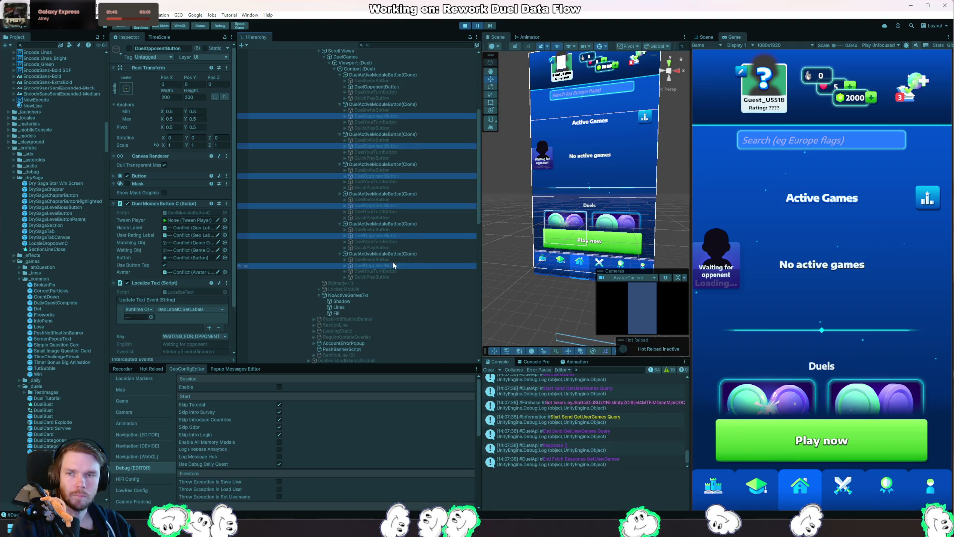
click(129, 49)
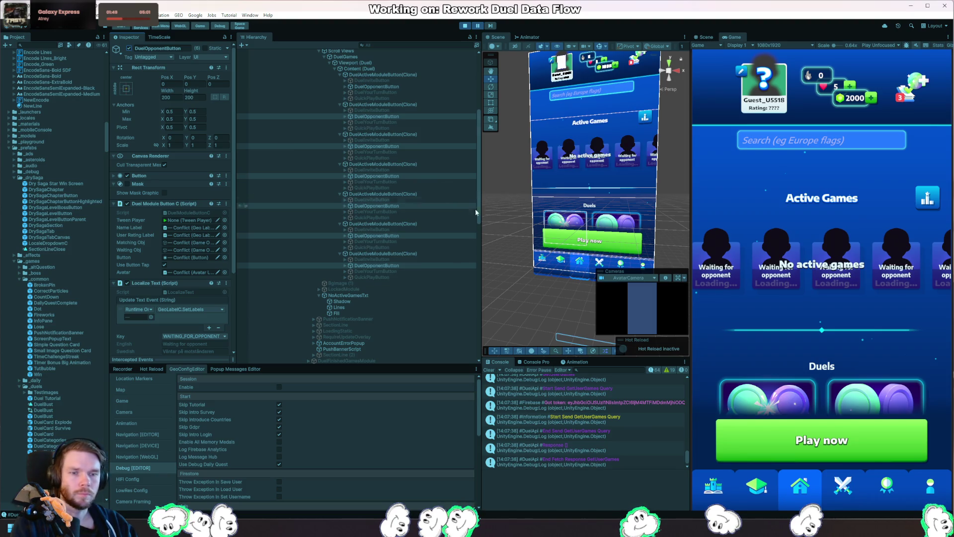
scroll(406, 202, up, 3)
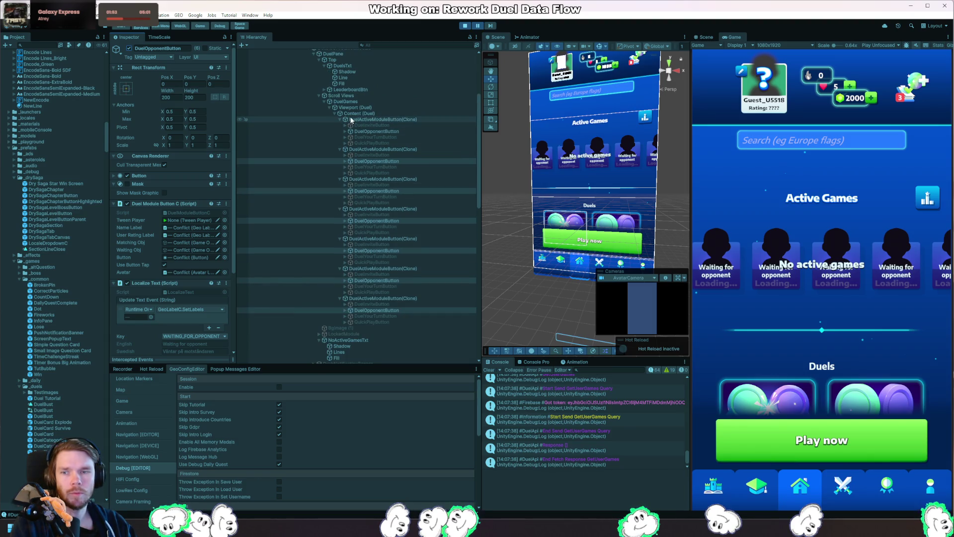
Try scale 0.5 on the opponent buttons, undo back to 1, toggle Mask, and test in-game.
ctrl+click(380, 131)
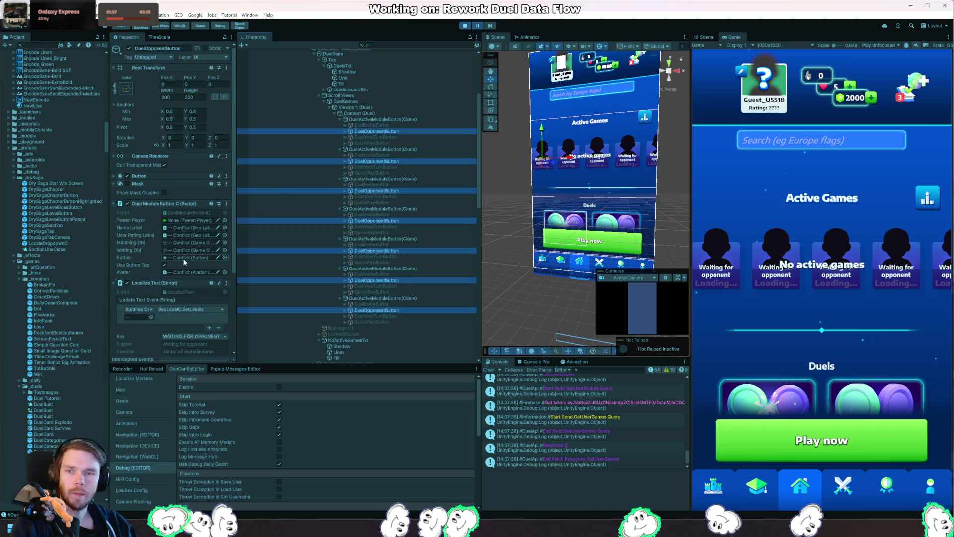
click(177, 145)
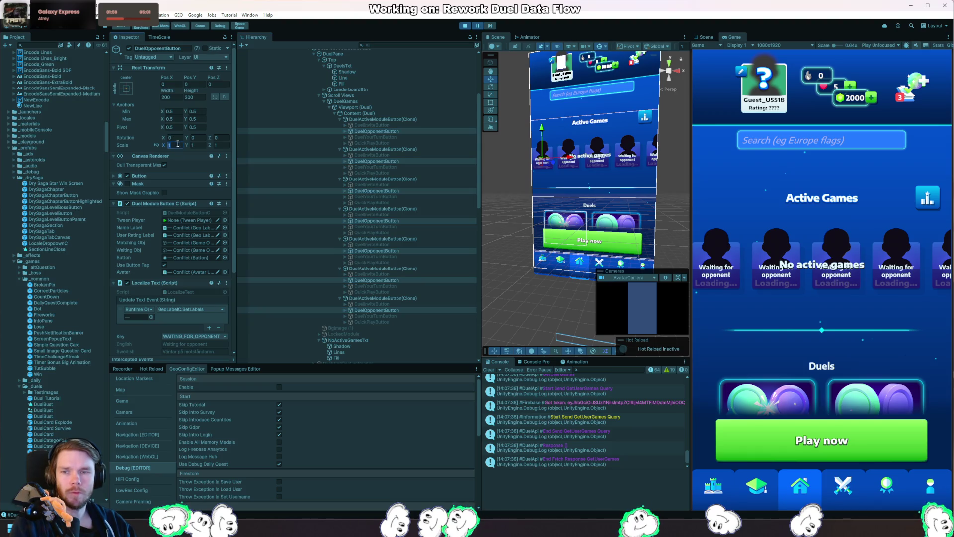
text(.5)
key(Tab)
text(.5)
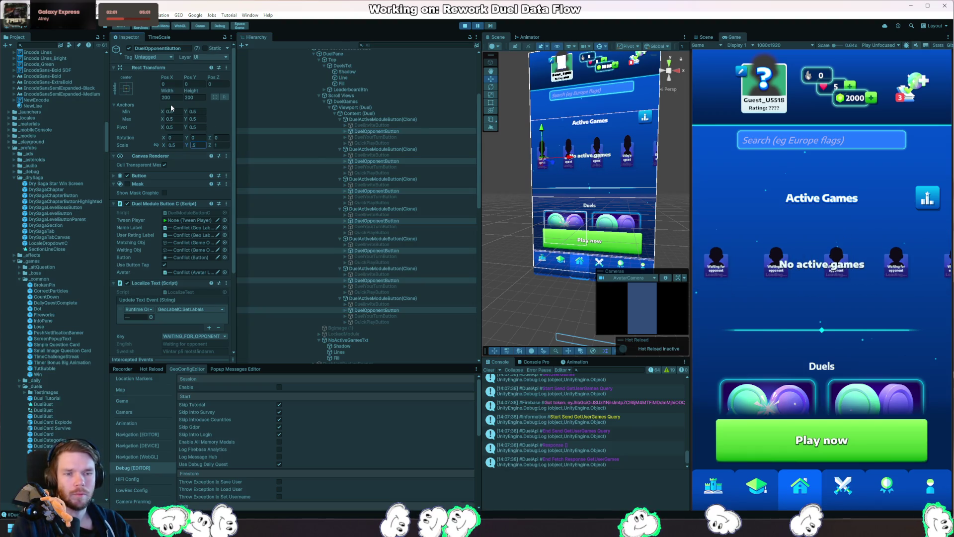
key(ctrl+z)
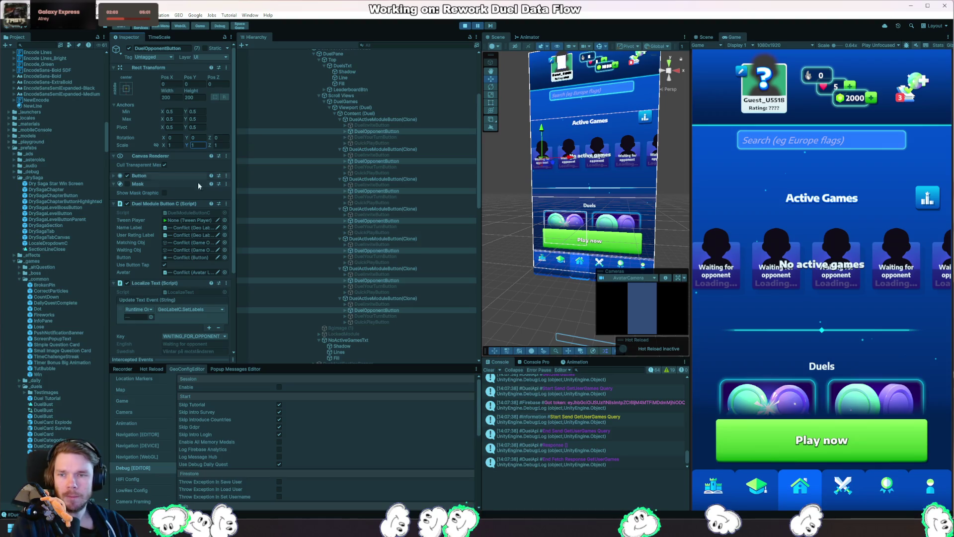
click(127, 184)
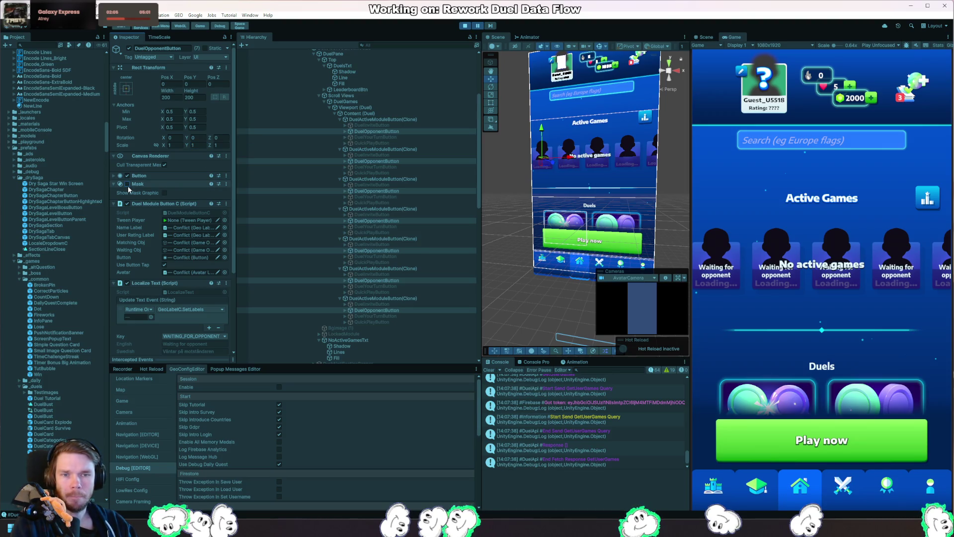
click(127, 184)
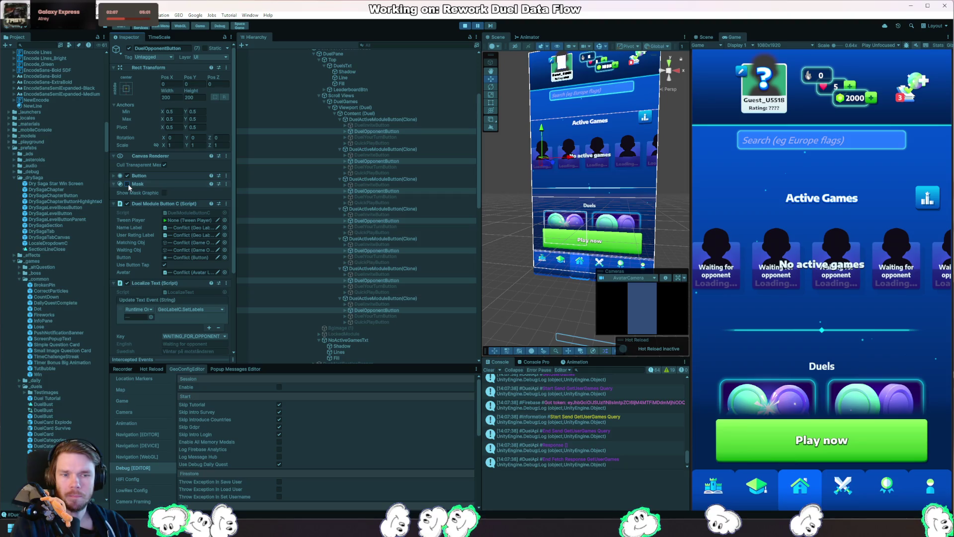
click(821, 238)
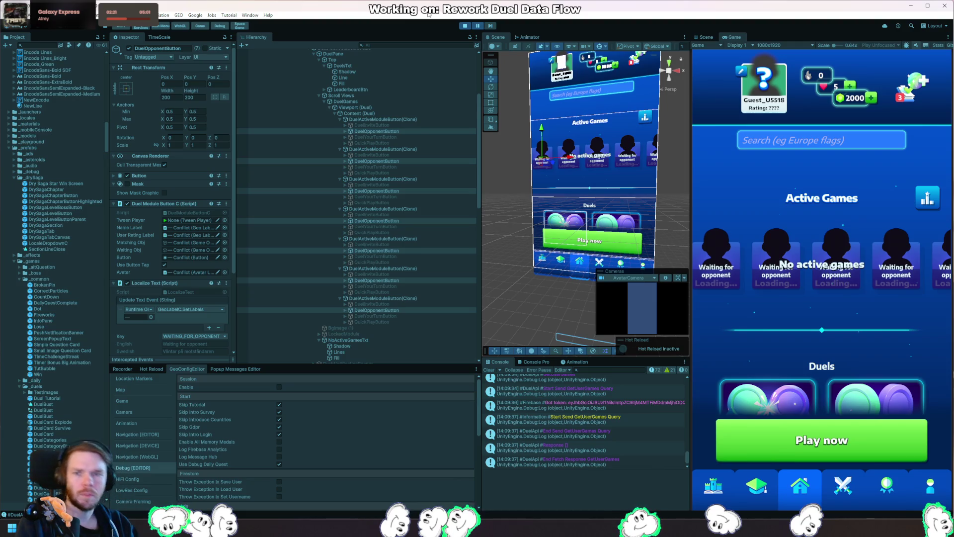
Select all seven DuelActiveModuleButton(Clone) objects in the Hierarchy and delete them.
click(365, 119)
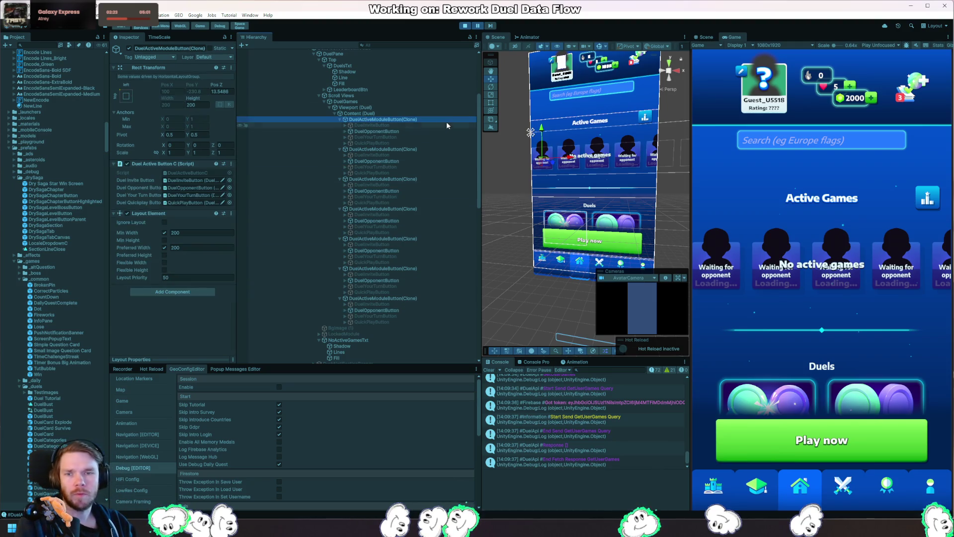
key(Left)
key(shift+Down)
key(shift+Down)
key(shift+Down)
key(Left)
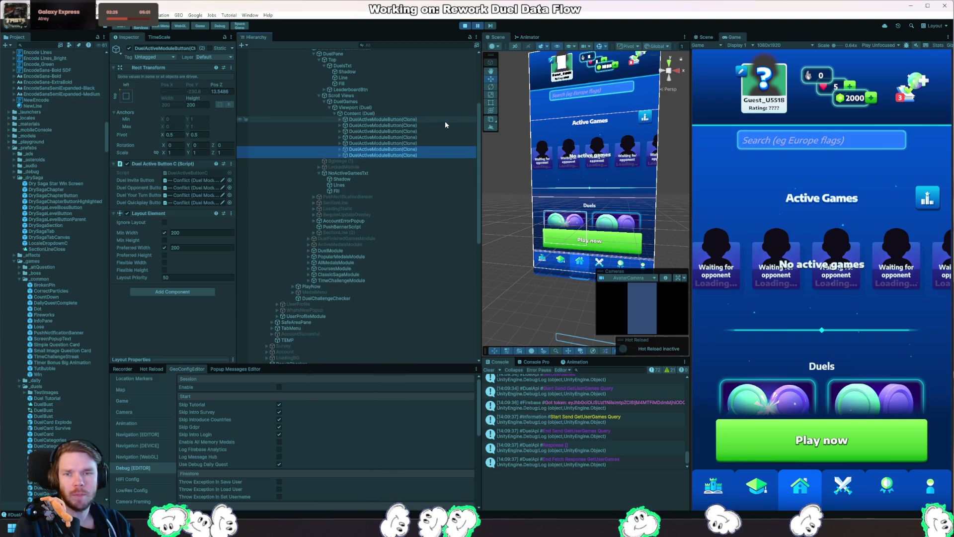
key(shift+Up)
key(shift+Up)
key(shift+Up)
key(Delete)
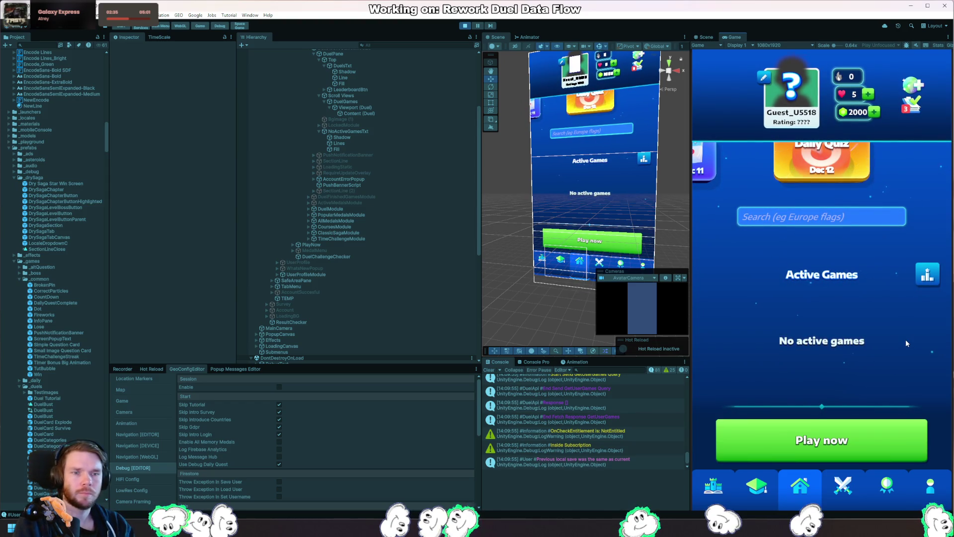
Capture a region screenshot of the whole running game area.
key(ctrl+Print)
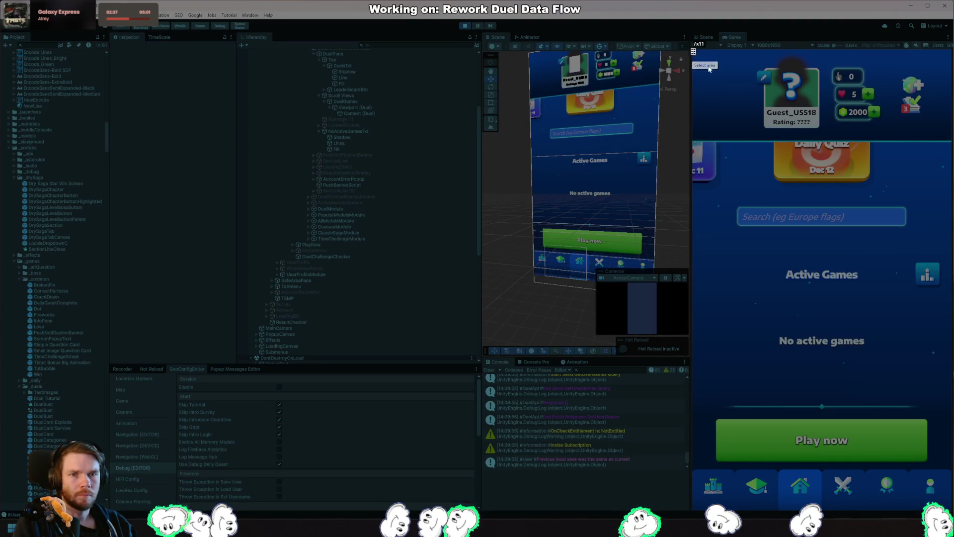
drag(694, 51, 953, 509)
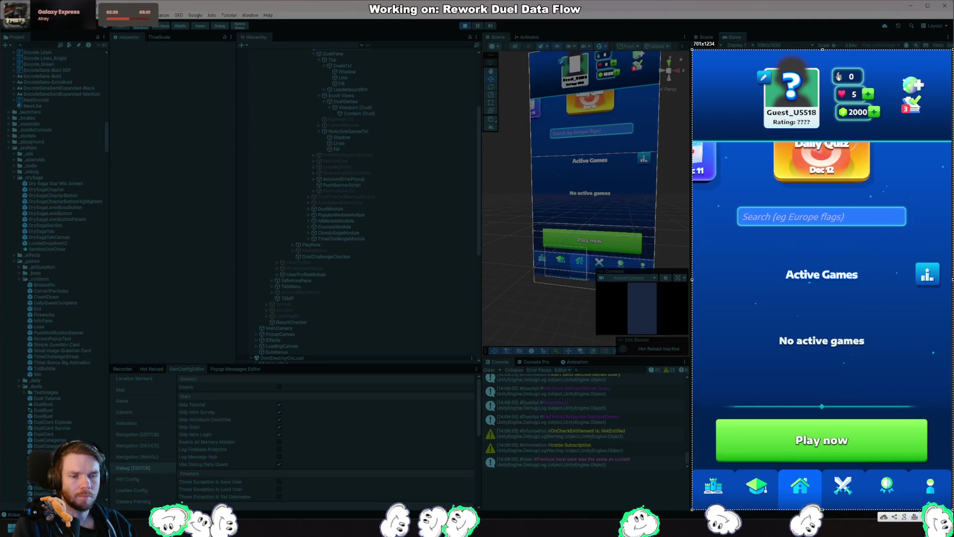
key(ctrl+c)
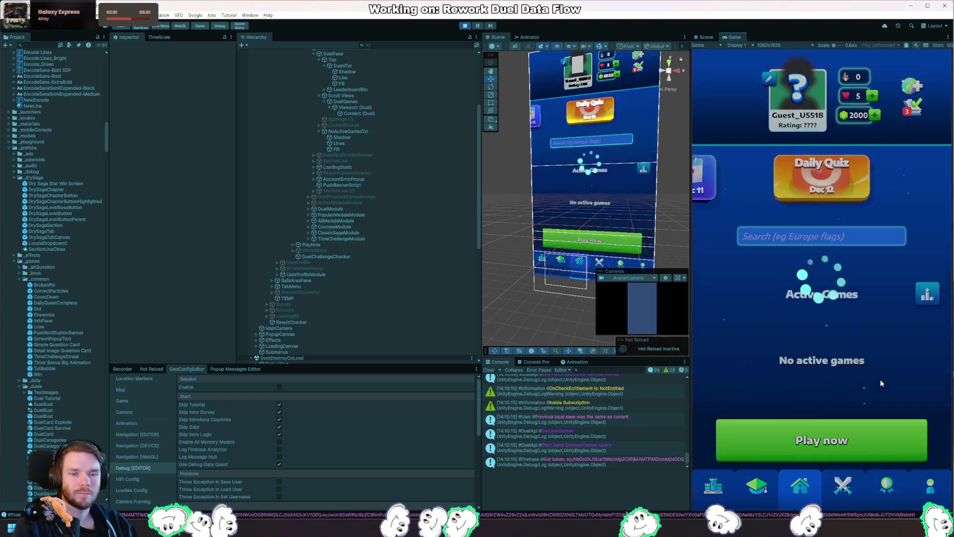
Scroll the home screen and open the leaderboard beside Active Games.
scroll(883, 295, down, 3)
scroll(888, 189, down, 5)
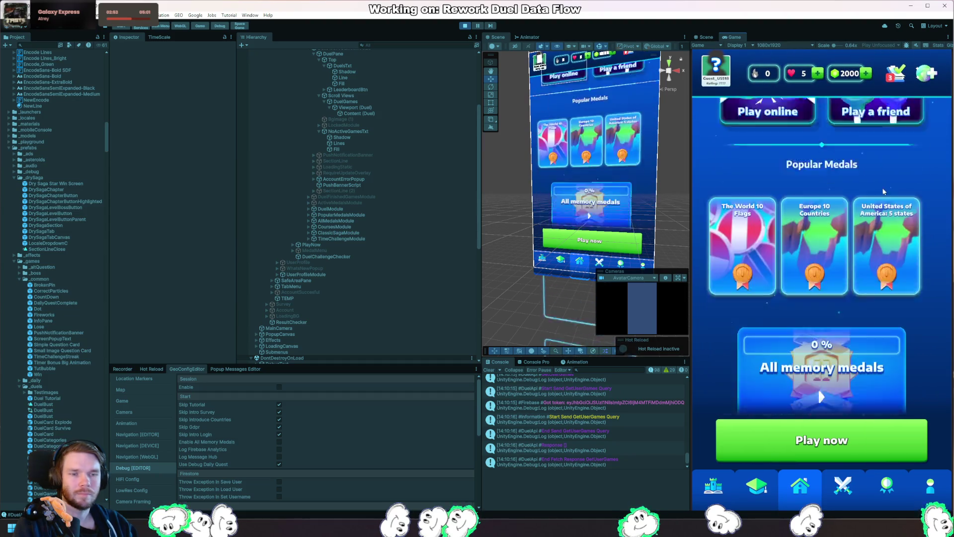
scroll(867, 357, up, 10)
scroll(860, 328, up, 3)
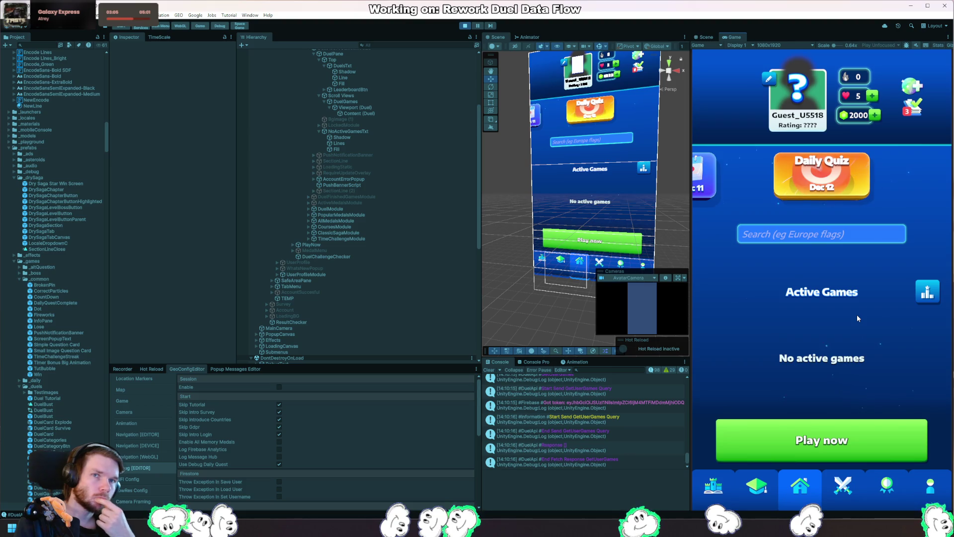
click(926, 293)
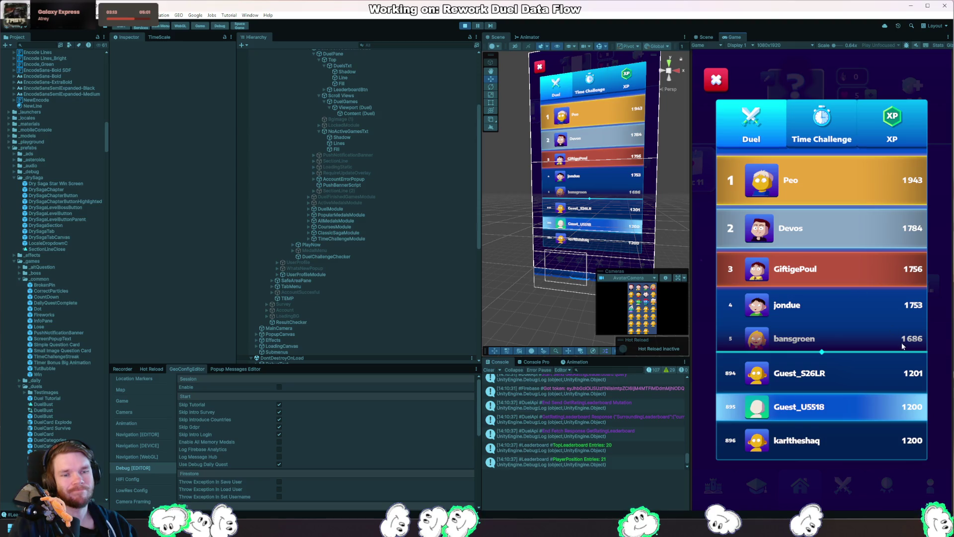
Scroll through the Duel rankings, then view and scroll the Time Challenge rankings.
scroll(885, 244, down, 3)
scroll(885, 209, down, 6)
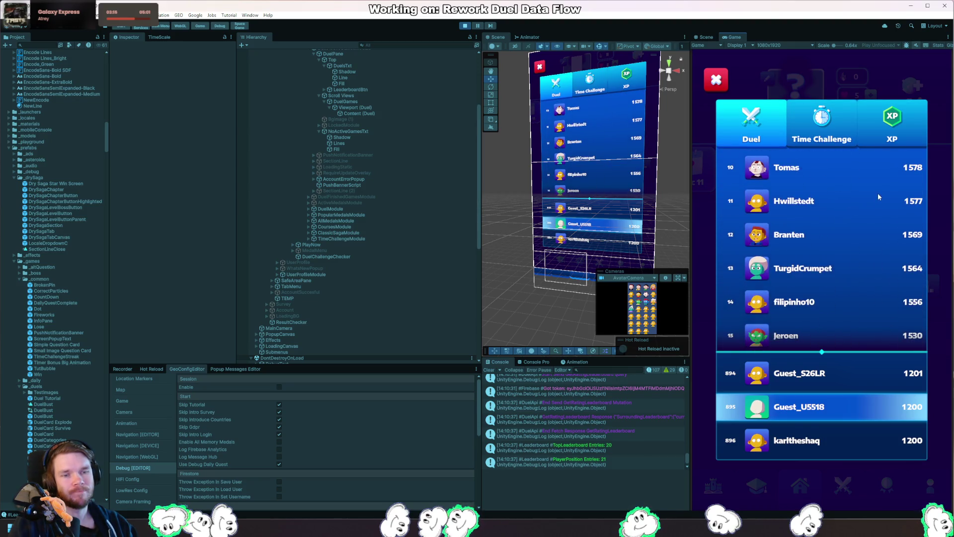
scroll(878, 192, down, 5)
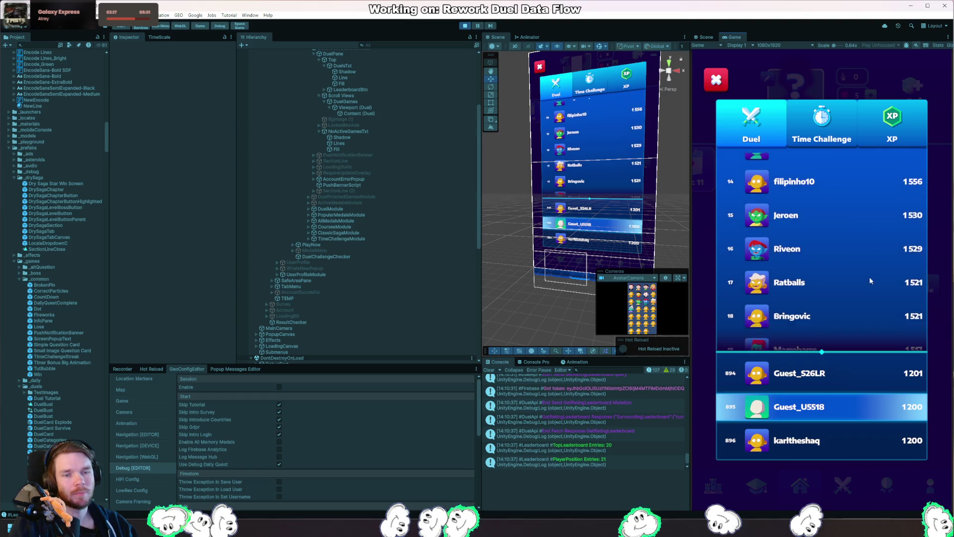
scroll(865, 224, up, 10)
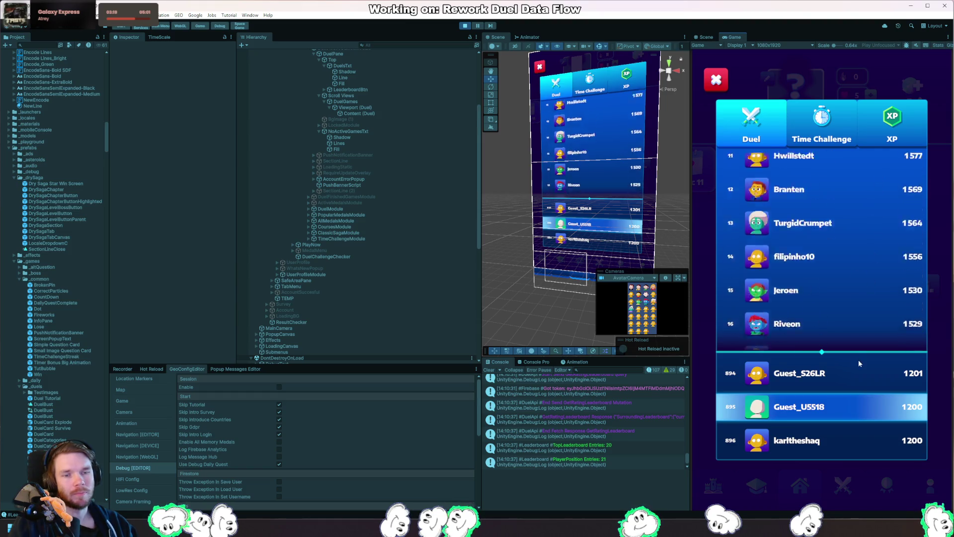
click(840, 135)
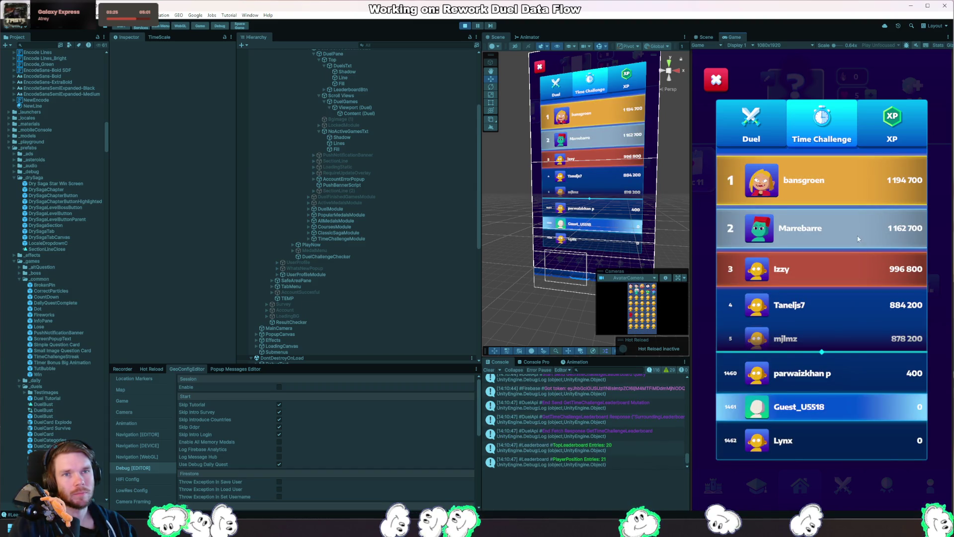
drag(843, 261, 881, 159)
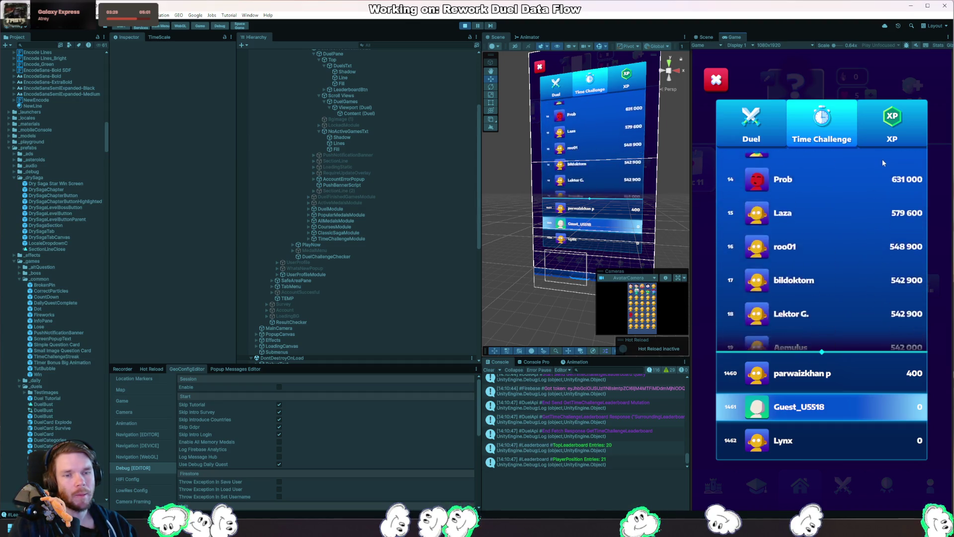
mouse_move(861, 264)
mouse_down()
mouse_move(871, 204)
mouse_move(864, 309)
mouse_up()
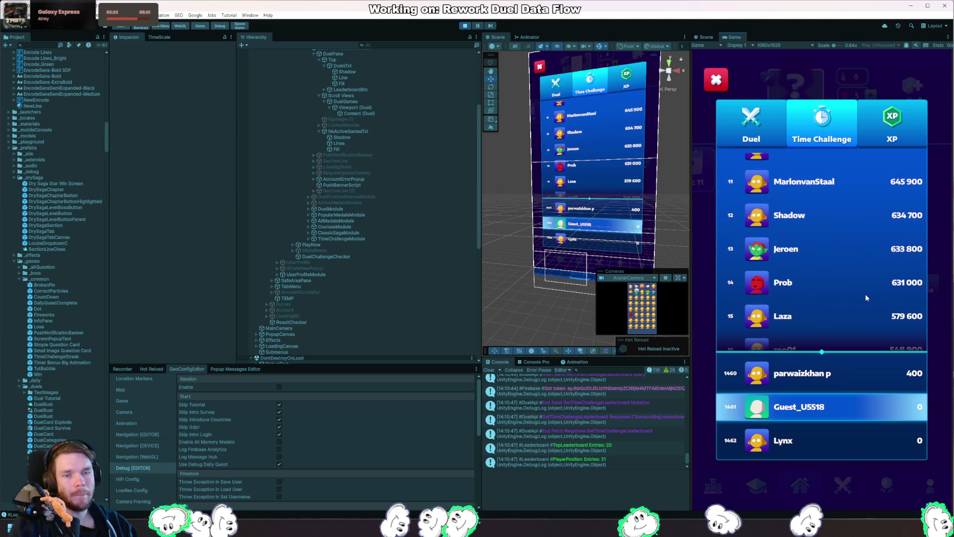
View and scroll the XP rankings, then close the leaderboard back to the home hub.
click(869, 133)
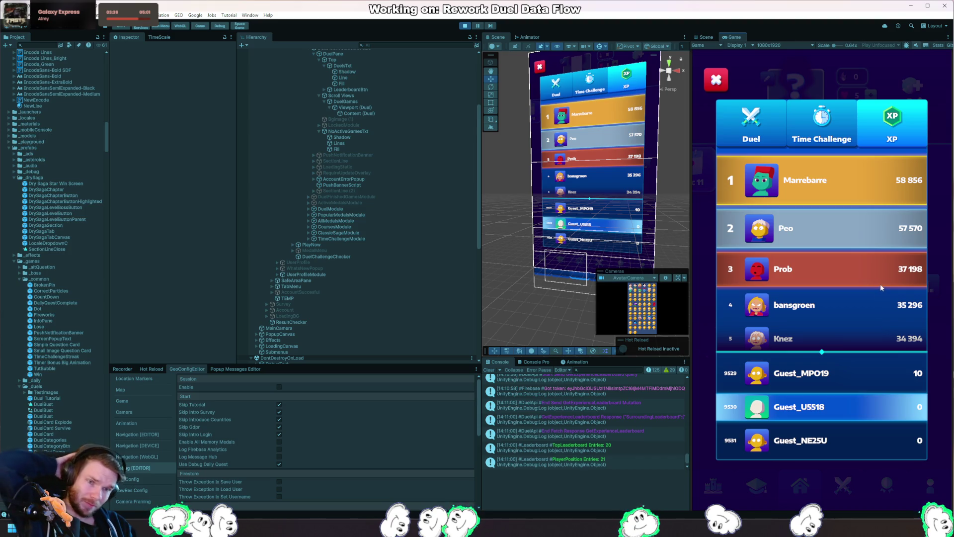
drag(881, 284, 880, 222)
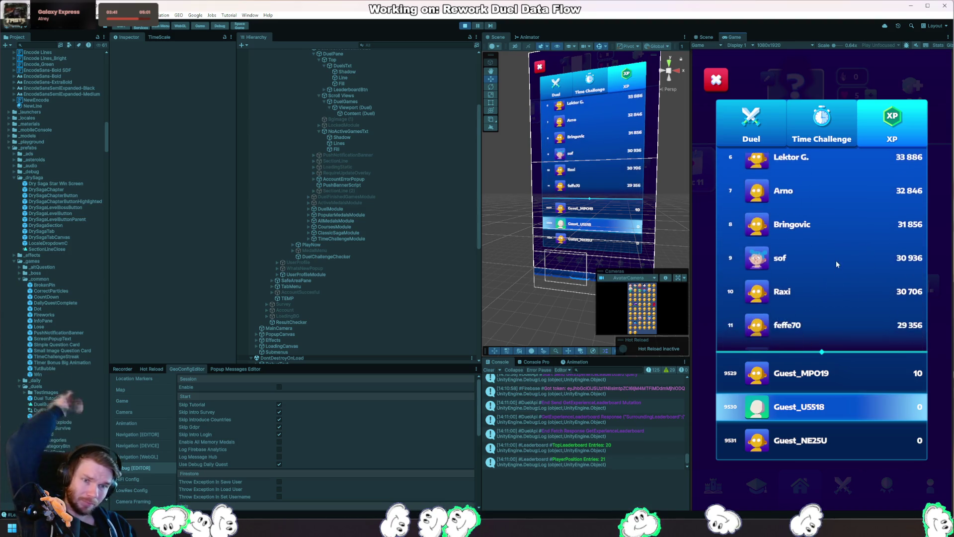
drag(836, 260, 848, 212)
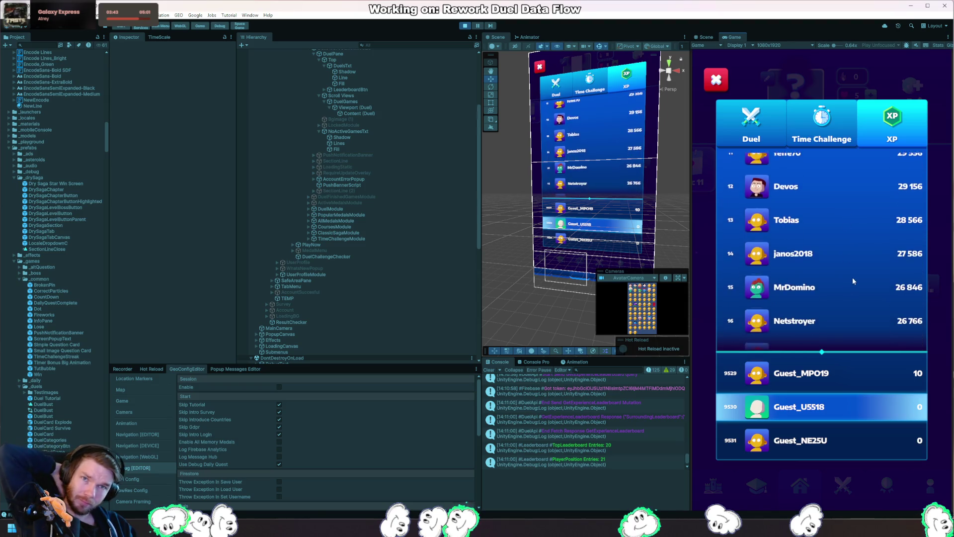
drag(852, 280, 861, 213)
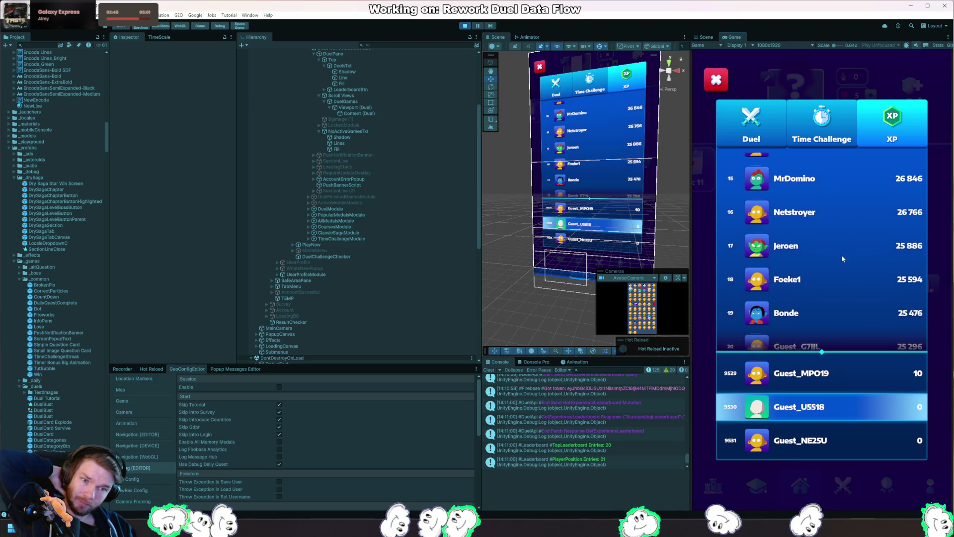
drag(840, 260, 857, 207)
click(726, 94)
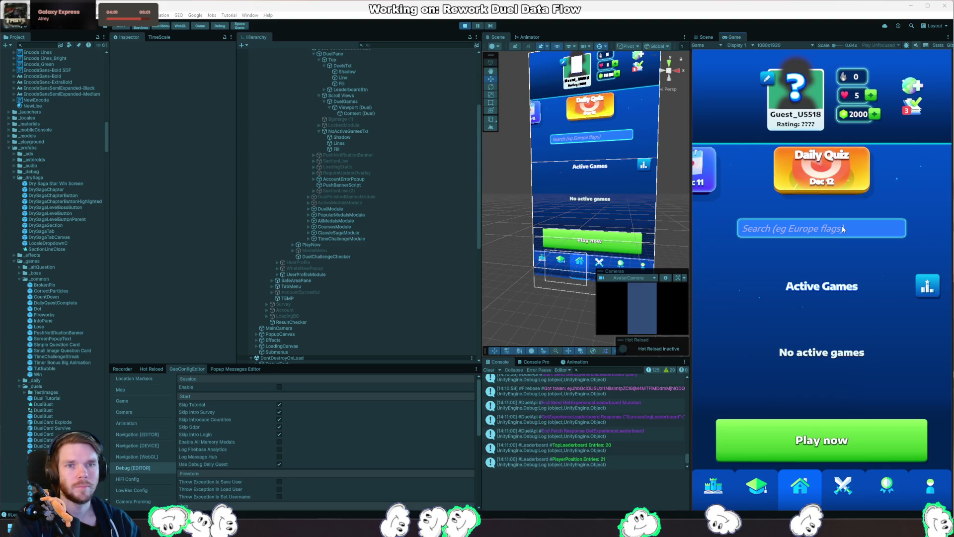
Deactivate the Shadow and Lines layers of NoActiveGamesTxt.
click(364, 131)
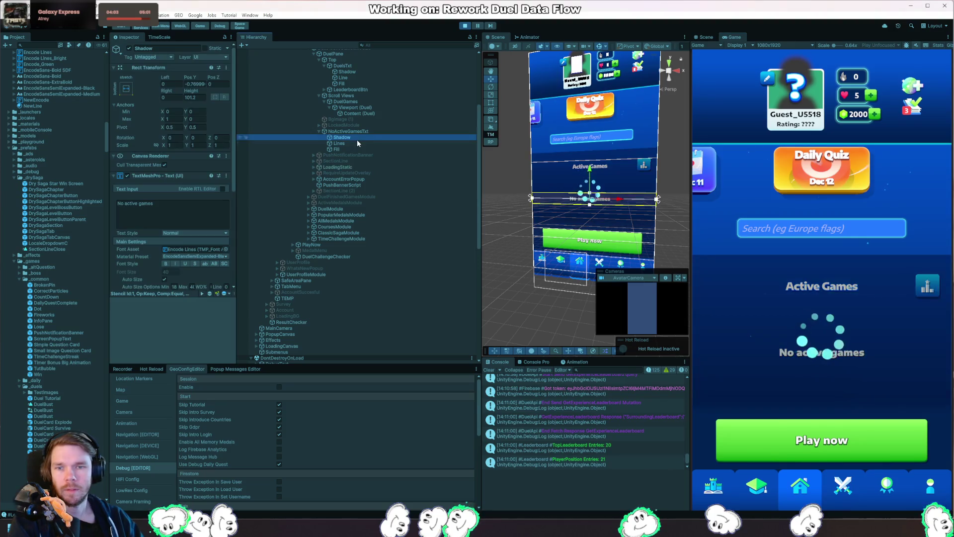
click(130, 48)
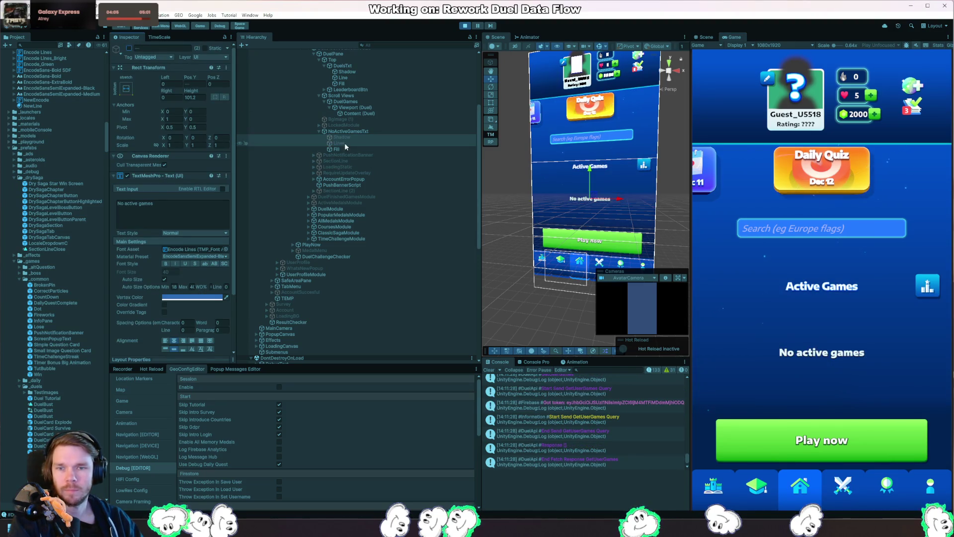
click(341, 155)
Give the Fill text layer the EncodeSans-Bold SDF font and vertex colour 8C8C8C.
click(336, 148)
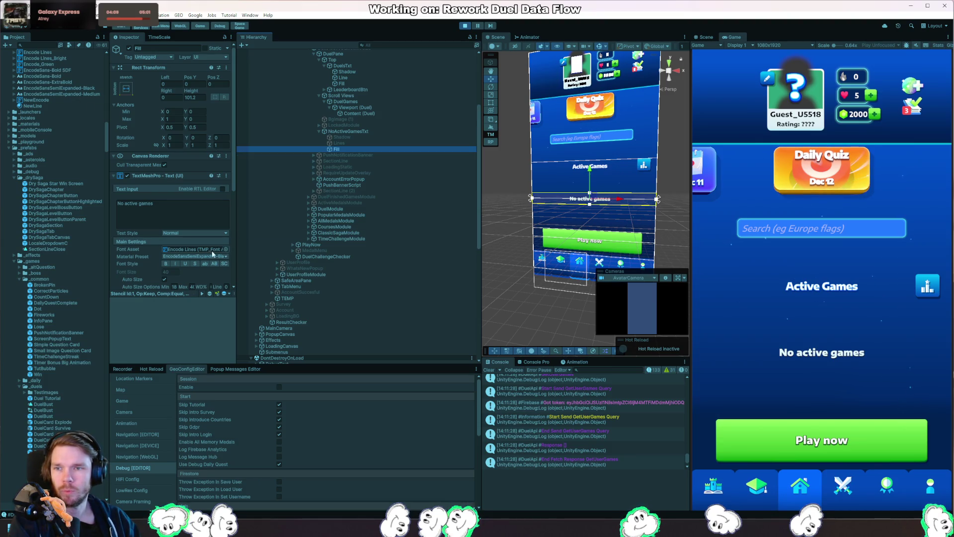
drag(64, 68, 194, 249)
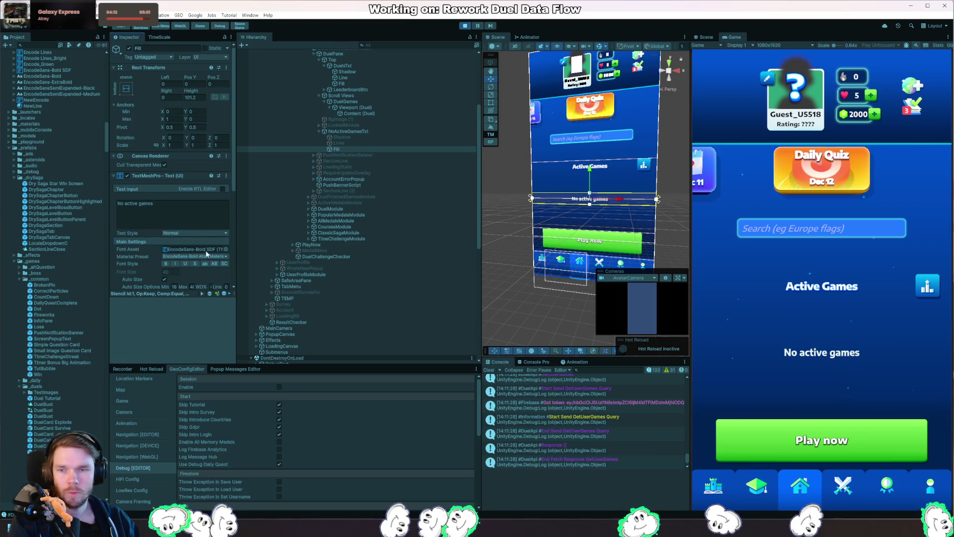
scroll(218, 248, down, 3)
click(192, 237)
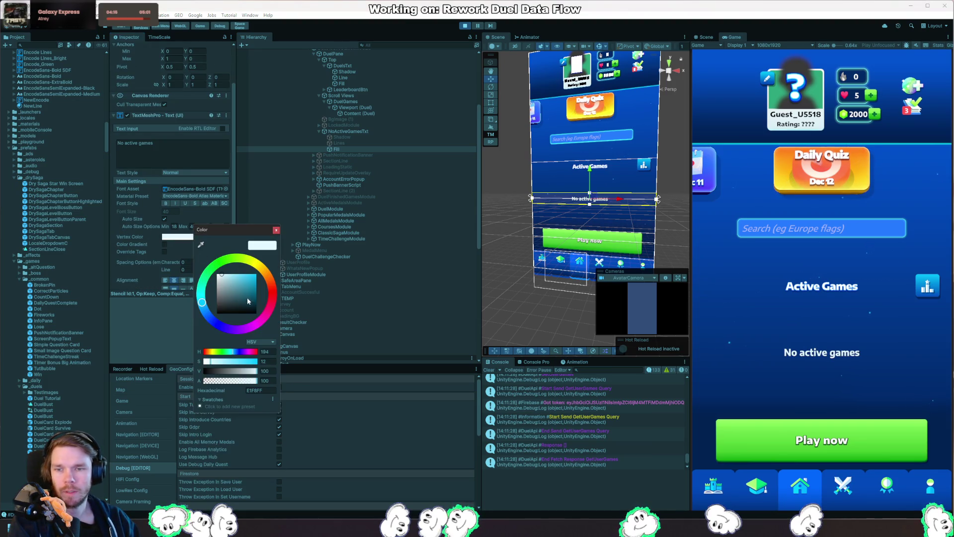
drag(246, 297, 208, 295)
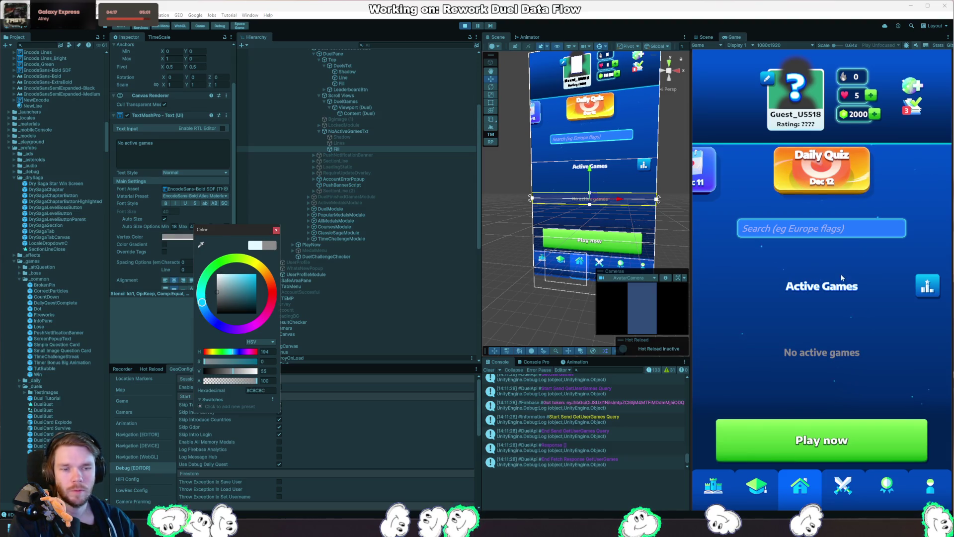
click(781, 324)
drag(781, 324, 773, 249)
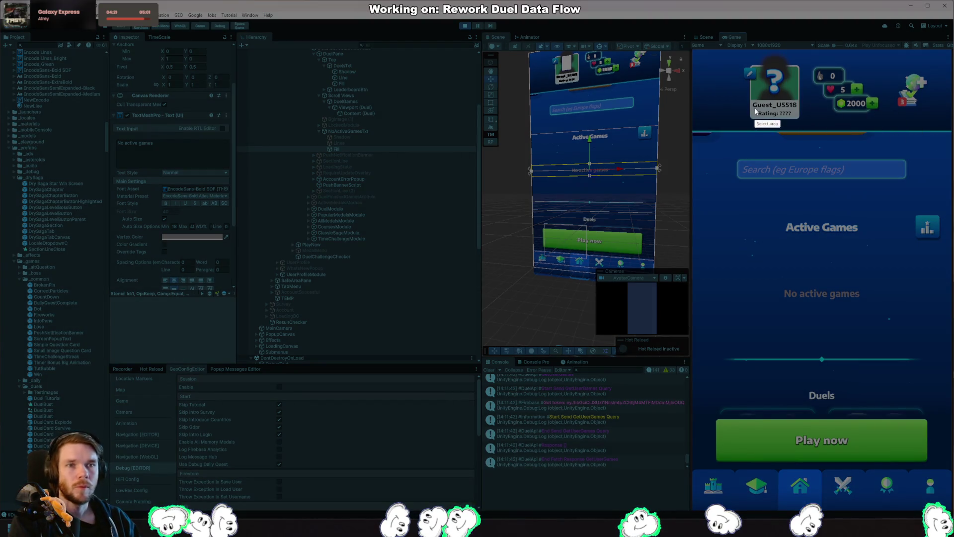
mouse_move(693, 50)
mouse_down()
mouse_move(724, 128)
mouse_move(931, 493)
mouse_move(950, 508)
mouse_up()
key(ctrl+c)
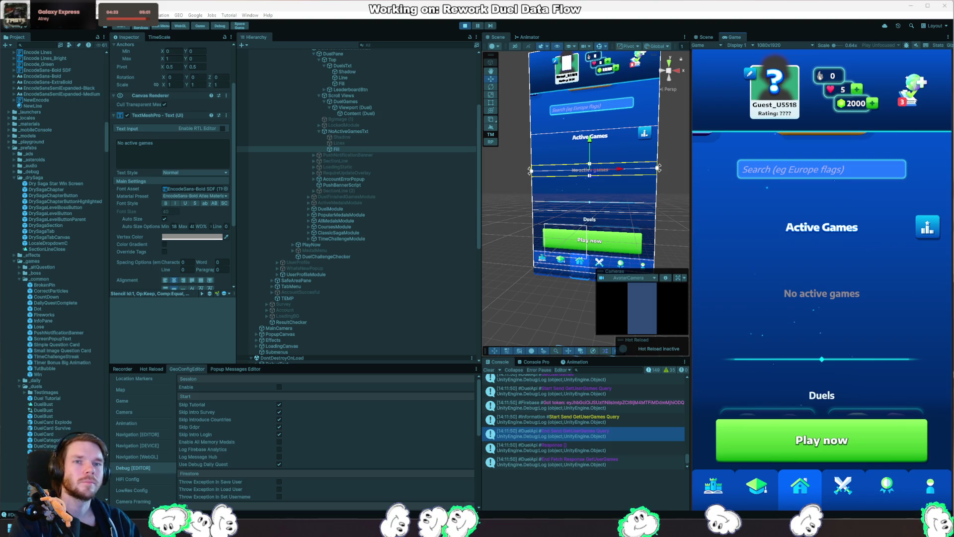
scroll(821, 195, down, 3)
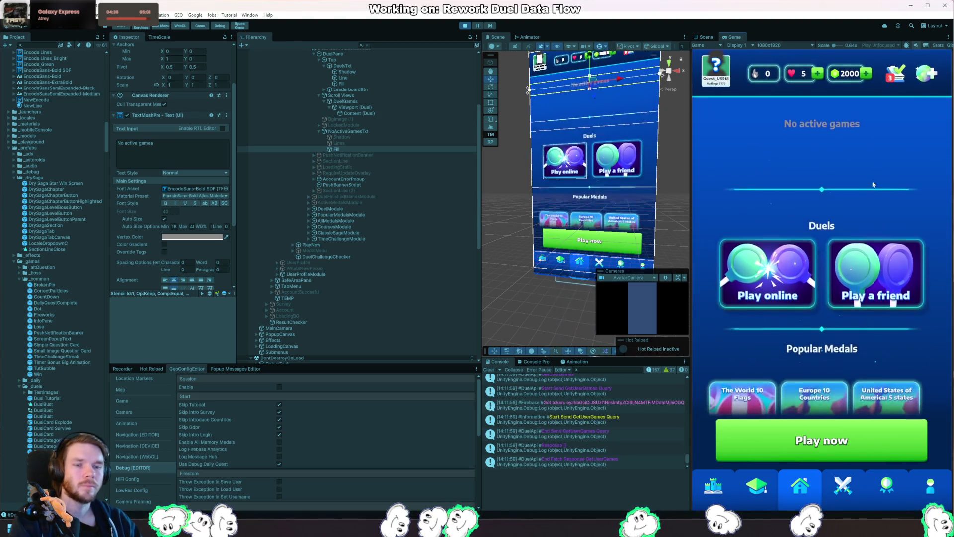
scroll(875, 152, up, 5)
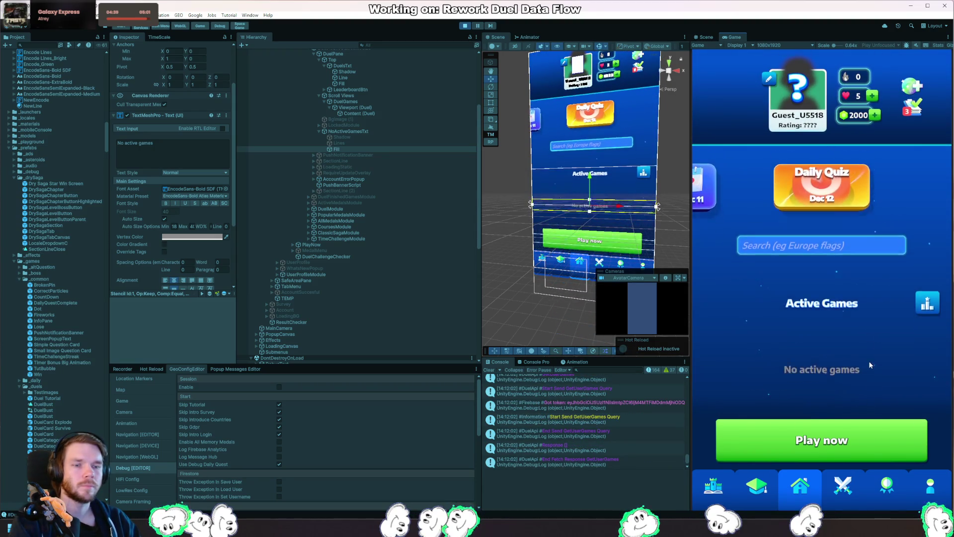
drag(875, 291, 918, 426)
mouse_move(886, 391)
mouse_down()
mouse_move(879, 184)
mouse_move(880, 378)
mouse_up()
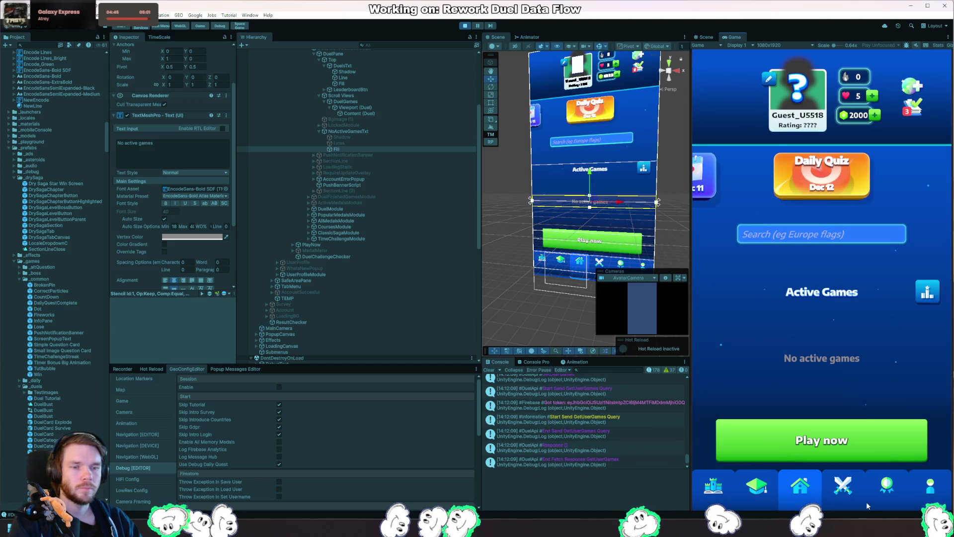
scroll(878, 395, up, 5)
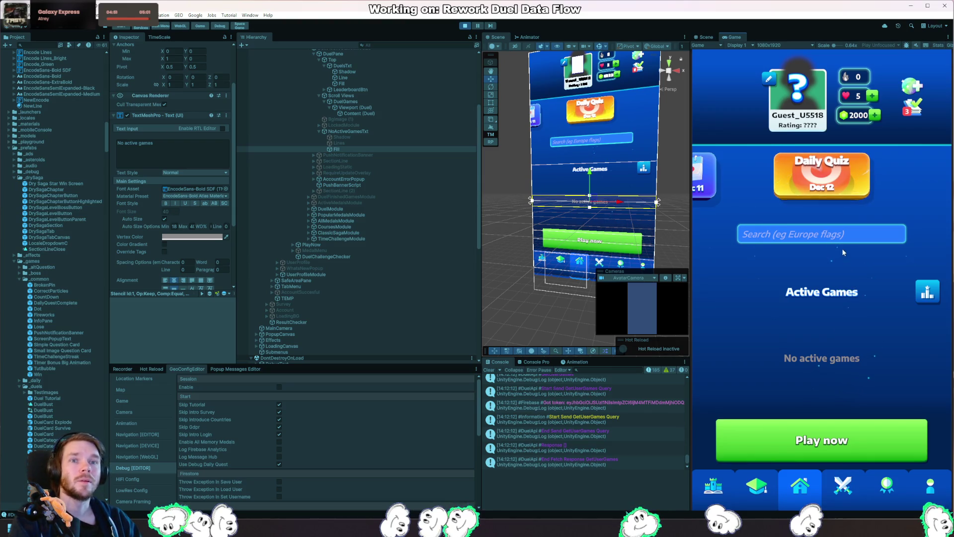
drag(842, 251, 856, 362)
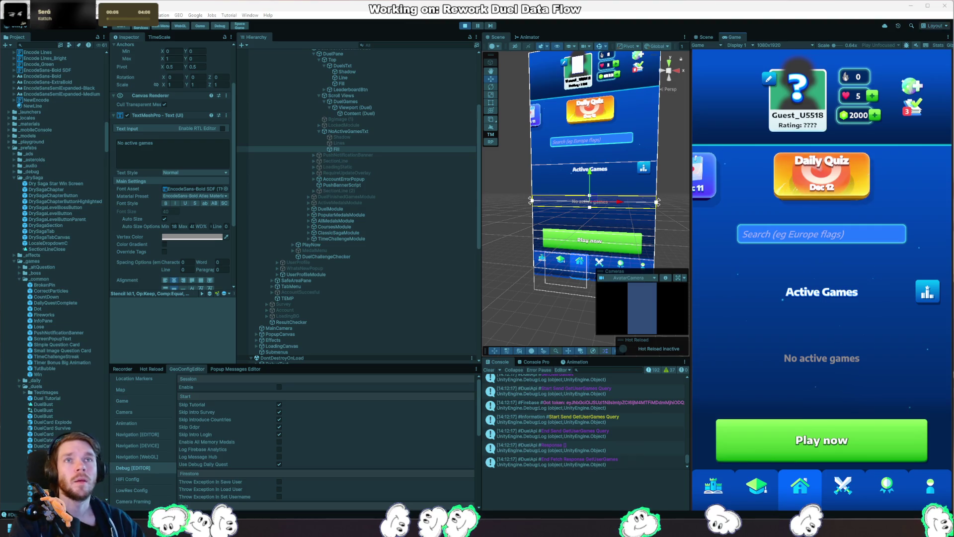
Sign out, sign back in with a Google account that has active duels, then return to Rider.
click(803, 114)
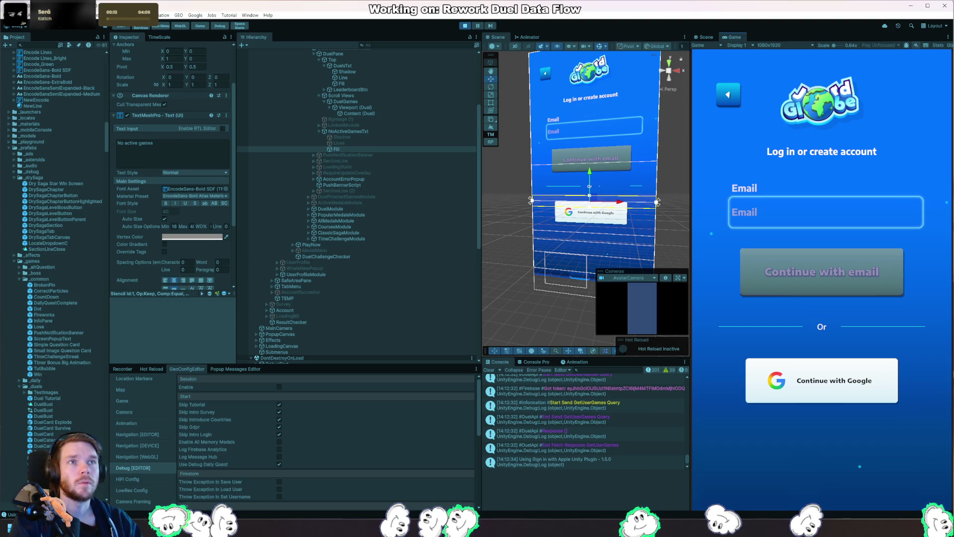
click(765, 272)
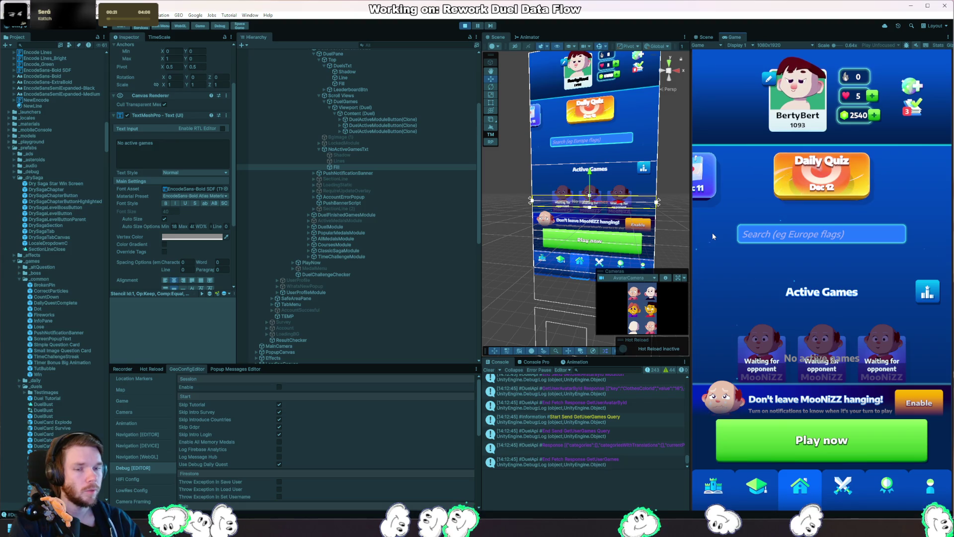
key(alt+Tab)
scroll(289, 255, up, 5)
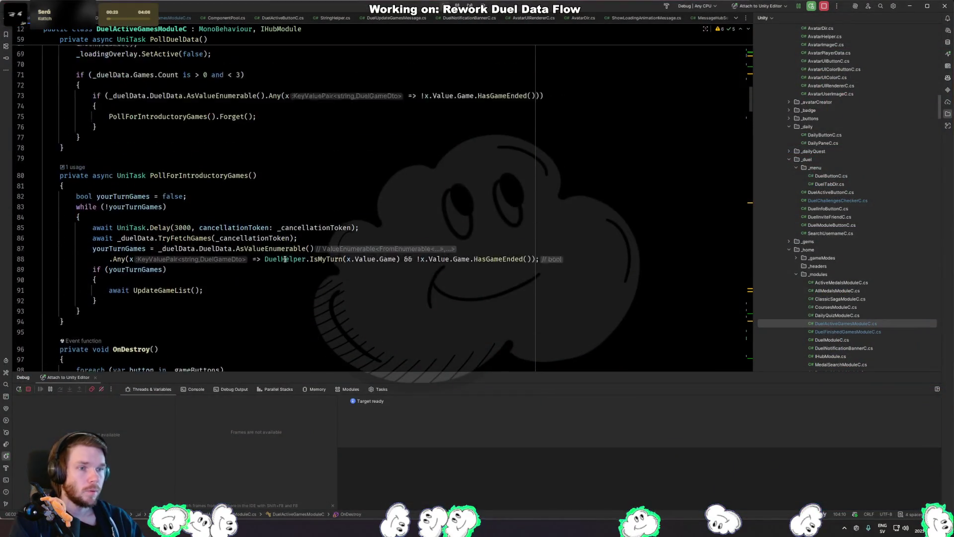
Delete the unused _startingHeight field and its assignment in Awake.
scroll(290, 255, up, 15)
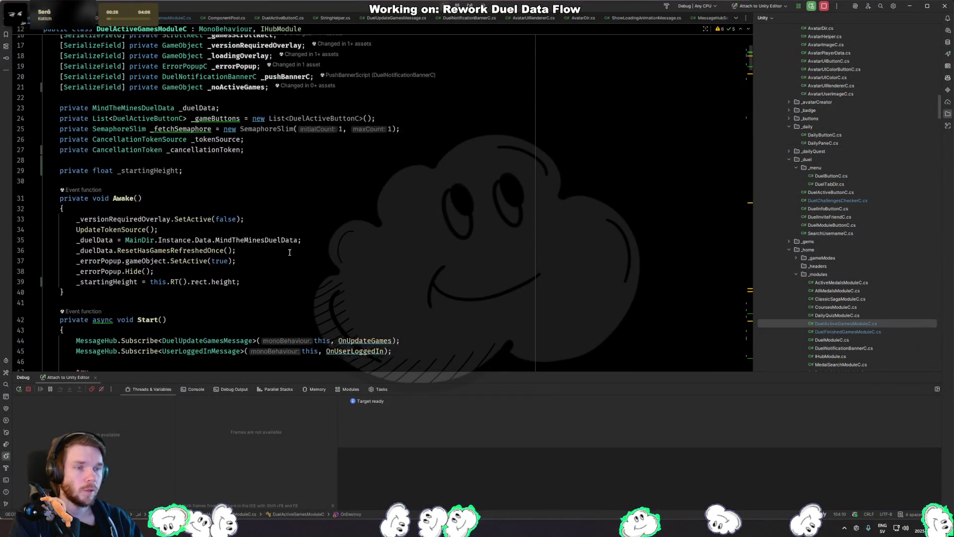
click(289, 265)
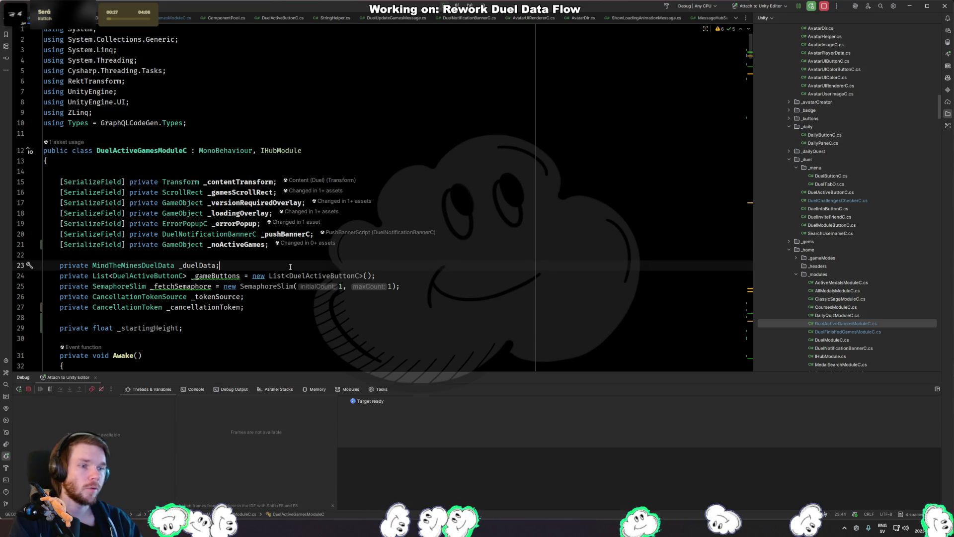
scroll(290, 269, down, 4)
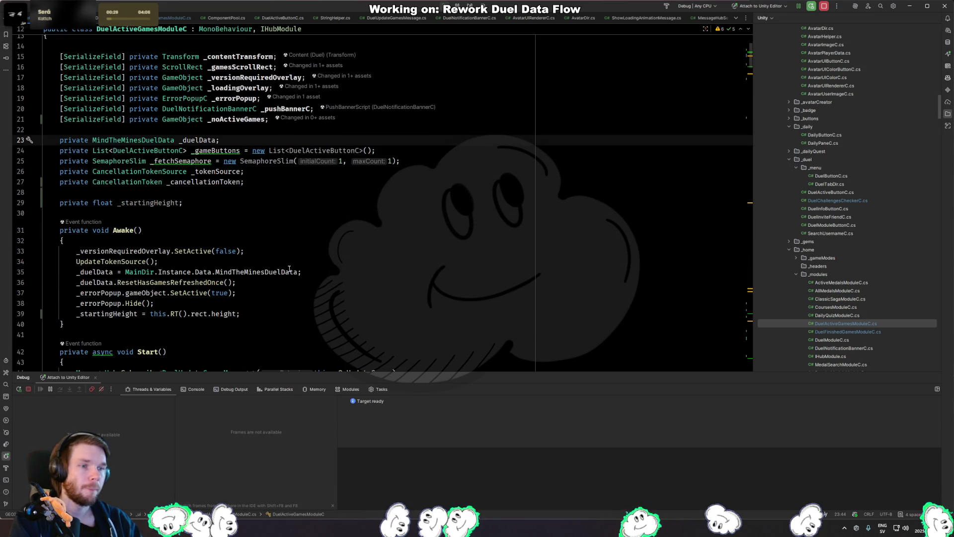
click(267, 203)
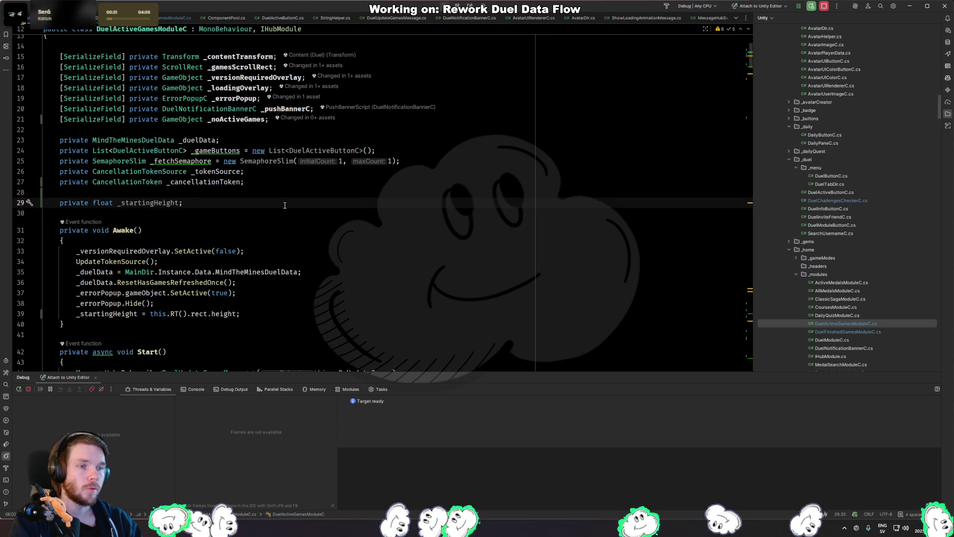
key(shift+Home)
key(BackSpace)
key(BackSpace)
key(BackSpace)
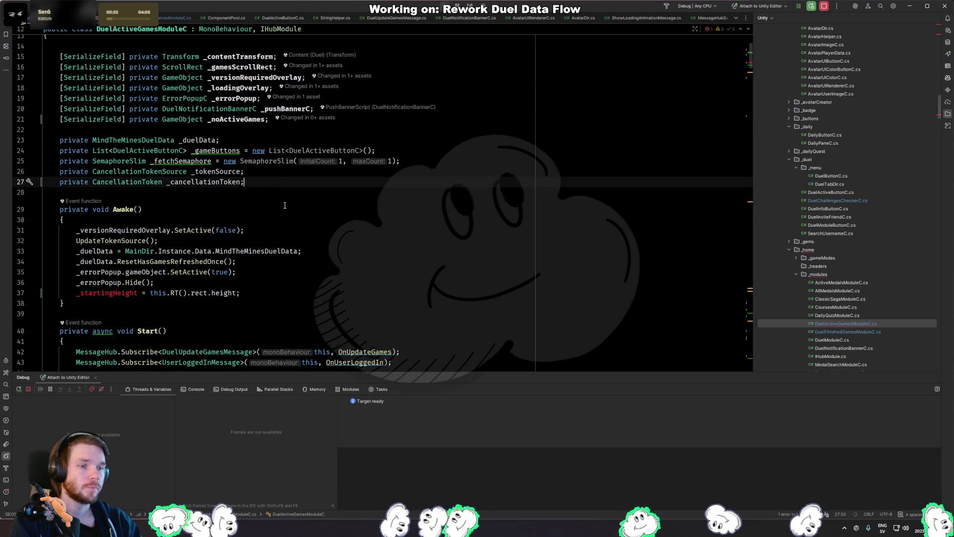
click(268, 129)
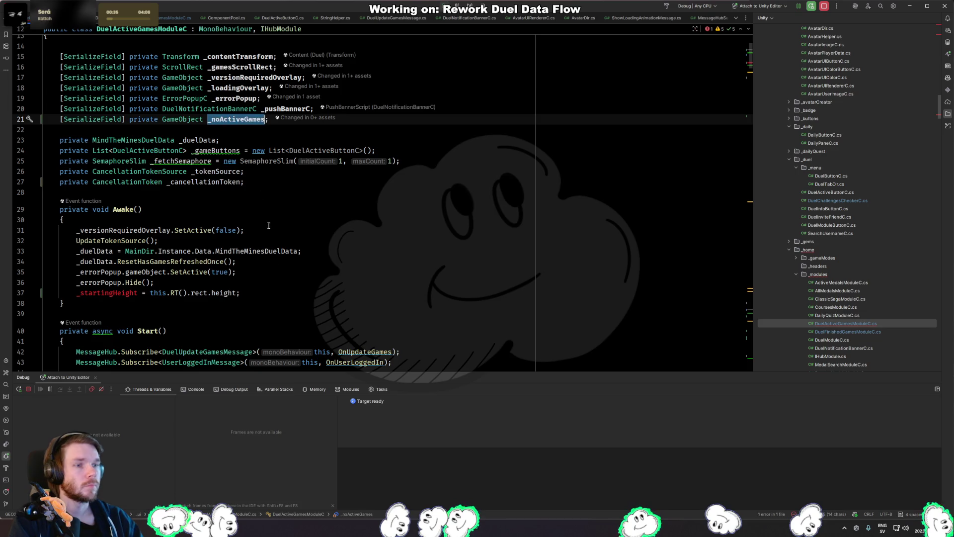
click(295, 292)
key(ctrl+x)
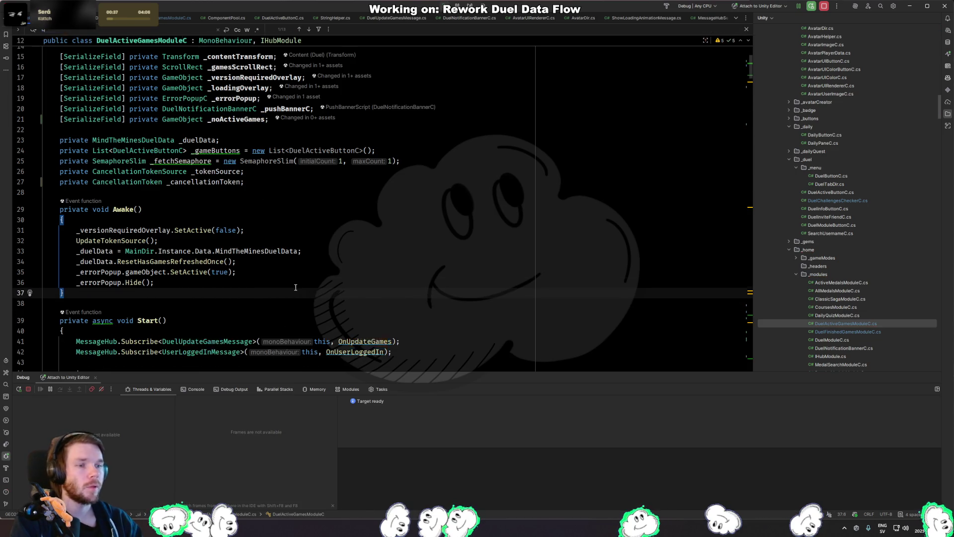
Inspect CheckNoGames and its _noActiveGames toggle, then select the CheckNoGames(); call line.
key(F2)
scroll(296, 287, down, 5)
key(F2)
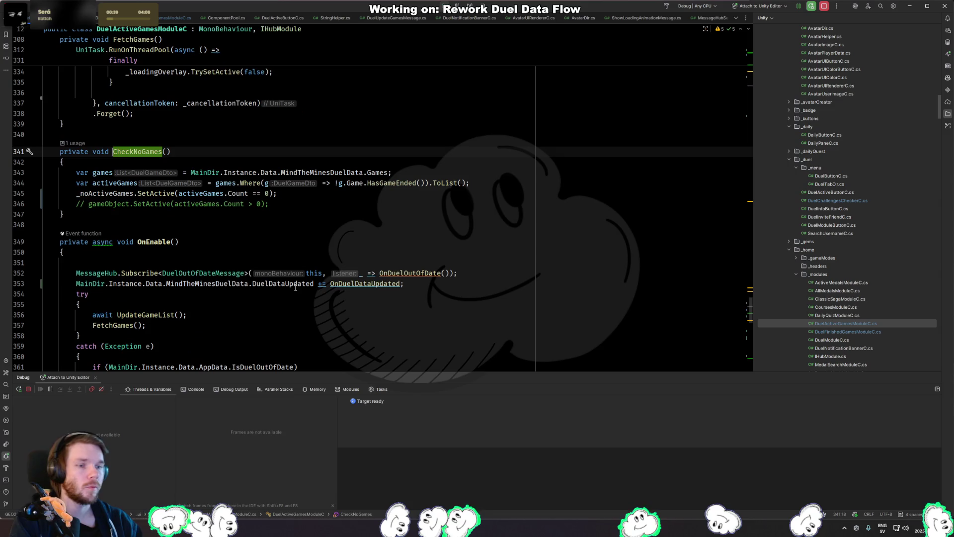
click(309, 194)
click(110, 194)
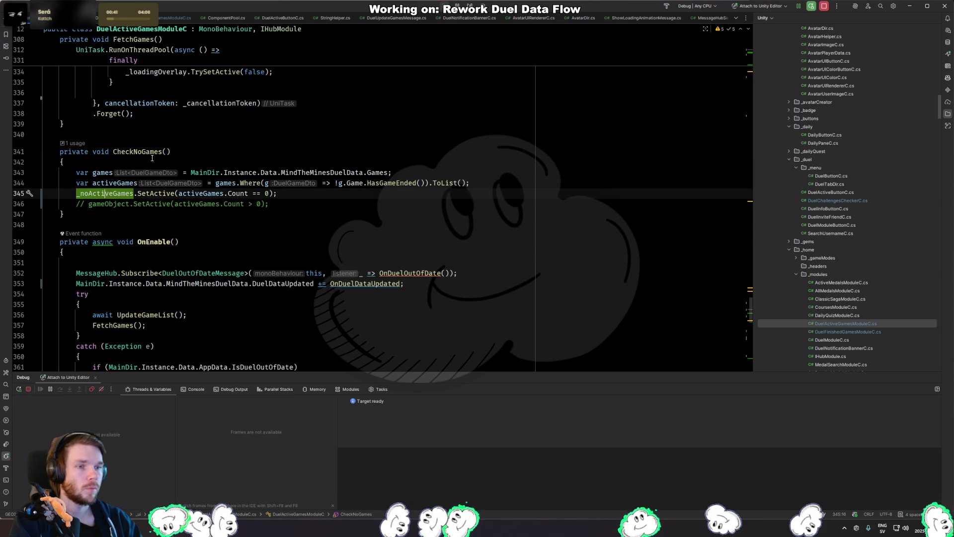
key(ctrl+minus)
key(ctrl+Right)
key(ctrl+Right)
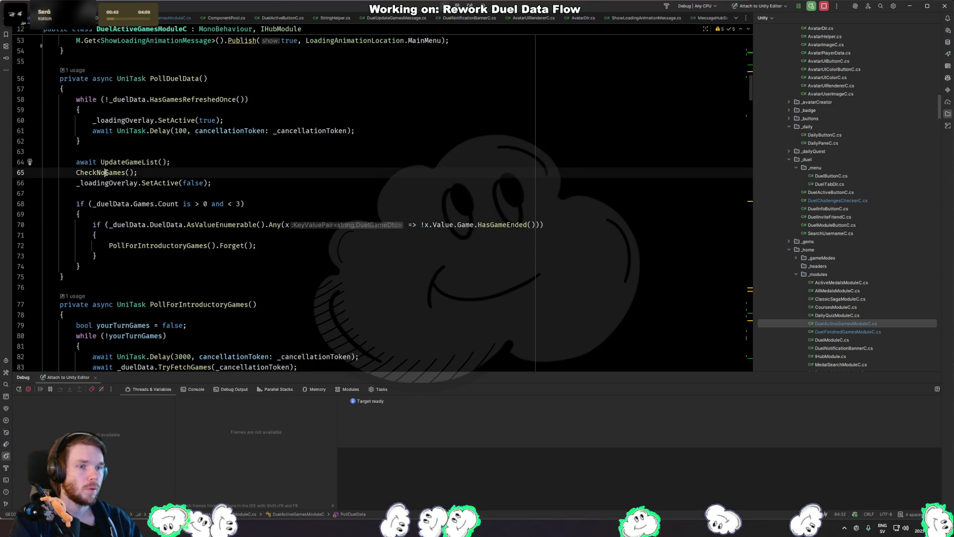
key(ctrl+w)
key(ctrl+w)
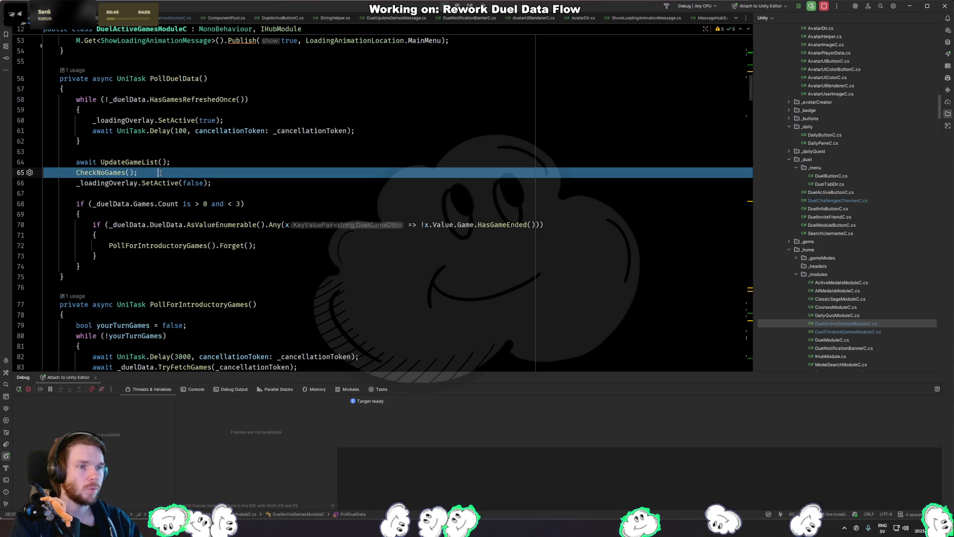
scroll(154, 190, down, 5)
scroll(164, 188, down, 15)
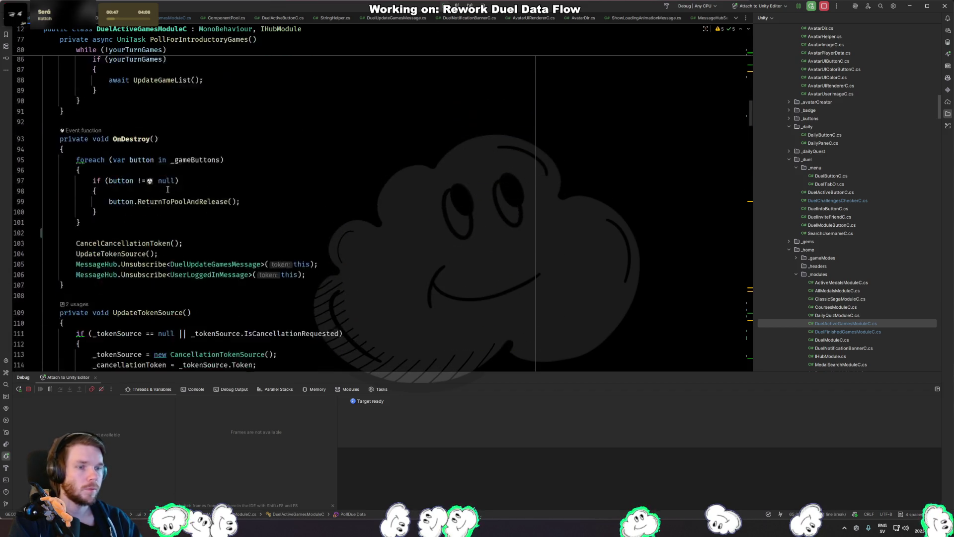
Add CheckNoGames(); after ReturnUnusedButtonsToPool() in UpdateGameList.
key(ctrl+f)
key(Escape)
key(ctrl+alt+Up)
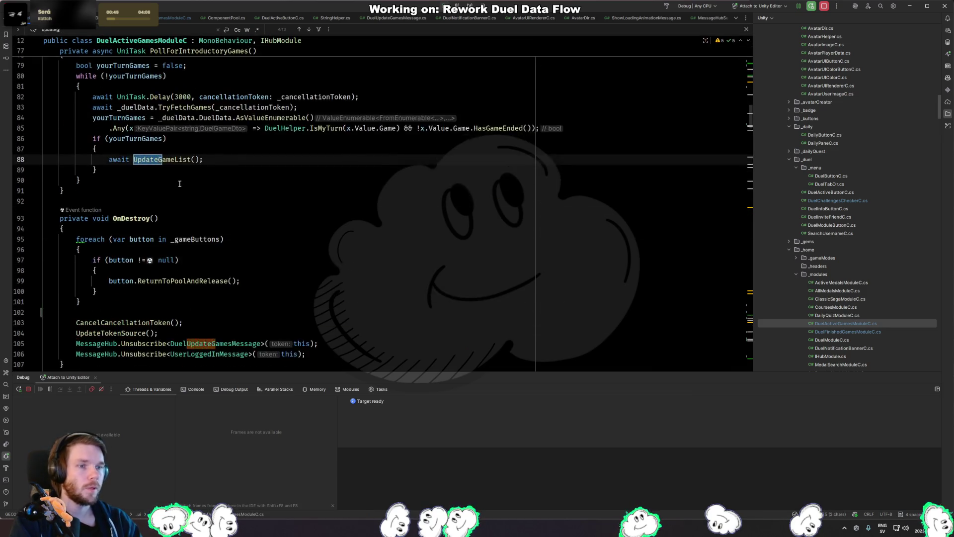
scroll(180, 184, down, 4)
scroll(184, 179, down, 18)
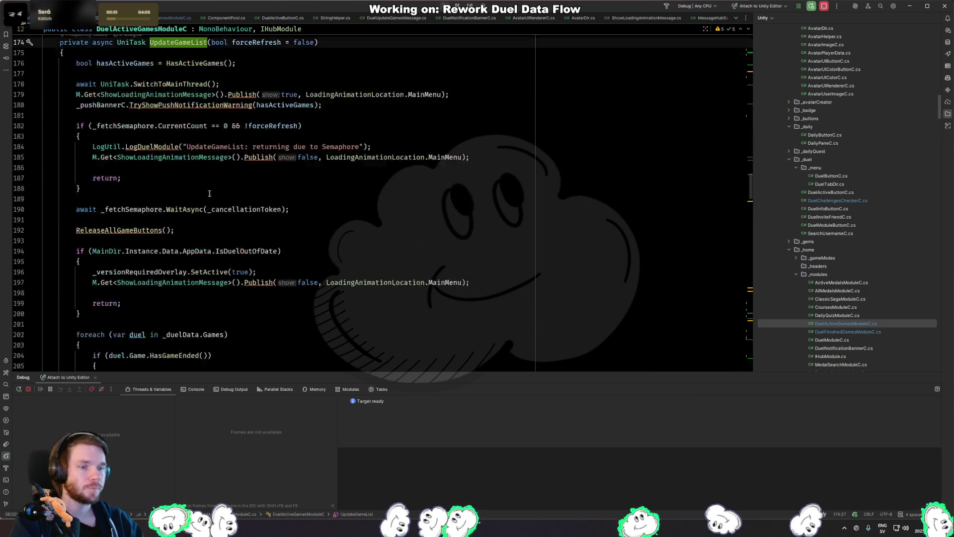
scroll(191, 168, down, 3)
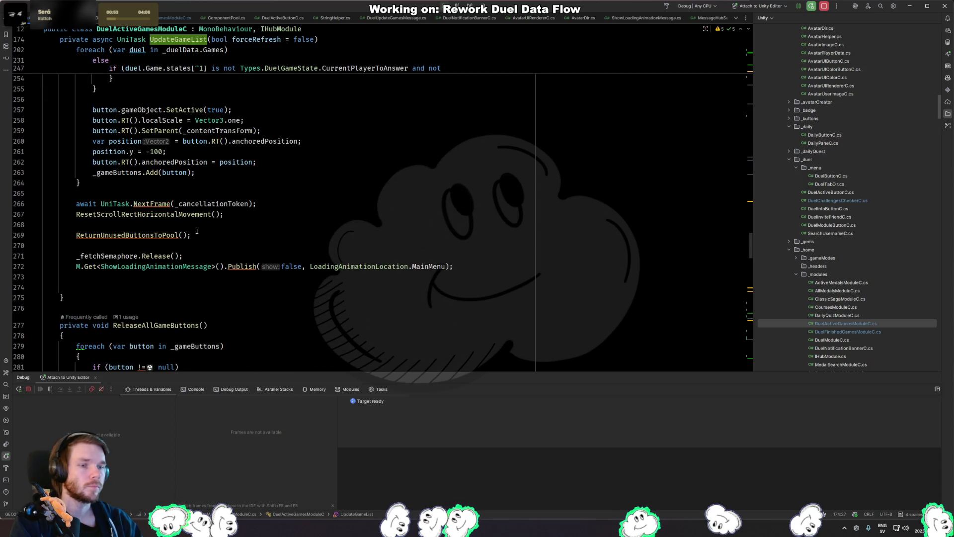
click(196, 224)
click(196, 245)
text(CheckNoGames();)
key(Return)
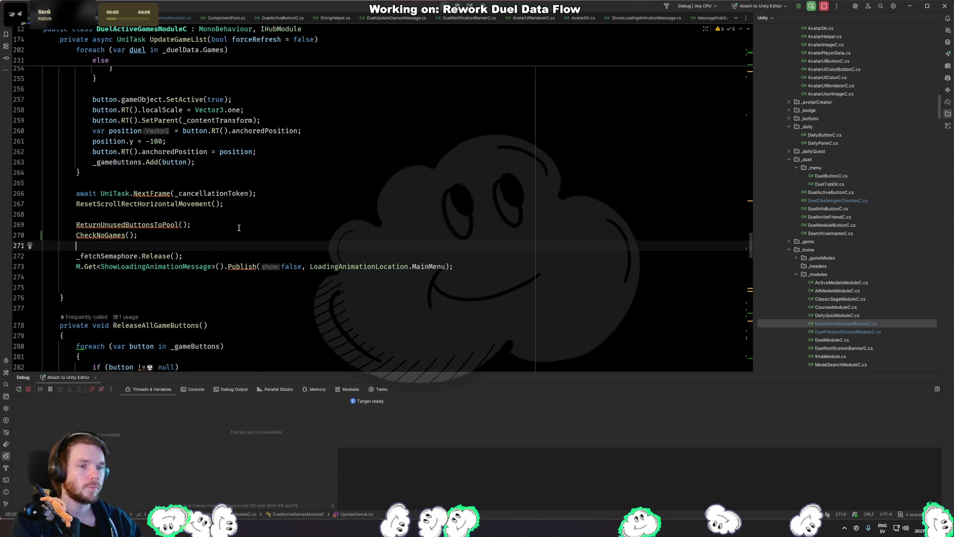
key(BackSpace)
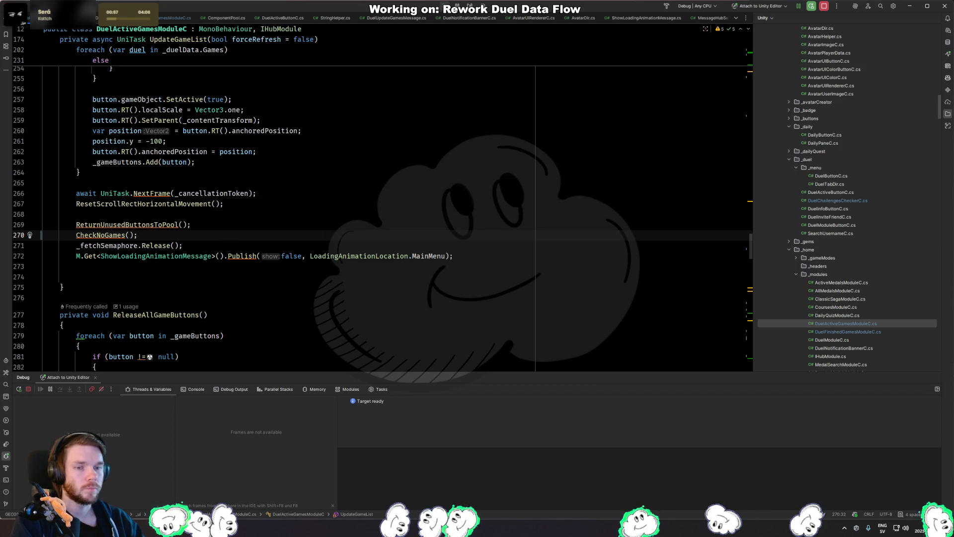
key(alt+Tab)
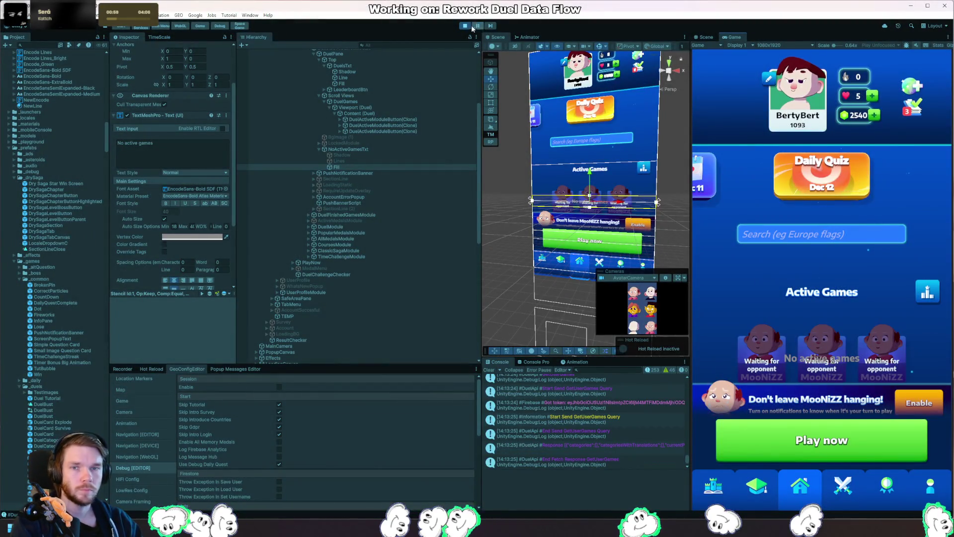
Exit play mode and resume in Rider past the OnDisable NullReferenceException, back in Unity.
click(466, 26)
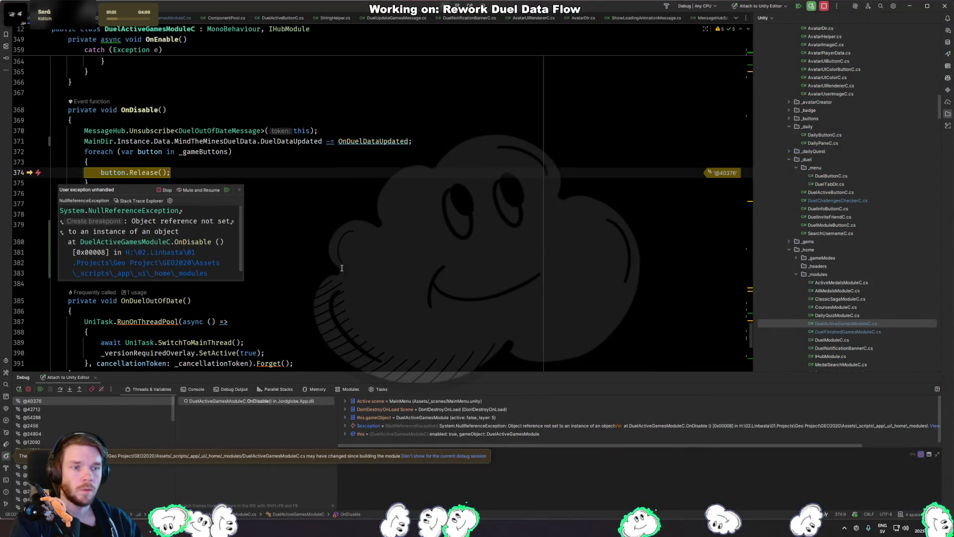
key(F9)
key(F9)
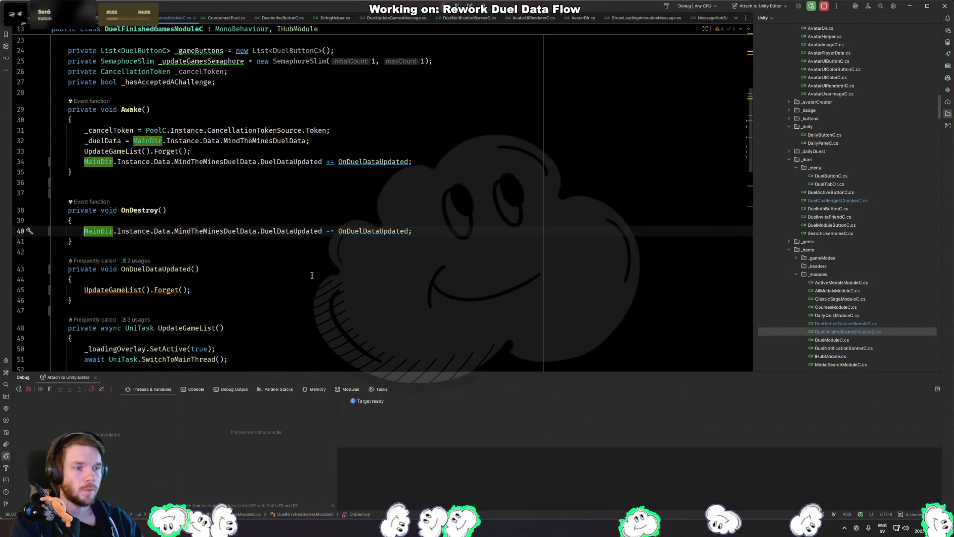
key(alt+Tab)
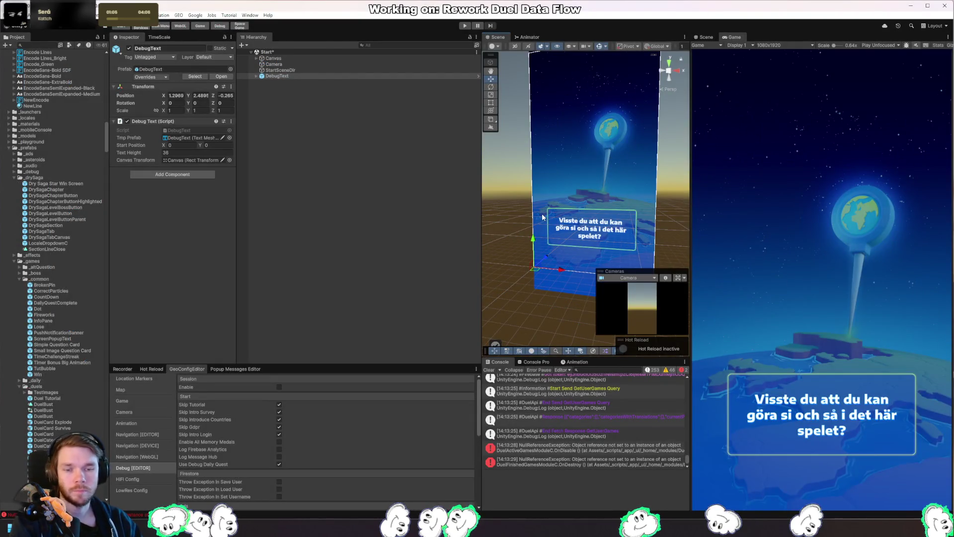
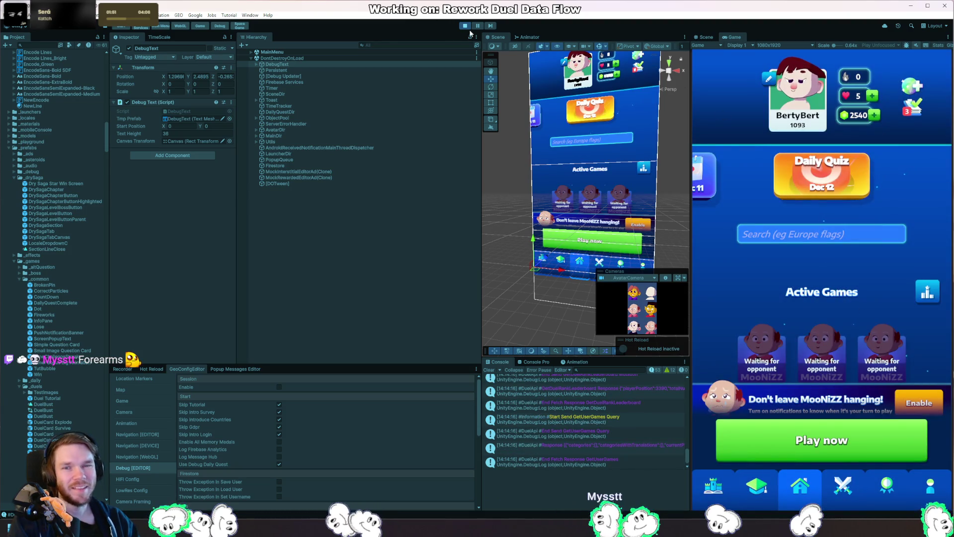
Log out of the running game via the profile tab's Settings, confirming the logout prompt.
click(930, 484)
click(717, 108)
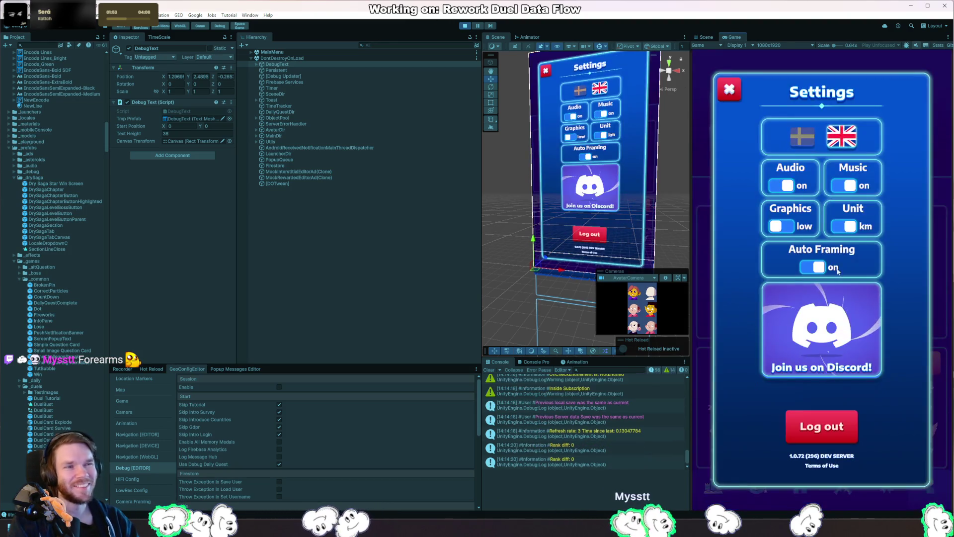
click(844, 425)
click(888, 367)
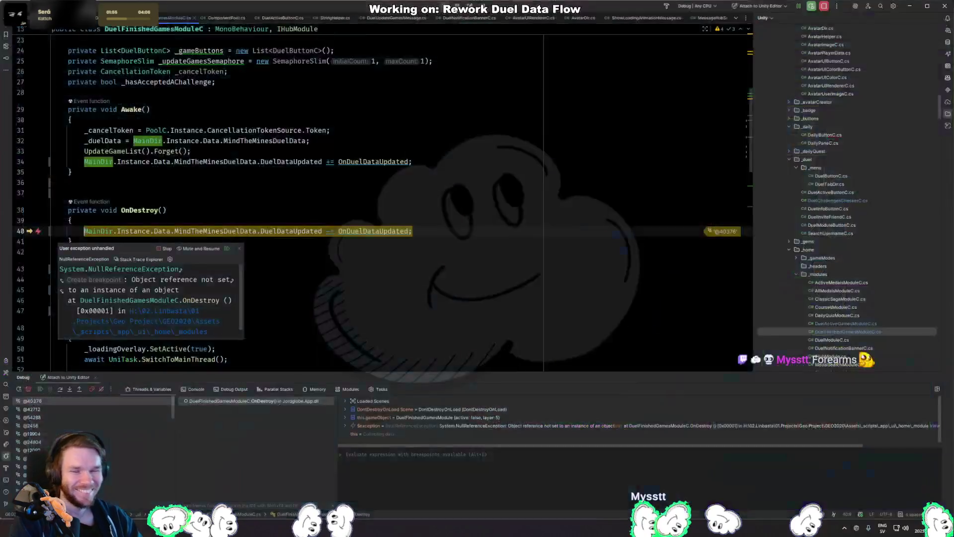
Resume past the NullReferenceException, then stop play mode in Unity and clear the Hierarchy selection.
key(F5)
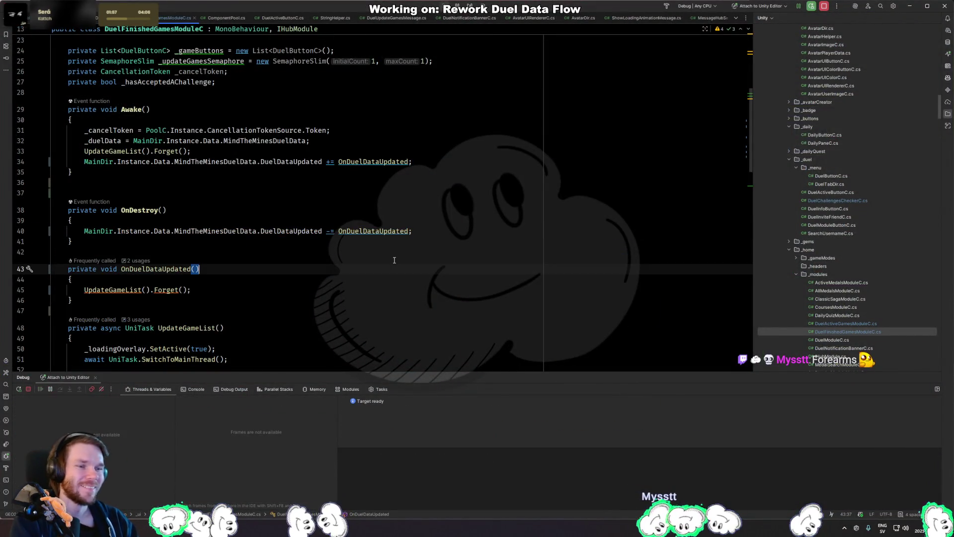
key(alt+Tab)
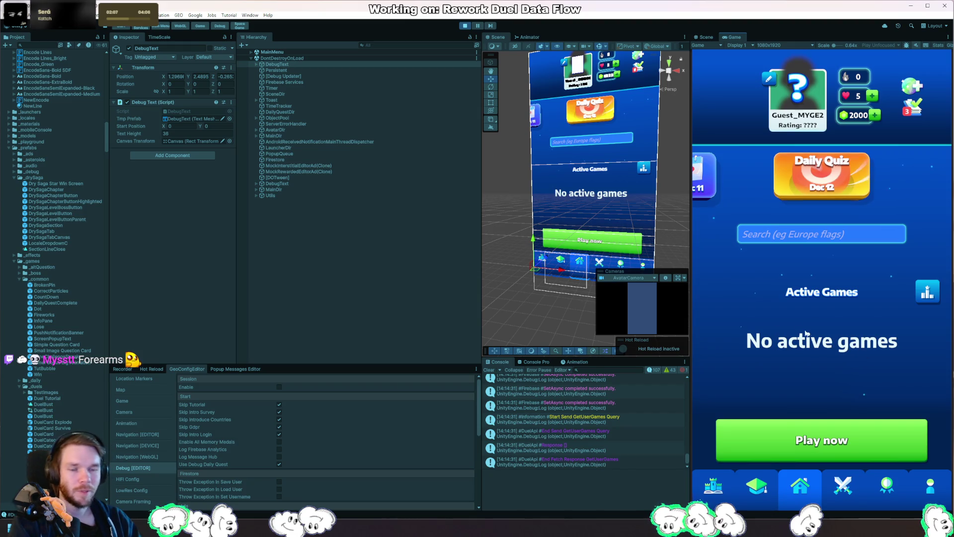
click(464, 25)
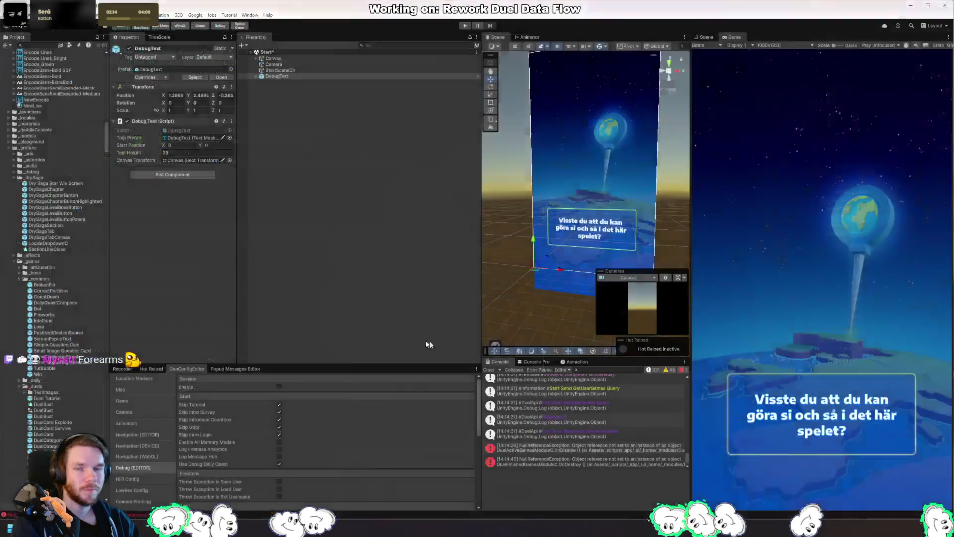
click(396, 285)
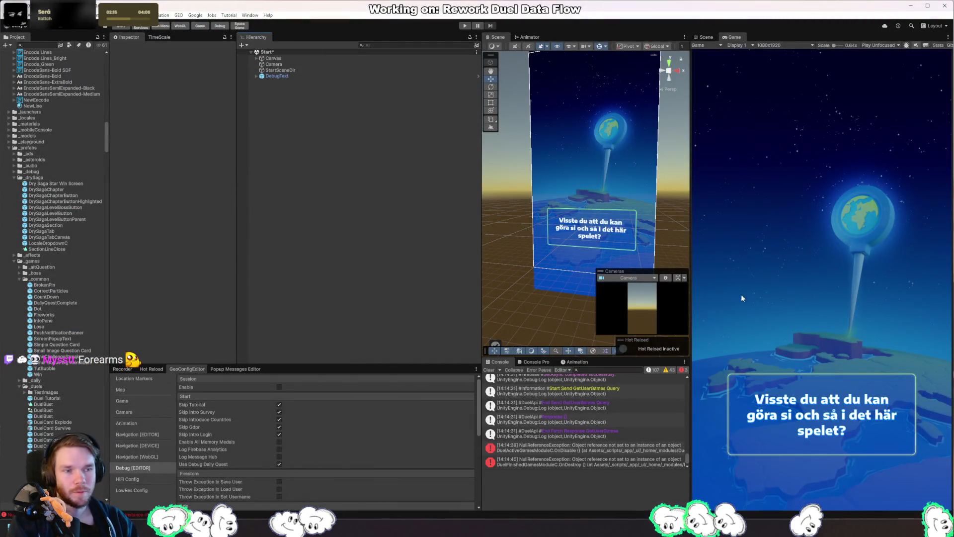
key(alt+Tab)
Wrap the DuelDataUpdated unsubscribe in DuelFinishedGamesModuleC.OnDestroy in an 'if (MainDir.Instance != null)' block.
text(if (Main)
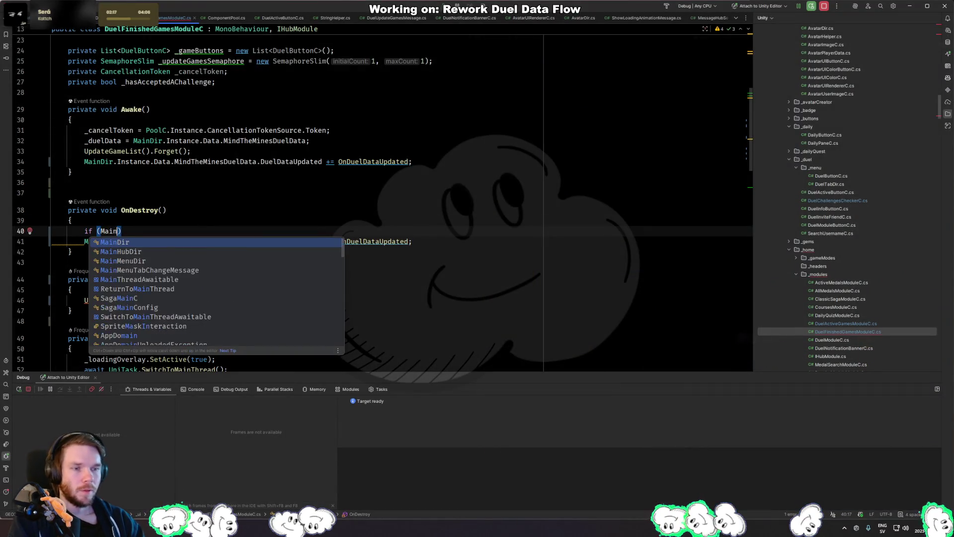
key(Return)
text(.I)
key(Return)
text(!= )
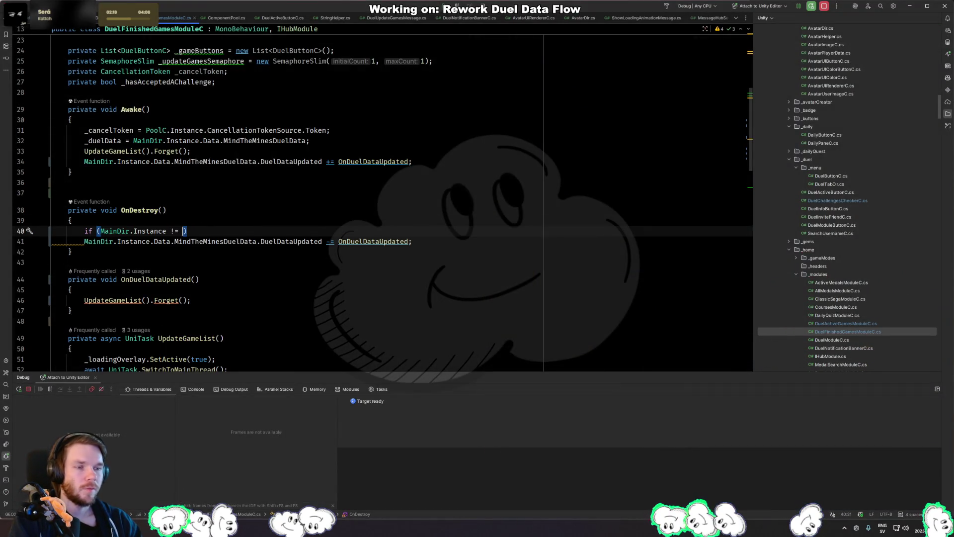
text(null)
key(Return)
key(End)
key(Return)
text({)
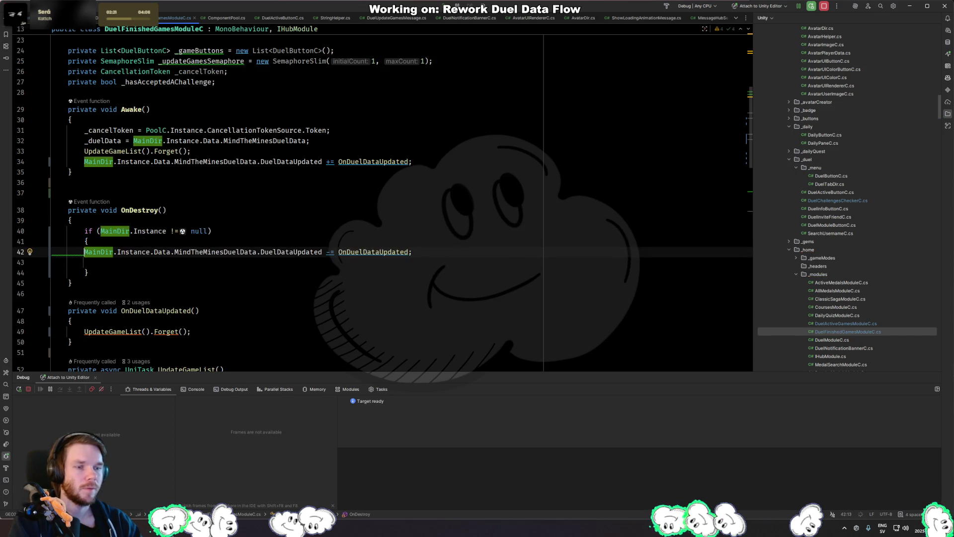
key(ctrl+alt+l)
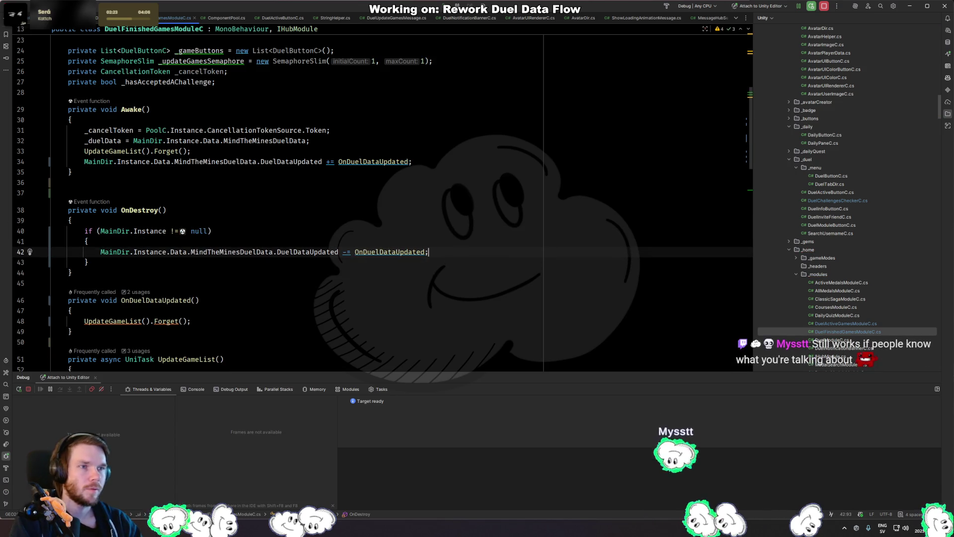
Add the same 'if (MainDir.Instance != null)' guard around the unsubscribe in DuelActiveGamesModuleC.OnDisable.
key(ctrl+Tab)
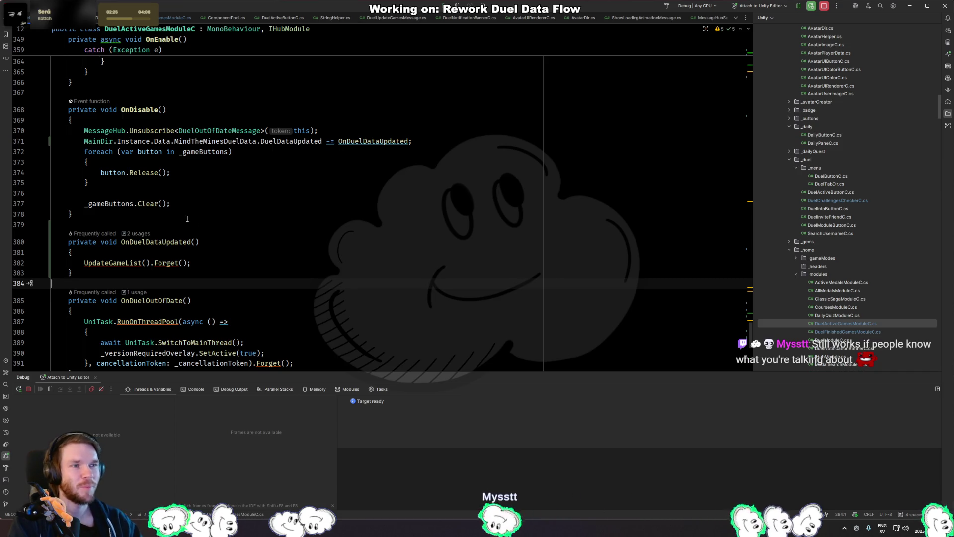
click(222, 246)
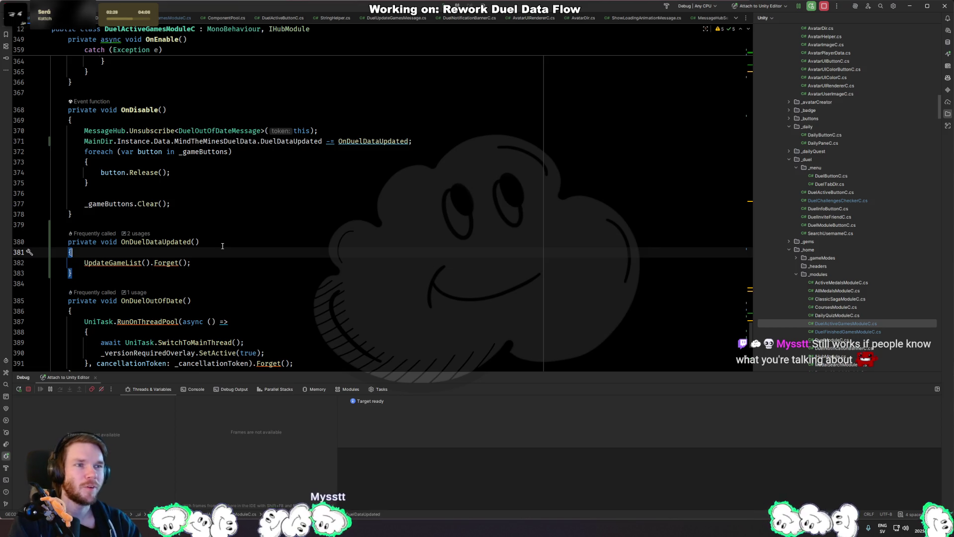
key(Up)
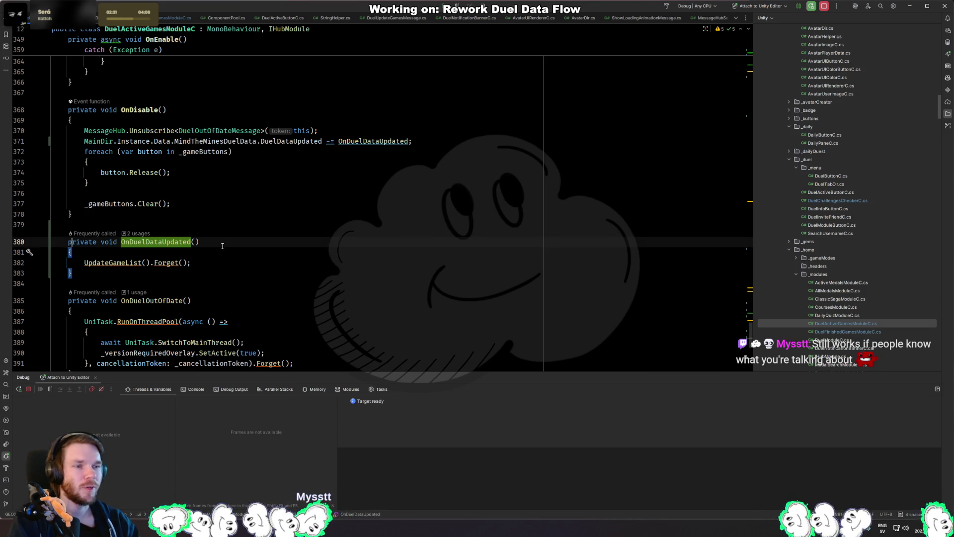
key(Up)
key(Up)
key(Up)
key(End)
key(Return)
text(if ()
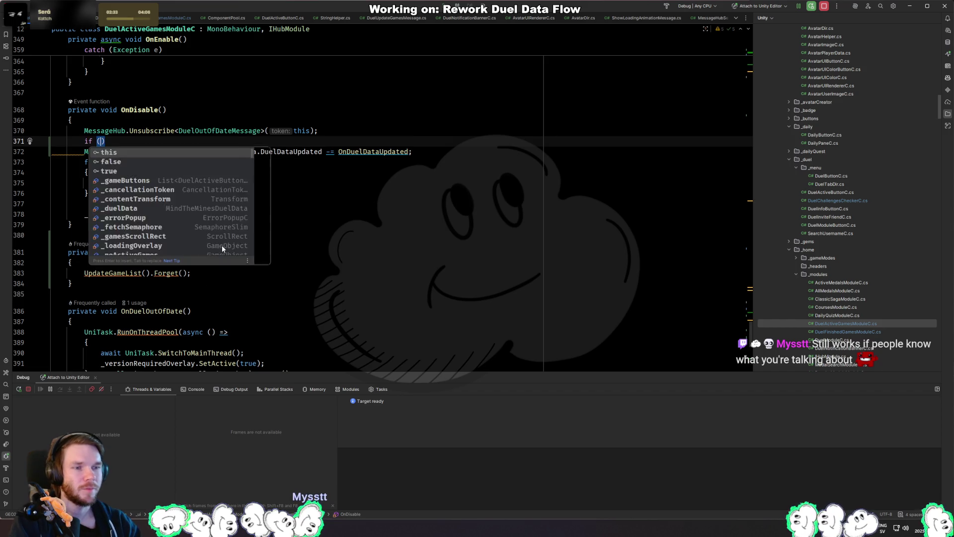
text(MainDir.Instance != nul)
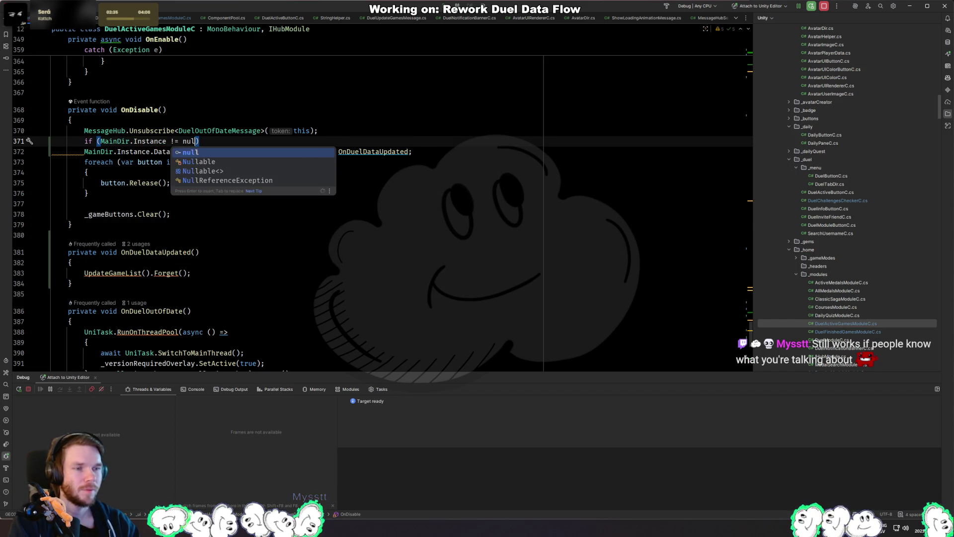
text(l)
key(End)
key(Return)
text({)
key(Down)
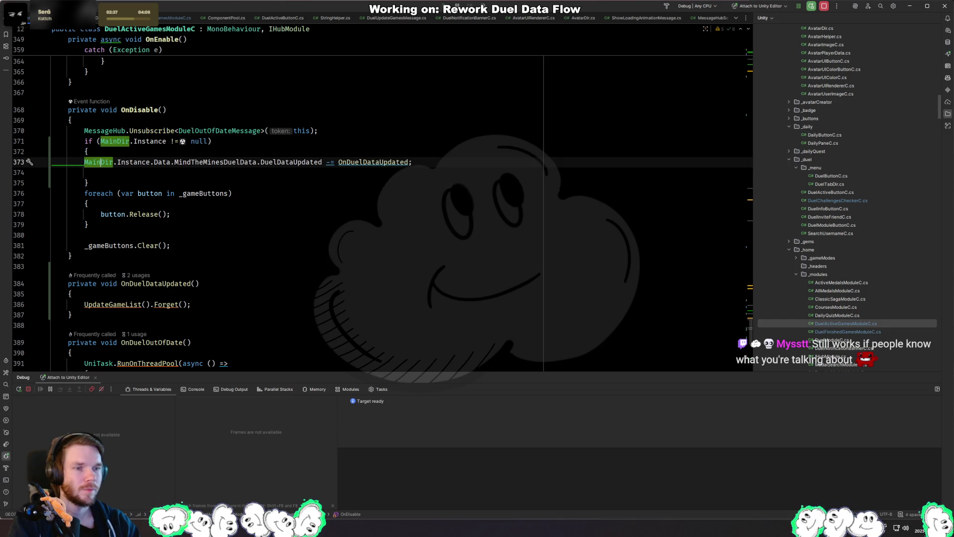
key(Down)
key(Delete)
key(End)
key(Return)
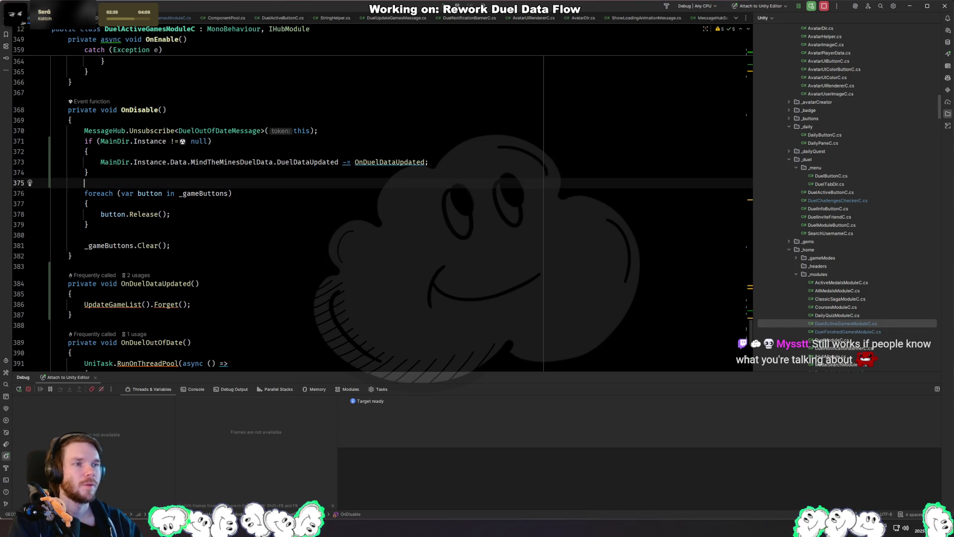
key(alt+Tab)
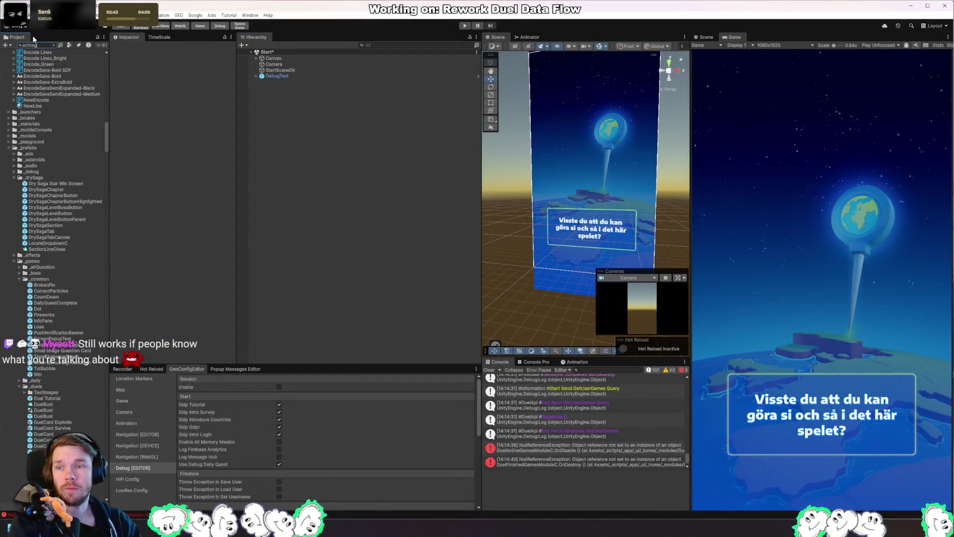
Open the DuelActiveGamesModule prefab, frame it in the Scene and expand its children.
text(ivegam)
key(Down)
key(Return)
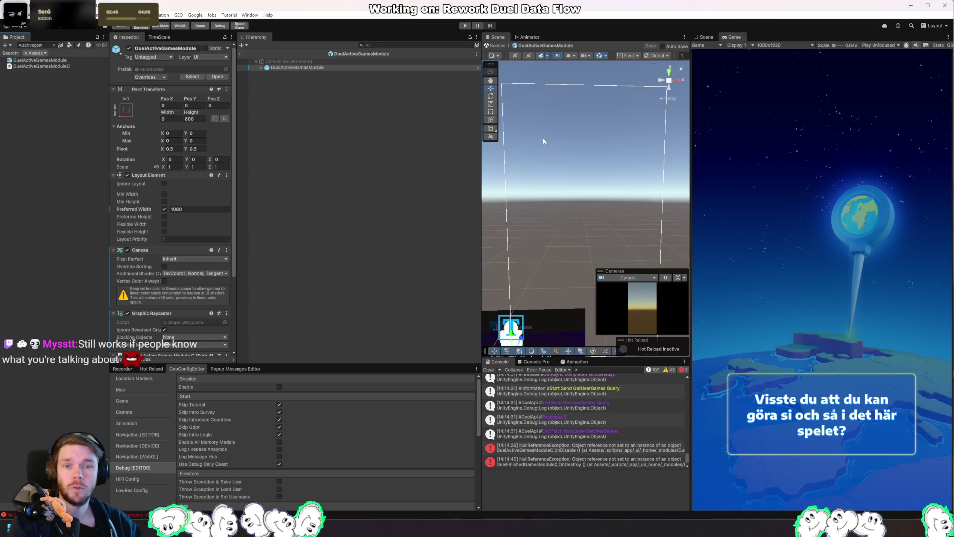
key(f)
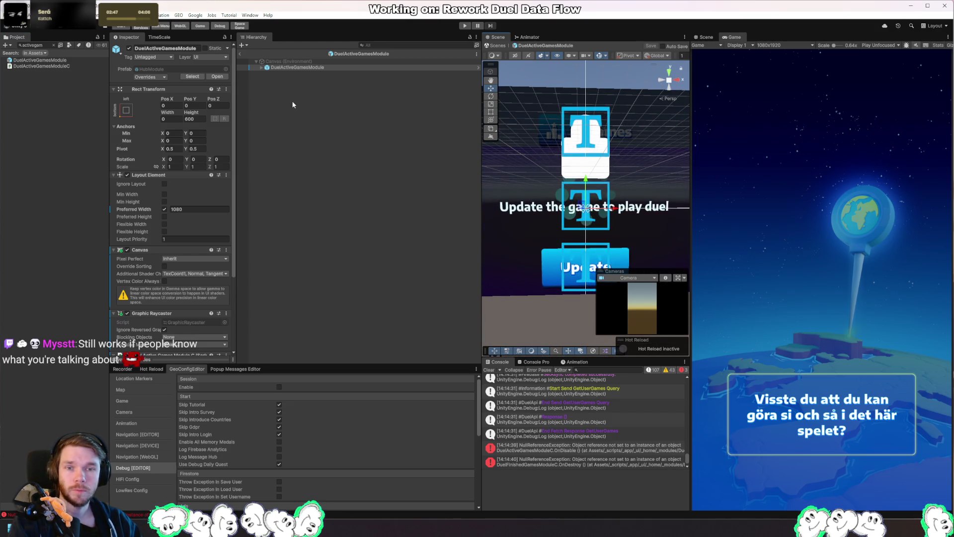
click(264, 68)
click(262, 68)
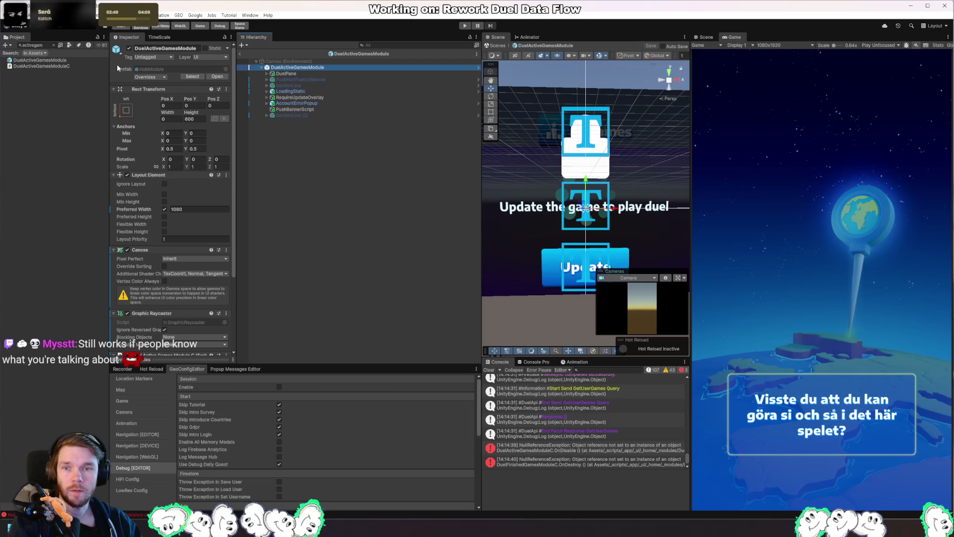
Open the MainHub prefab and apply all overrides on its DuelActiveGamesModule.
click(43, 45)
text(ainhu)
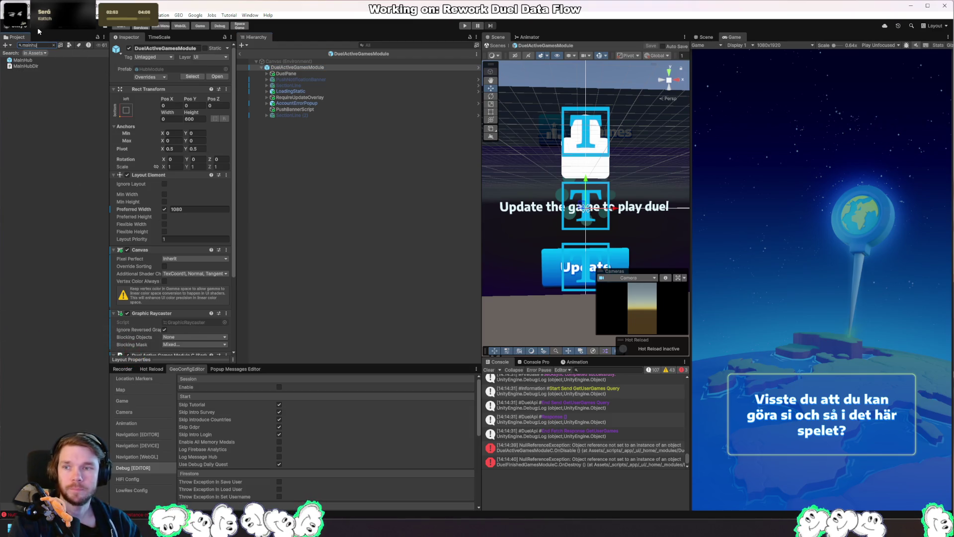
key(Down)
key(Return)
click(338, 121)
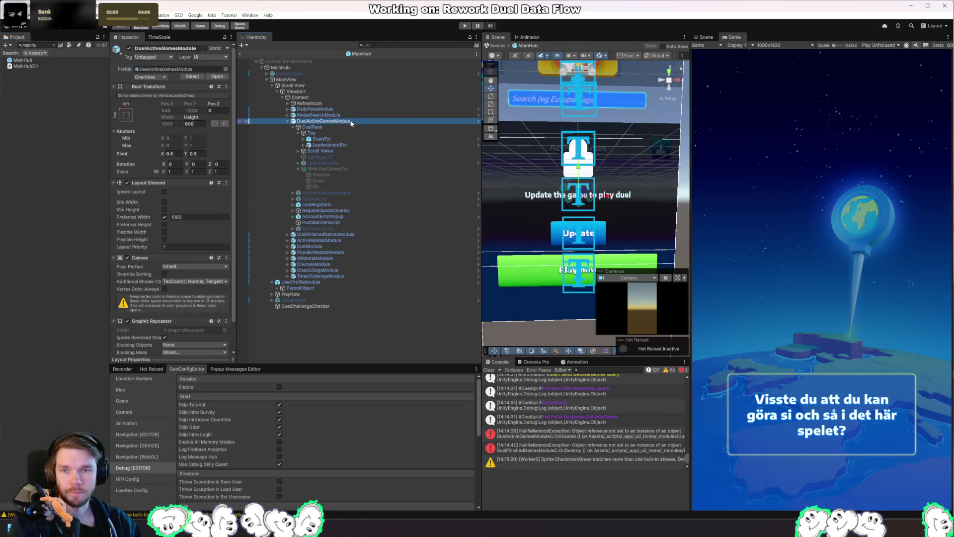
click(164, 78)
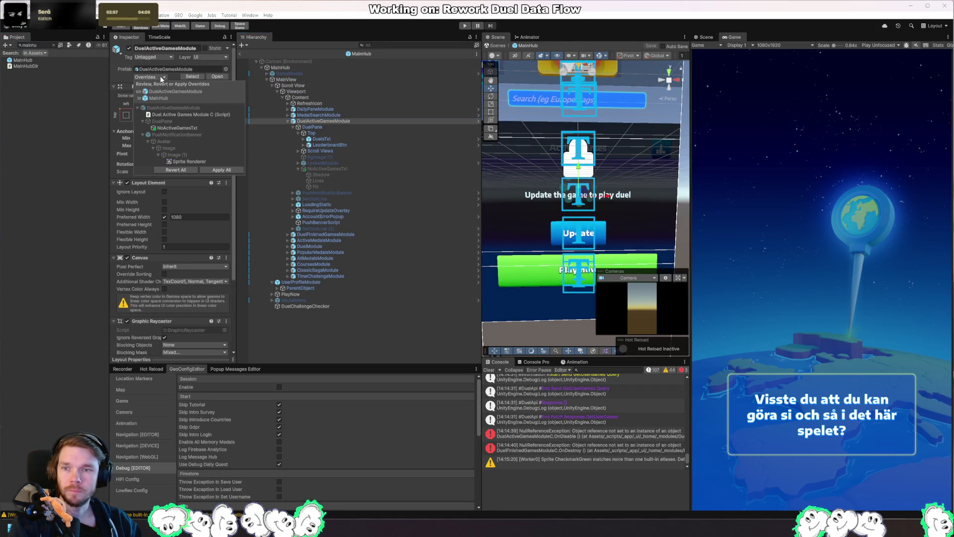
click(221, 170)
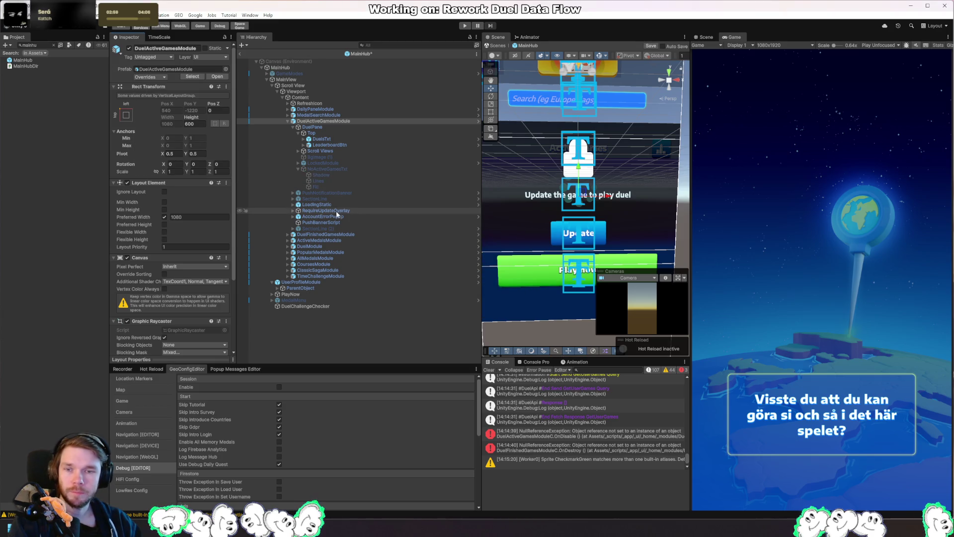
Activate NoActiveGamesTxt, anchor it middle-center, and set its position to 0, 0.
click(339, 169)
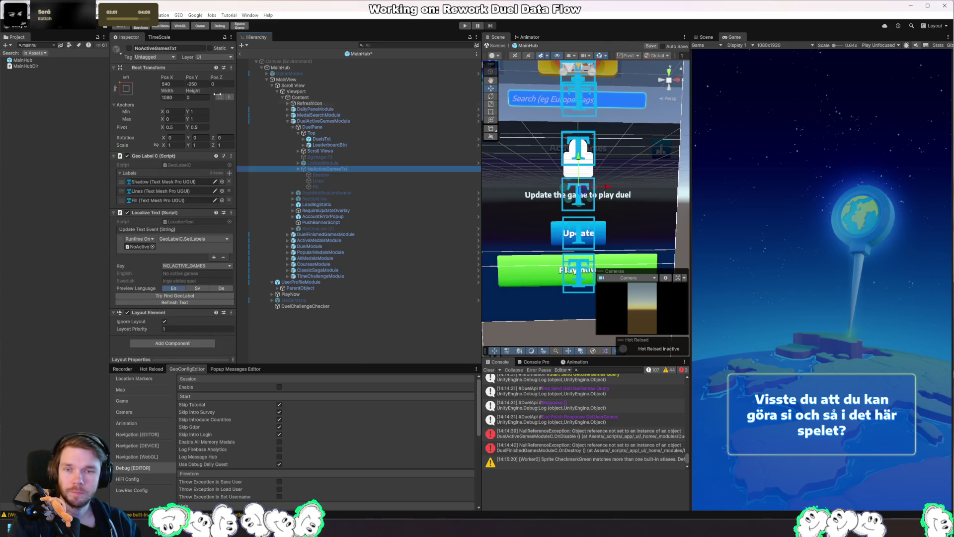
click(129, 48)
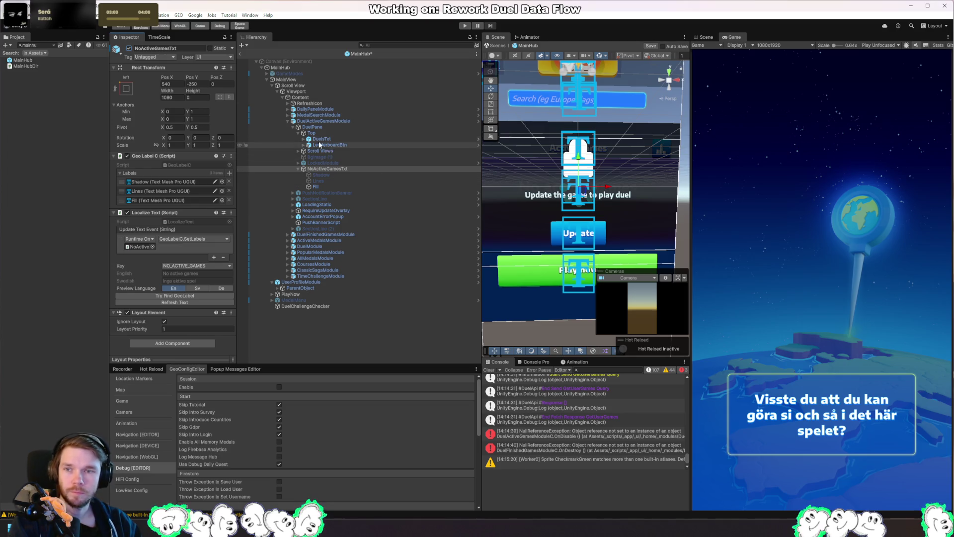
click(126, 89)
click(169, 164)
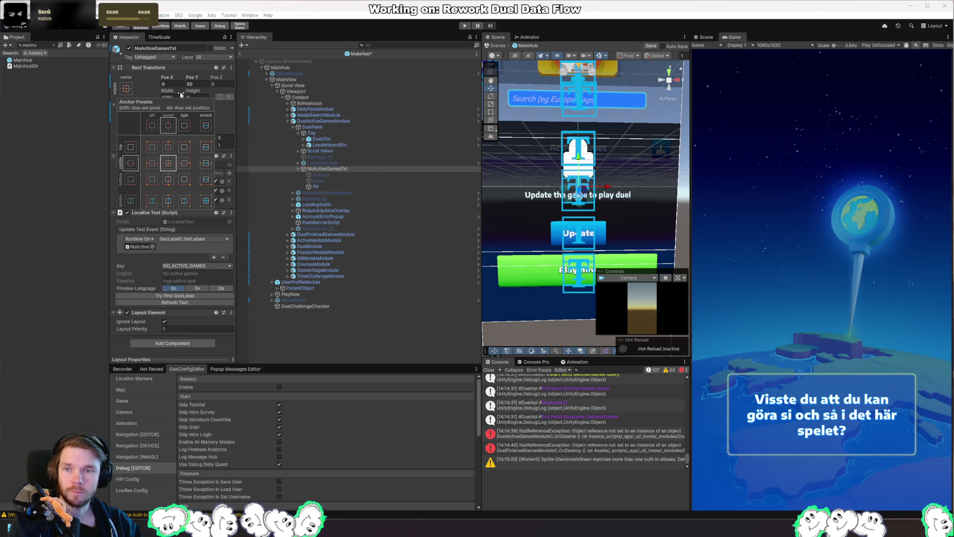
click(196, 84)
text(0)
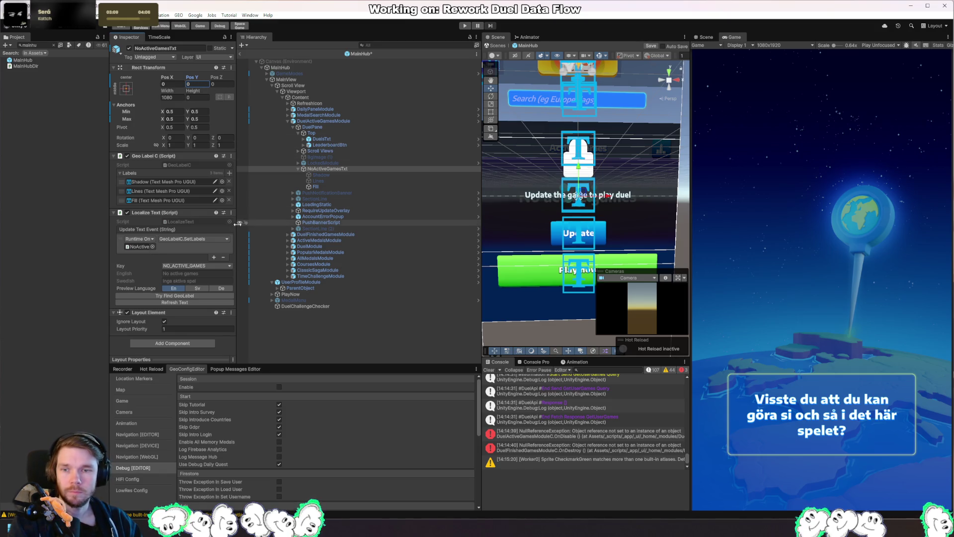
click(325, 188)
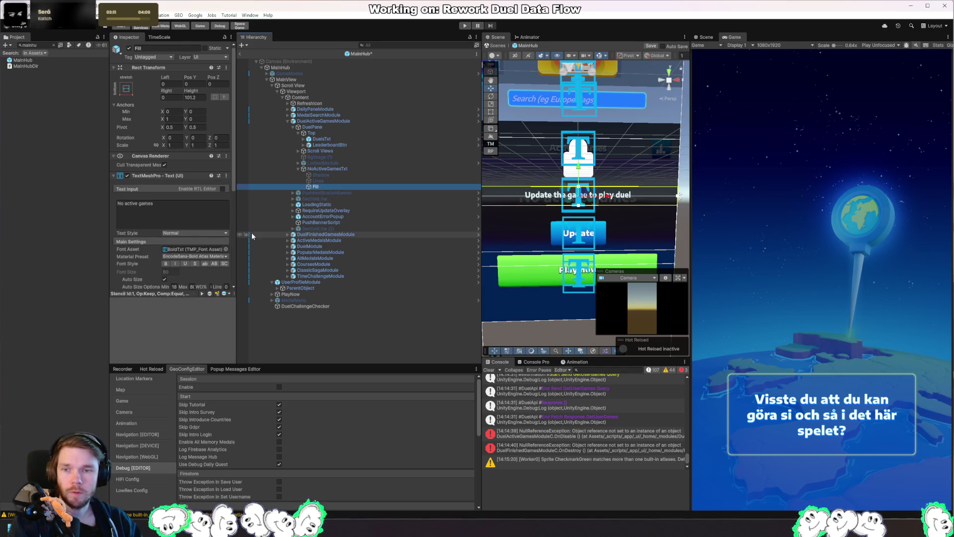
Set the Fill text's Auto Size Max to 40 and its Vertex Color to grey.
drag(234, 242, 326, 242)
scroll(250, 237, down, 3)
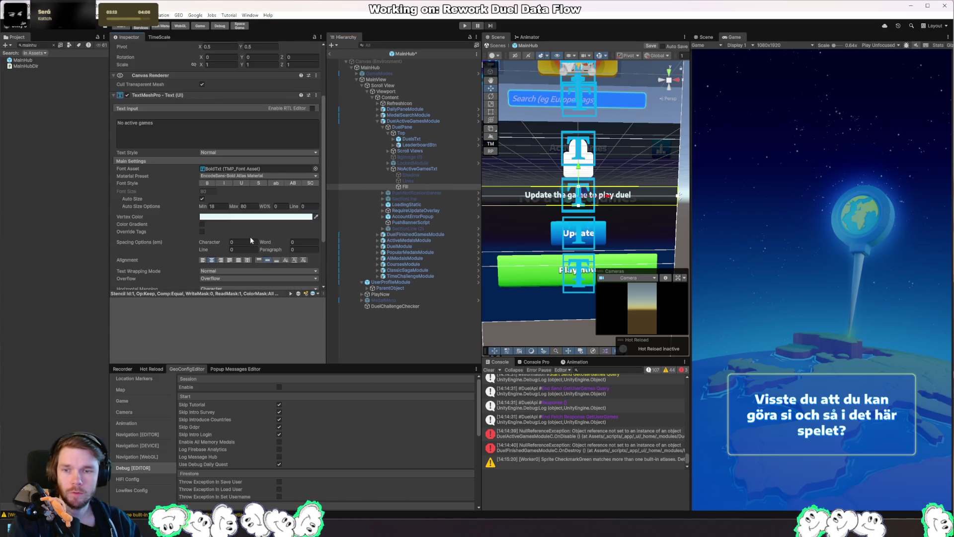
click(251, 207)
text(4)
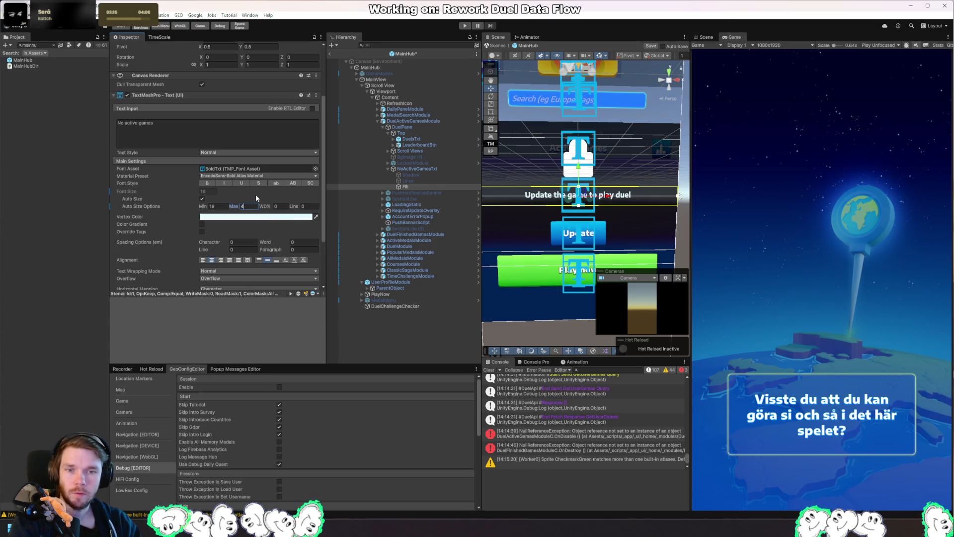
click(256, 217)
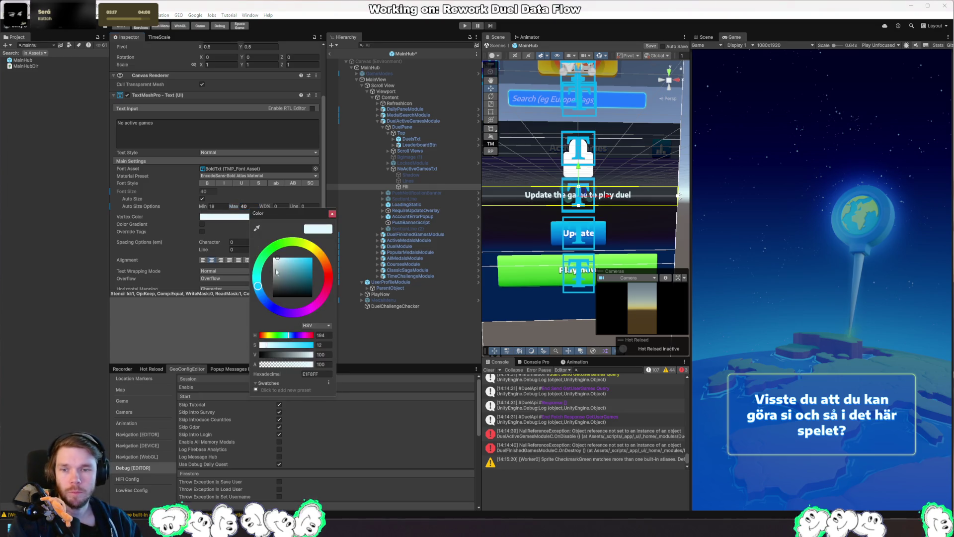
click(268, 277)
drag(269, 277, 271, 281)
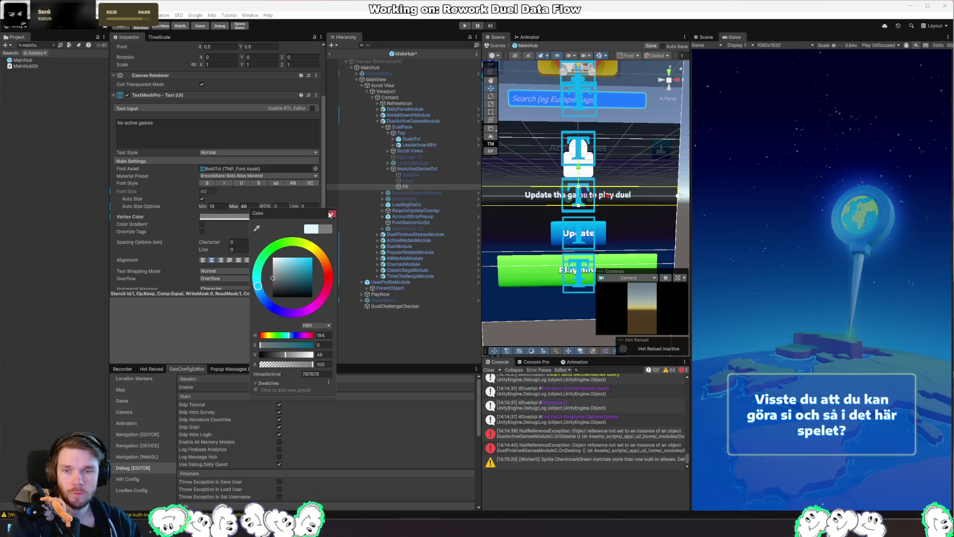
click(331, 214)
Select DuelActiveGamesModule, clear the Project search, and review its prefab overrides.
click(410, 126)
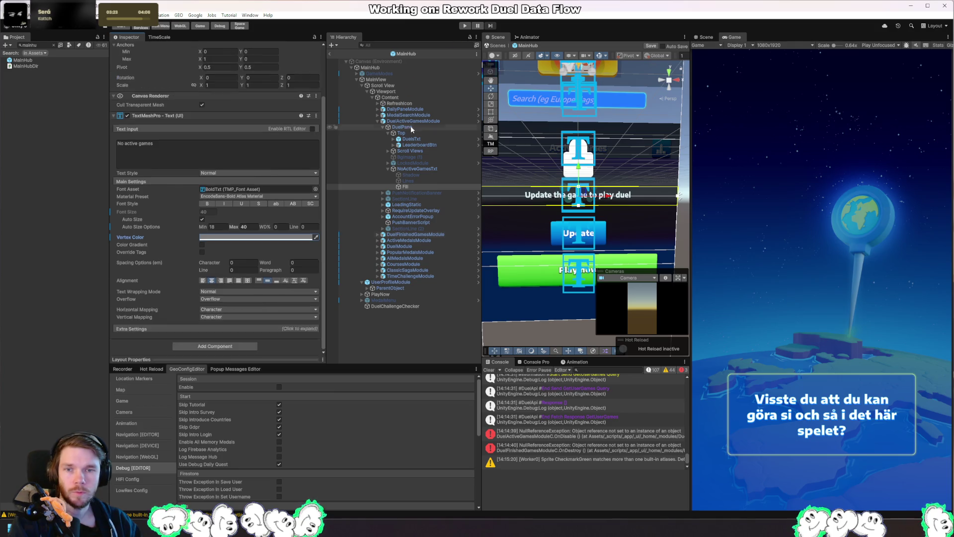
click(416, 121)
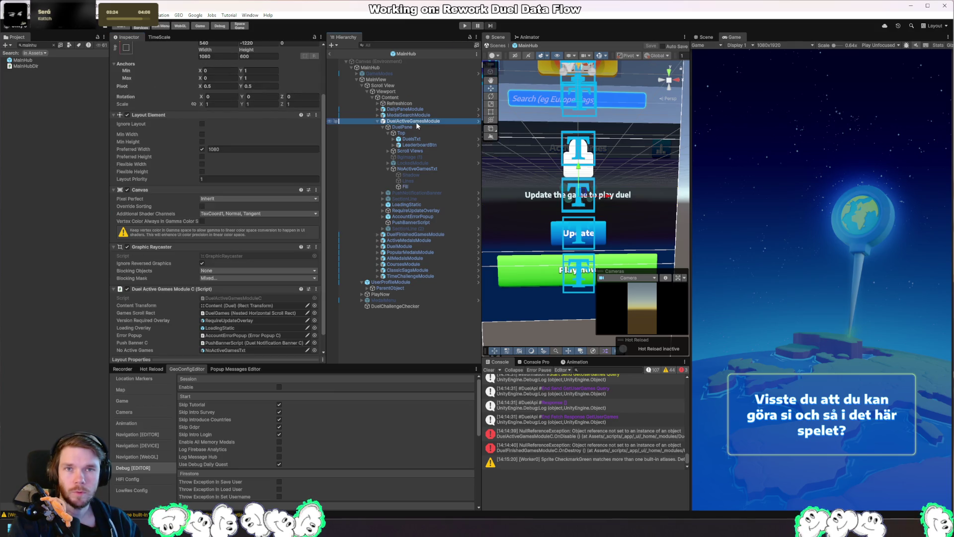
click(54, 45)
click(174, 77)
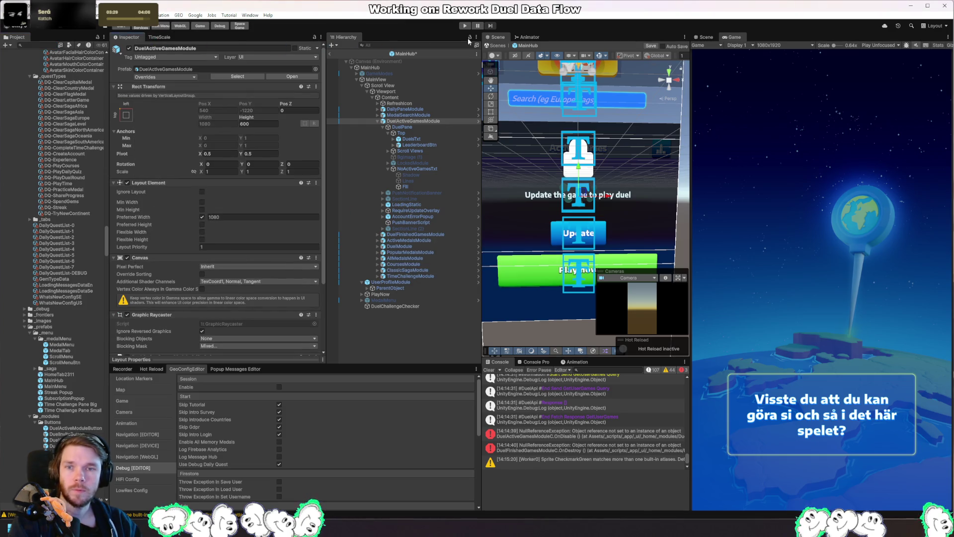
Start play mode and glance at the GEO custom tools menu before dismissing it.
click(465, 25)
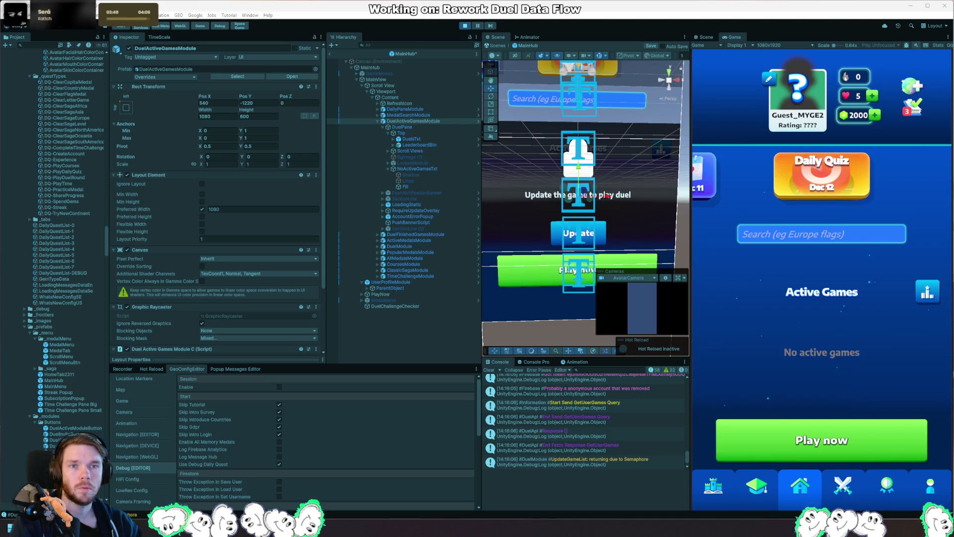
click(179, 16)
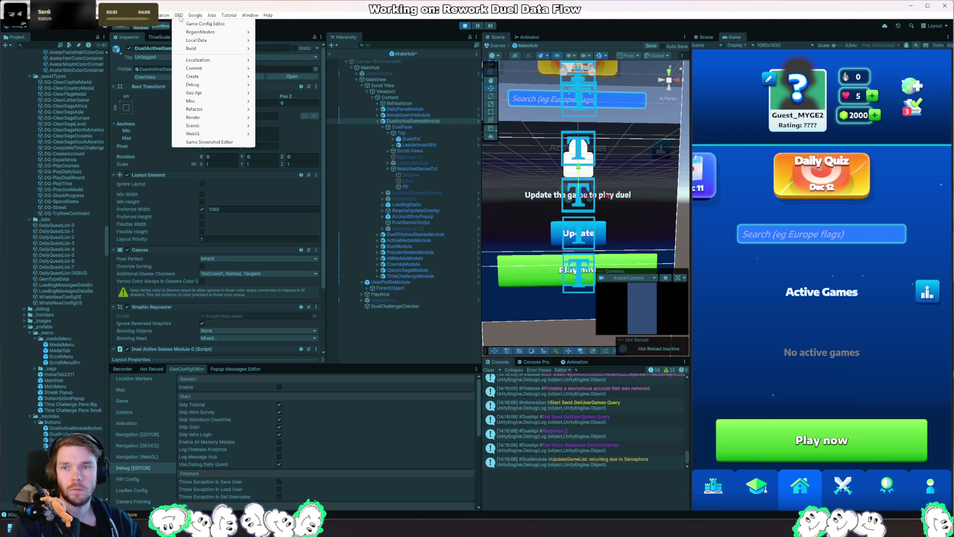
mouse_move(213, 61)
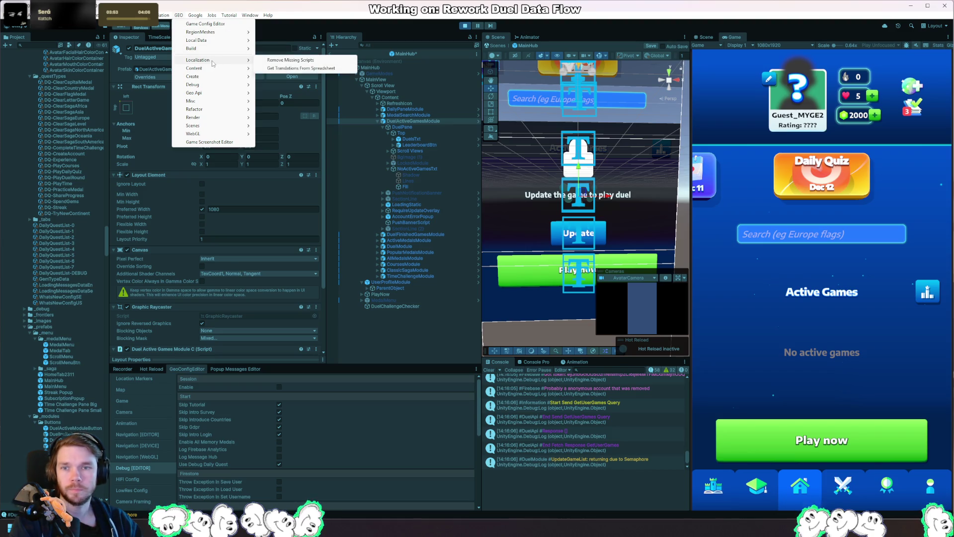
key(Escape)
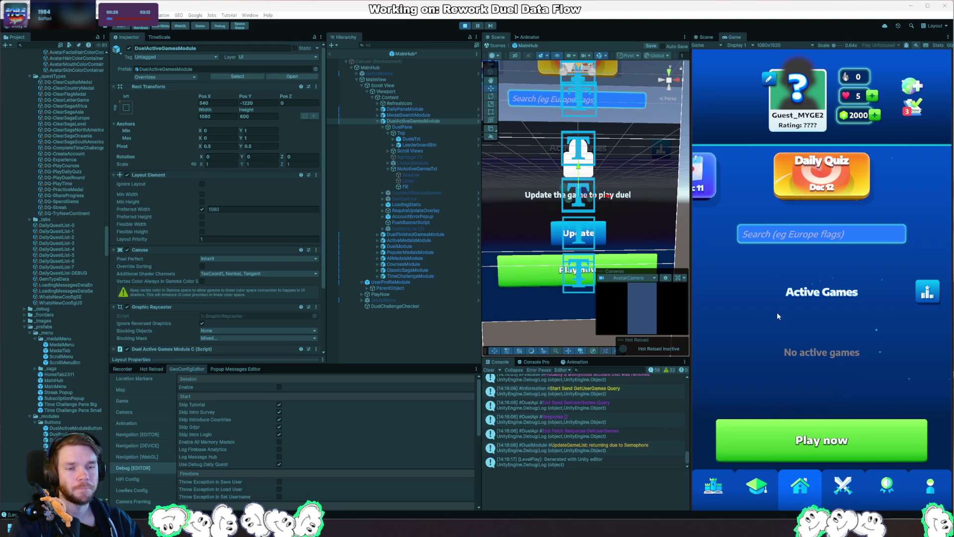
Scroll the hub past 'No active games' and open the guest profile's Log in or create account screen.
scroll(780, 302, down, 3)
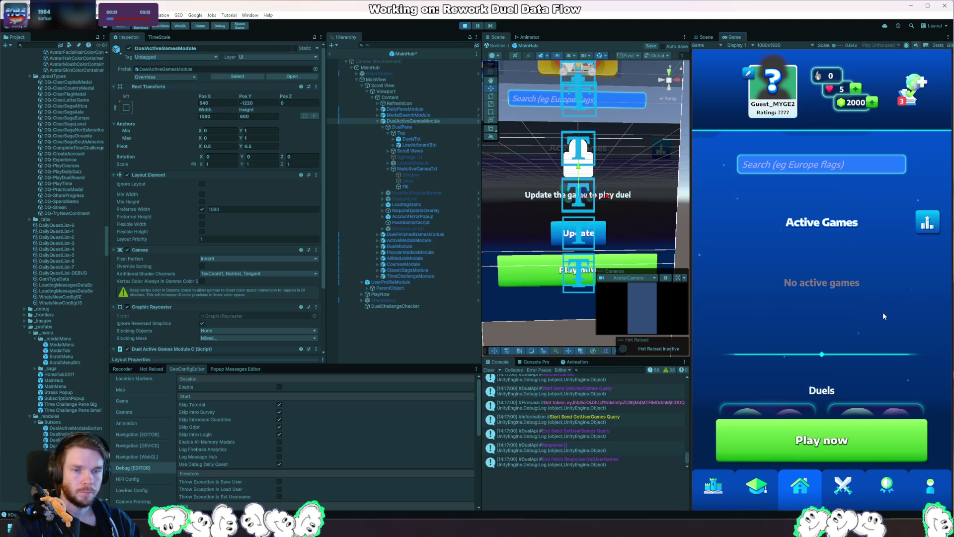
scroll(883, 247, up, 3)
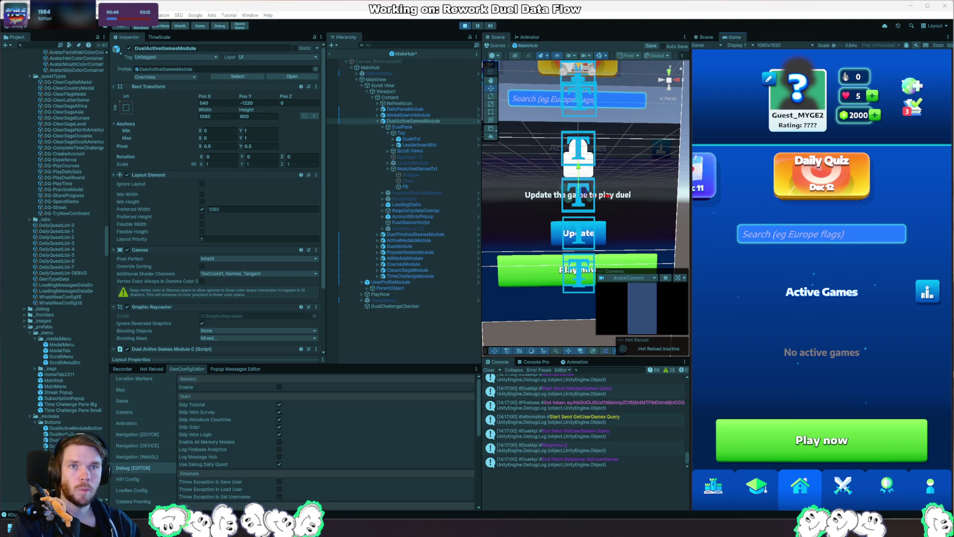
scroll(863, 258, down, 3)
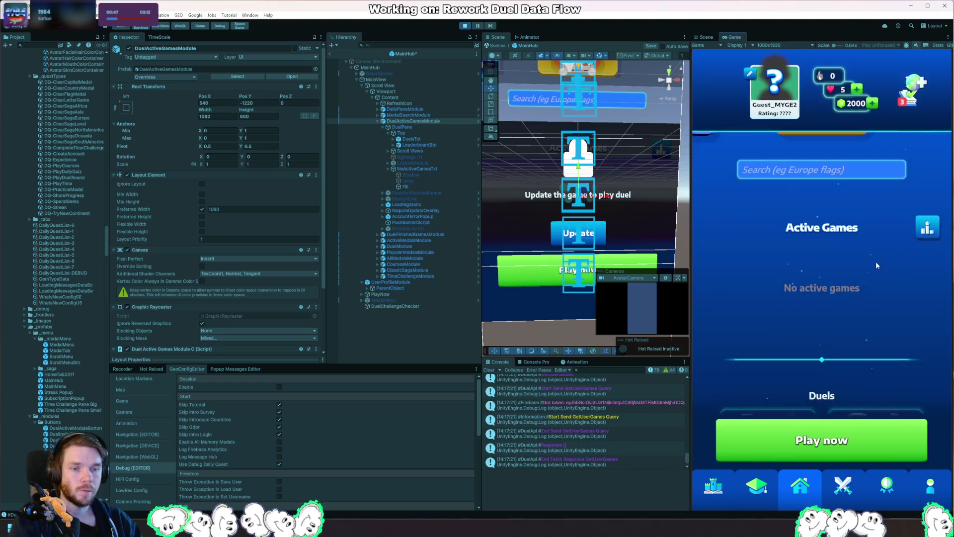
scroll(874, 219, up, 3)
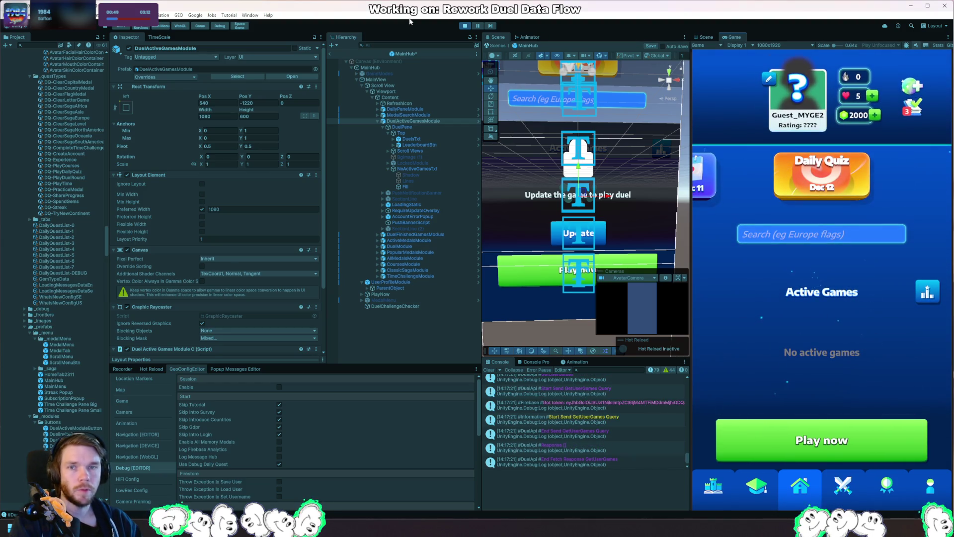
click(809, 109)
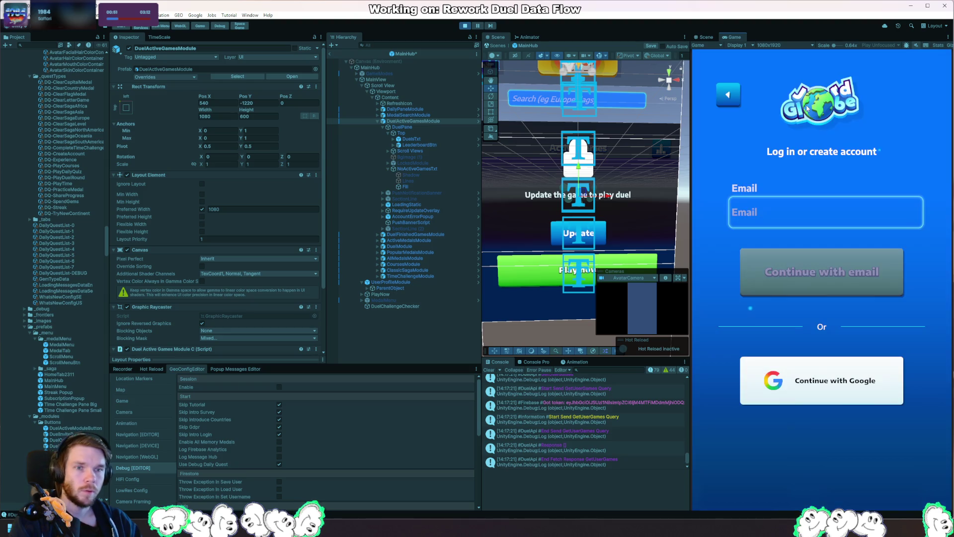
Sign in with Google, scroll the hub to Finished Games, and switch to DuelActiveGamesModuleC.cs in Rider.
click(839, 384)
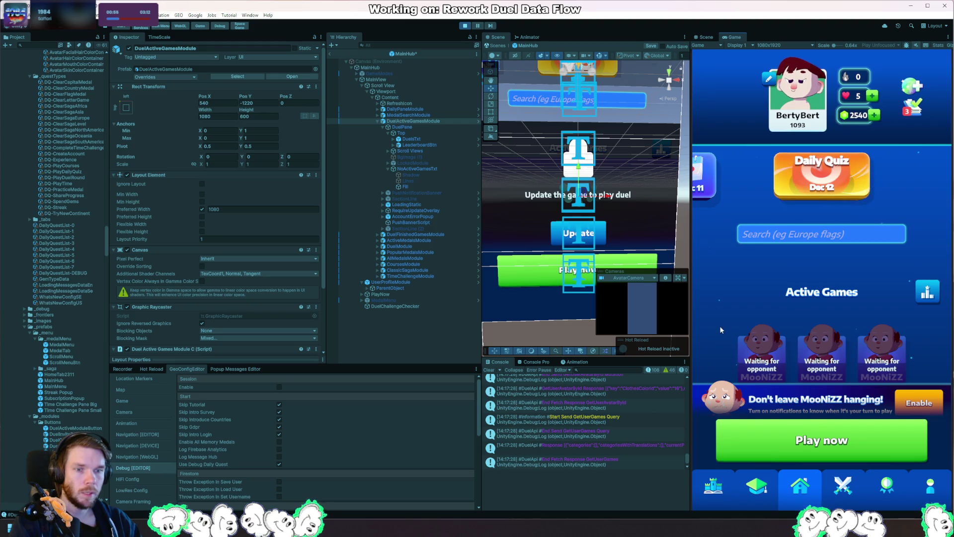
drag(720, 326, 726, 272)
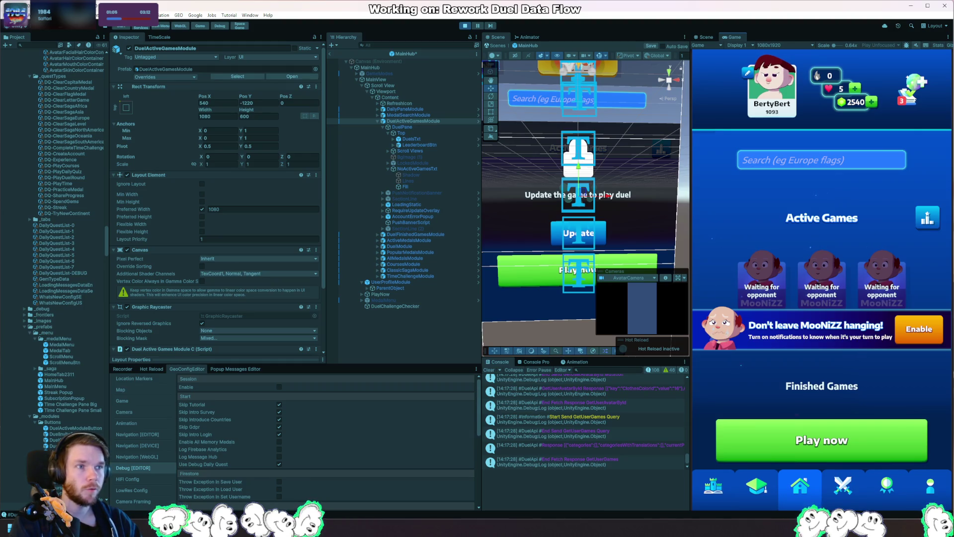
key(alt+Tab)
scroll(352, 283, down, 5)
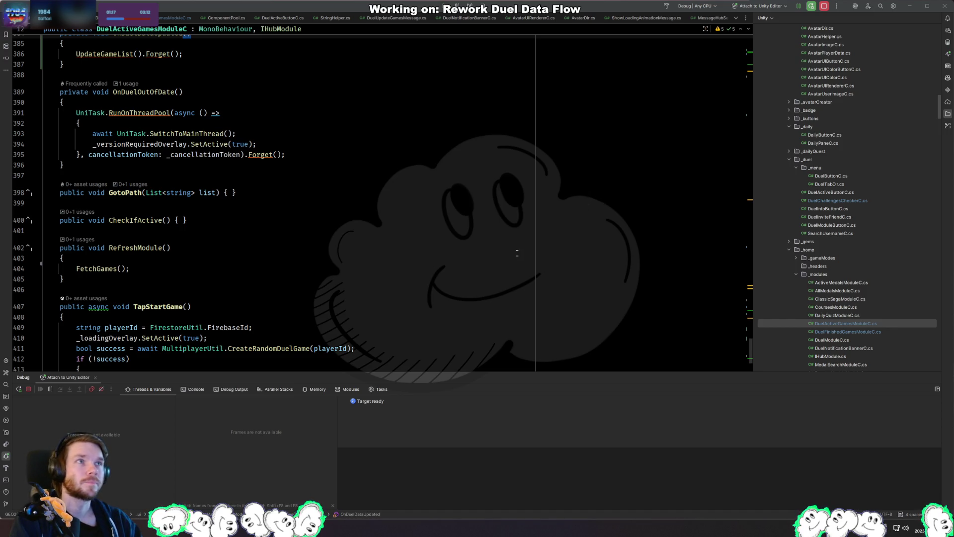
Enable notifications from the hub banner in the running game, then stop play mode.
scroll(468, 276, down, 4)
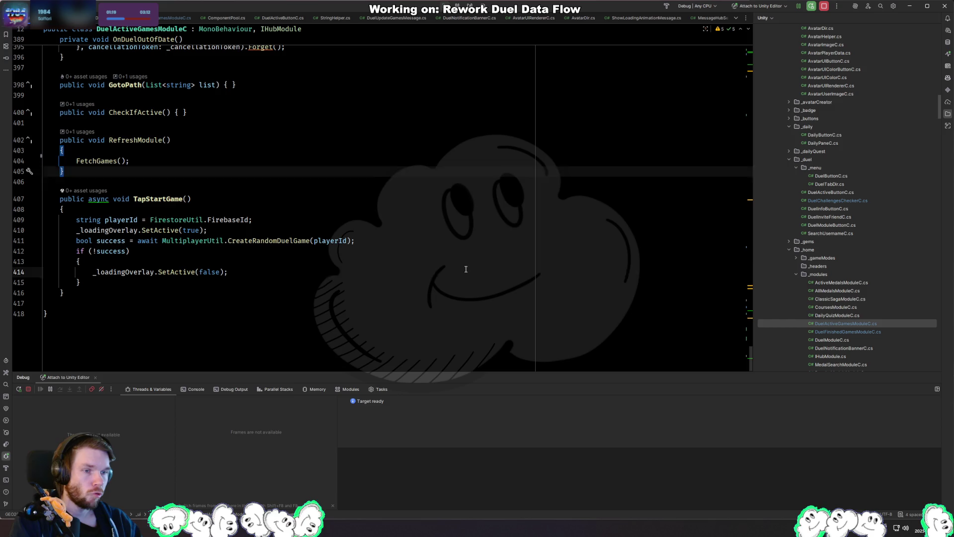
click(464, 275)
key(alt+Tab)
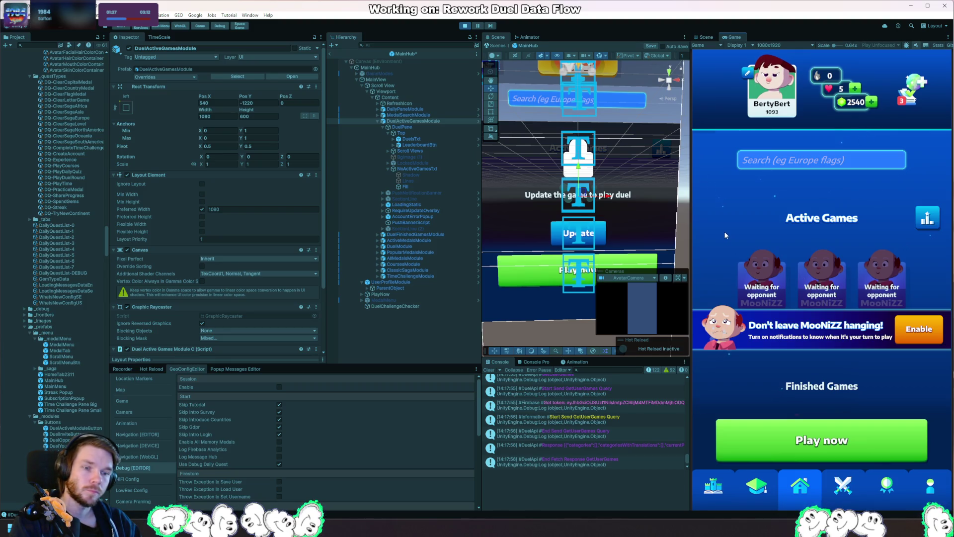
click(919, 328)
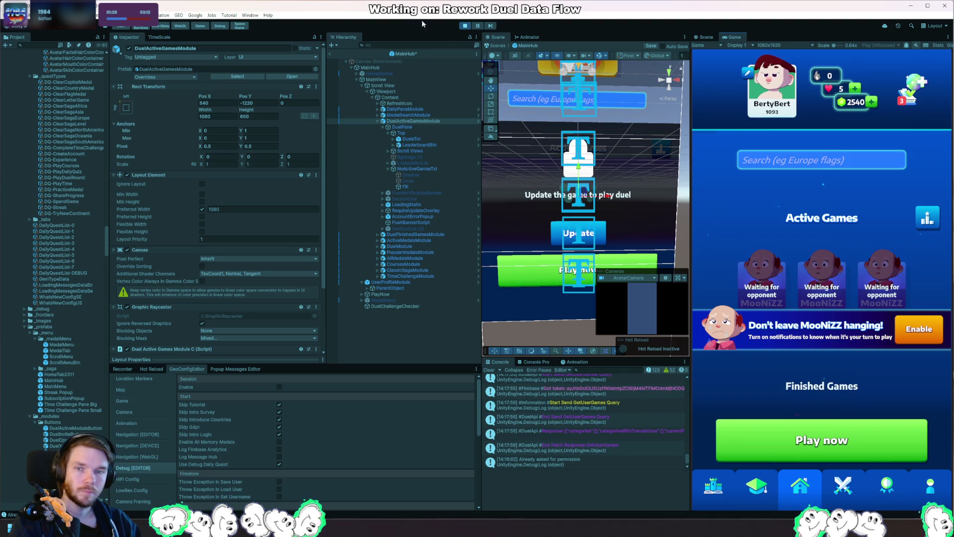
click(463, 26)
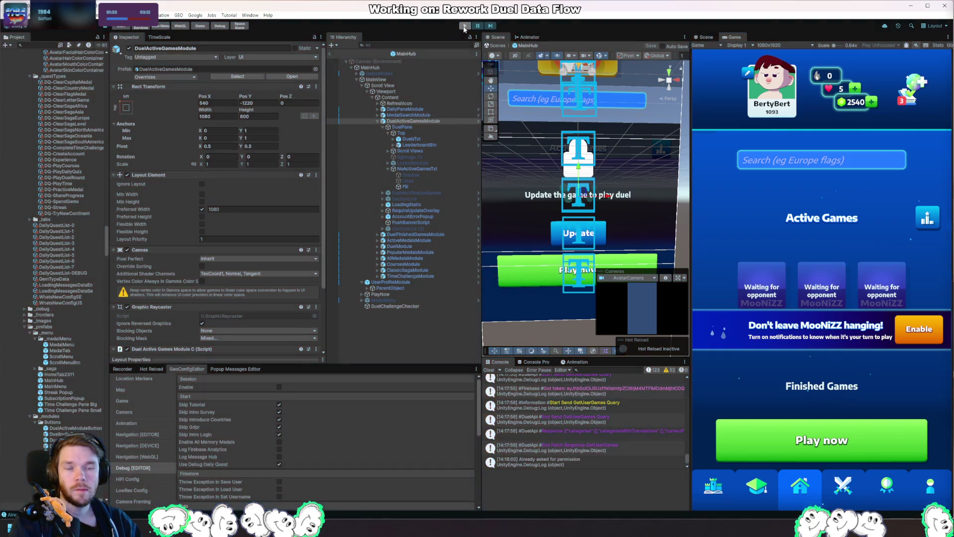
Inspect the OnDisable exception in Rider and resume execution twice past OnDisable and OnDestroy.
click(414, 280)
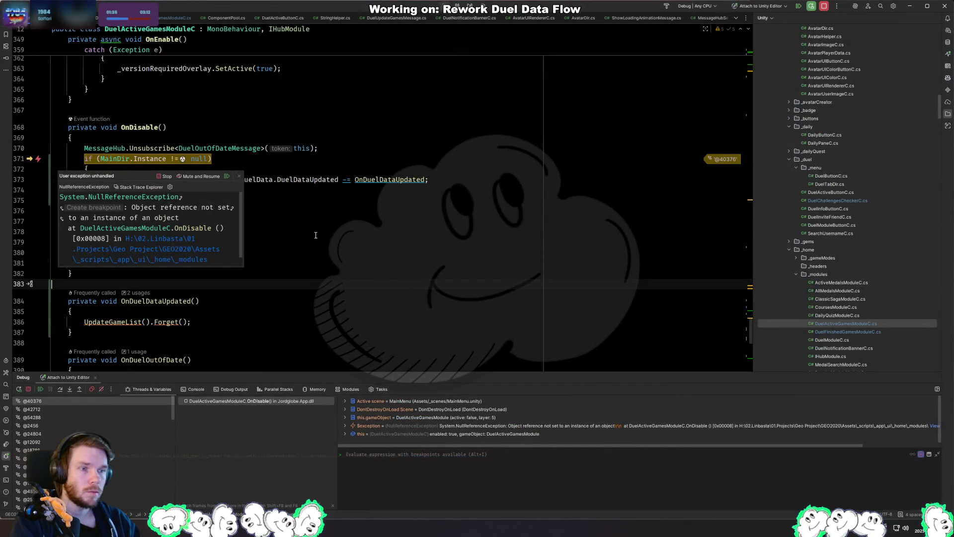
click(296, 231)
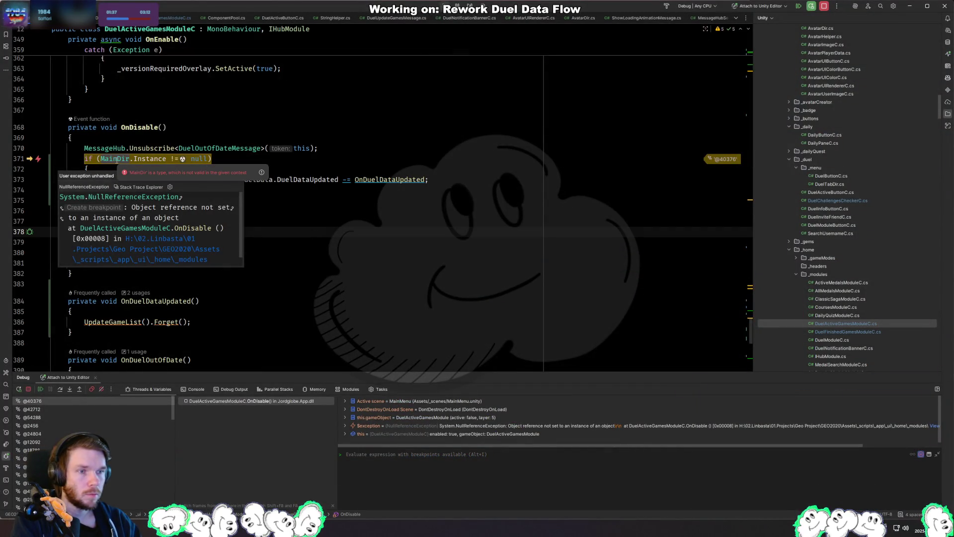
mouse_move(117, 158)
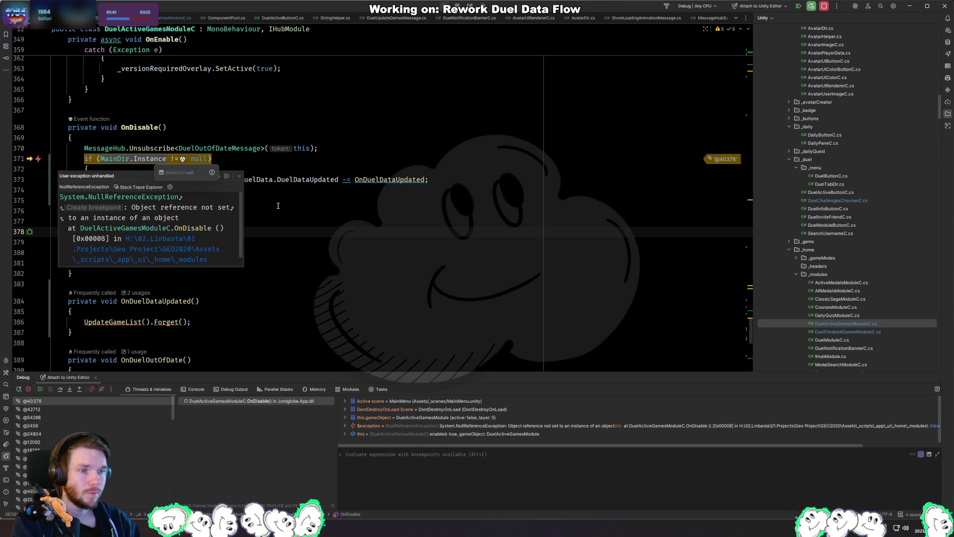
key(F9)
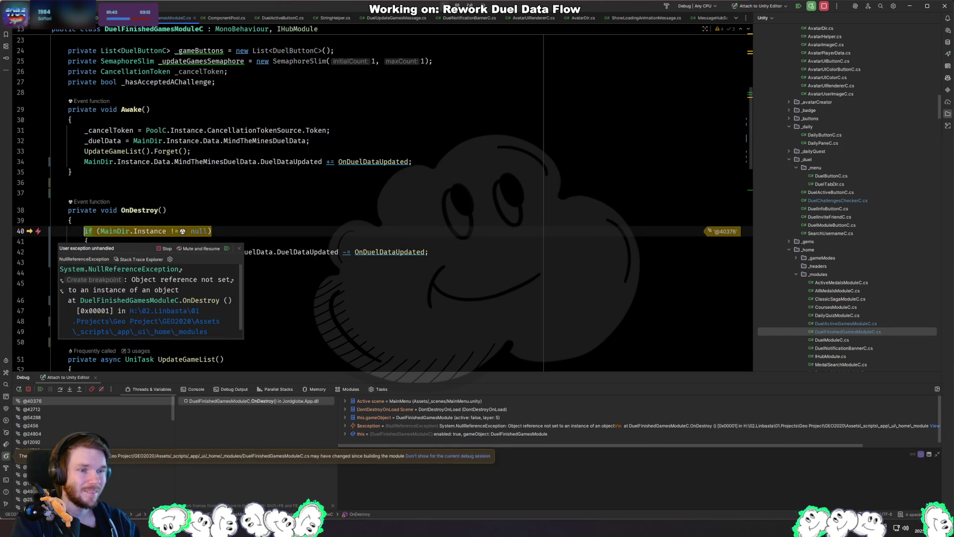
key(F9)
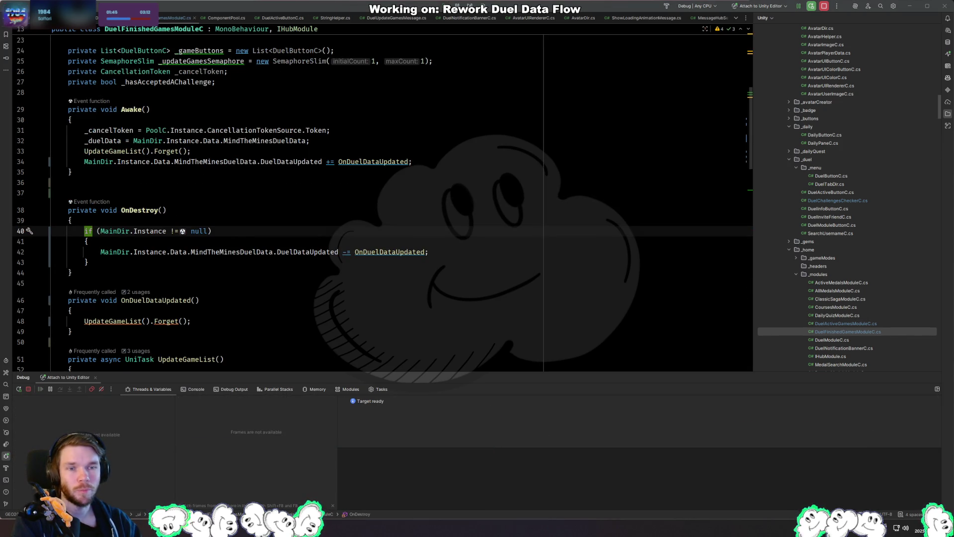
Clear the Unity console, then cut the _cancelToken assignment on line 30 of Awake.
key(alt+Tab)
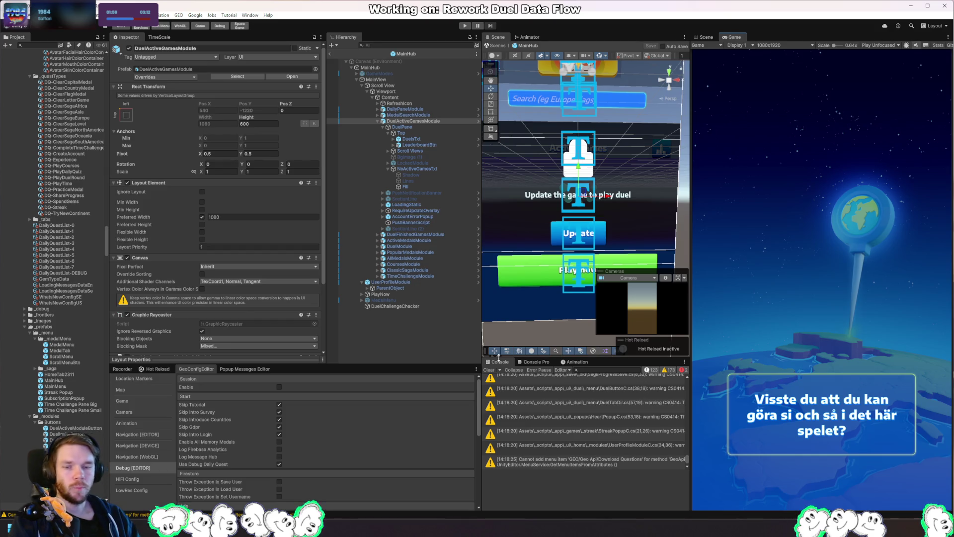
click(488, 370)
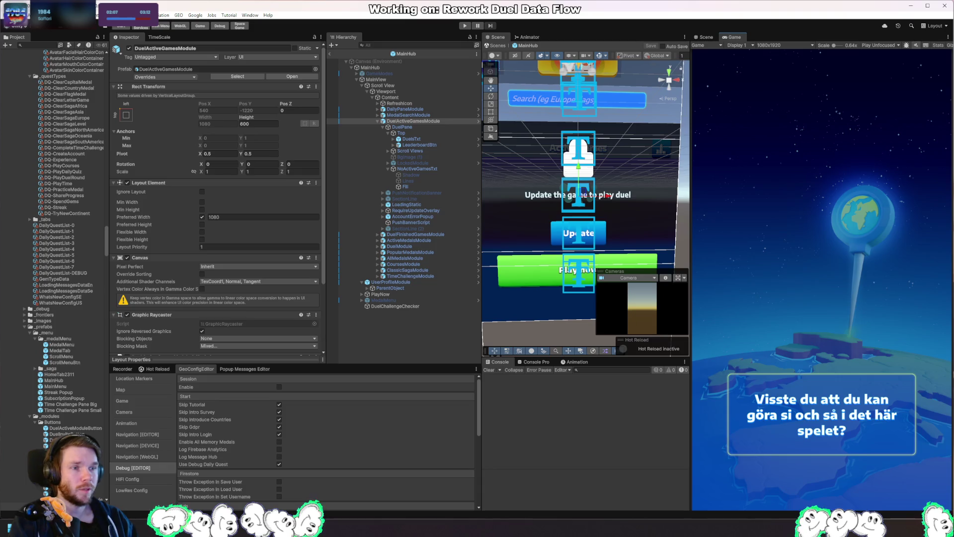
key(alt+Tab)
scroll(350, 119, down, 1)
click(350, 119)
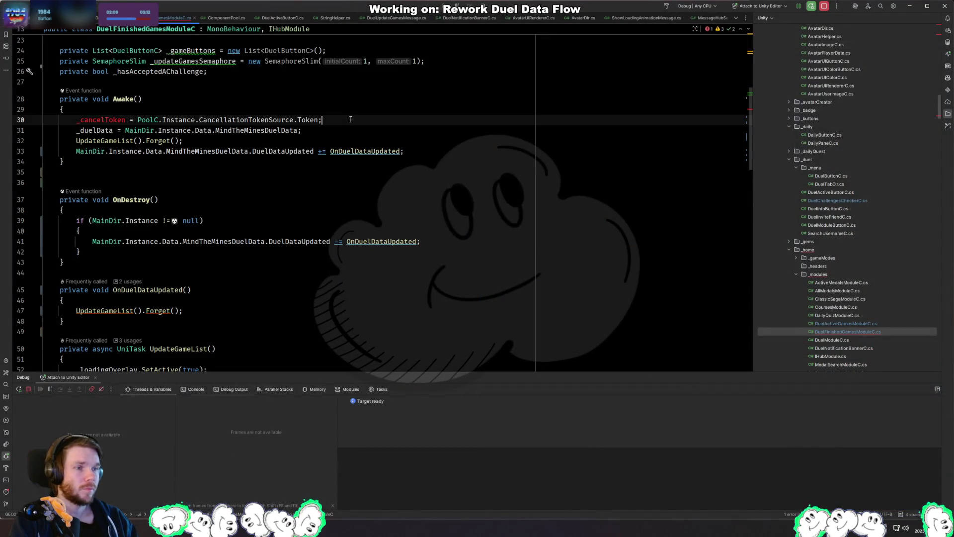
key(ctrl+x)
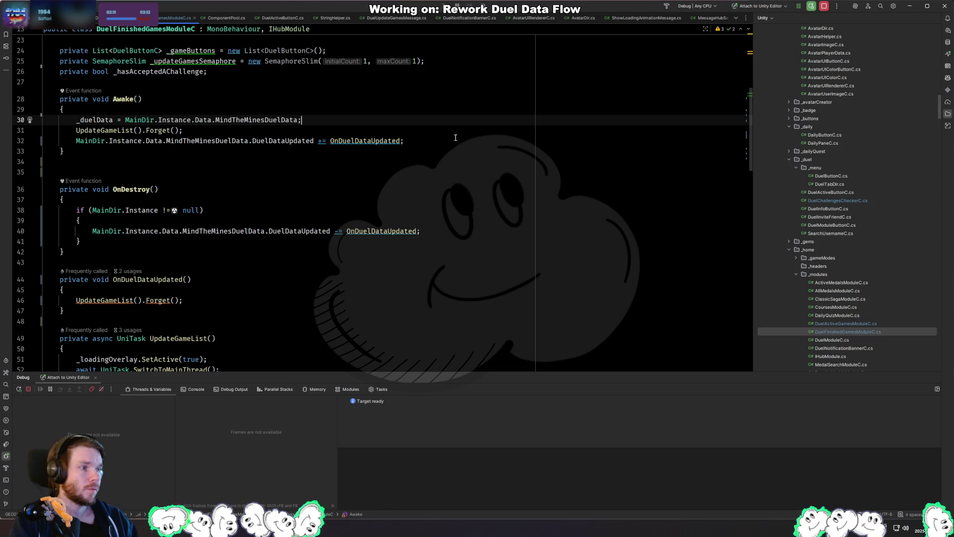
key(alt+Tab)
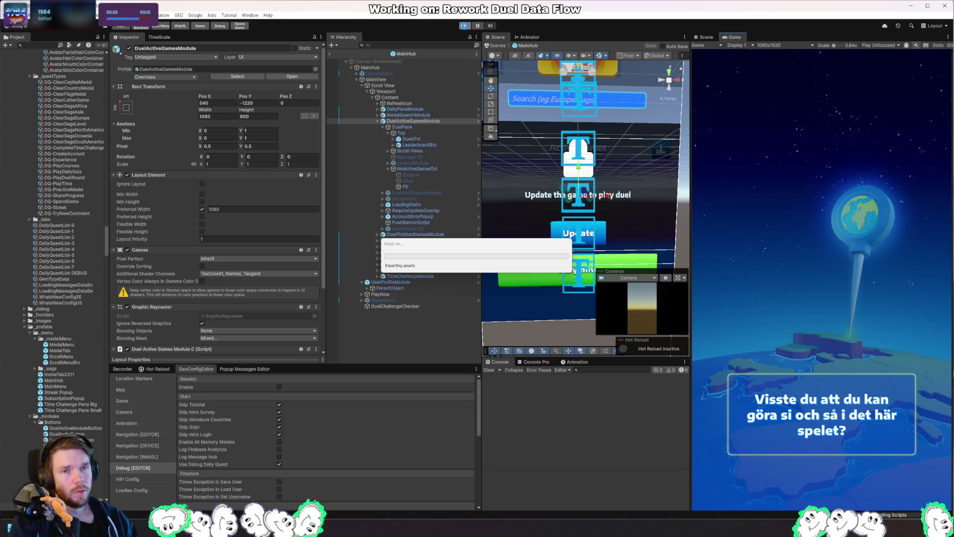
Run the game and start a new duel in the Cities Hard category.
click(466, 26)
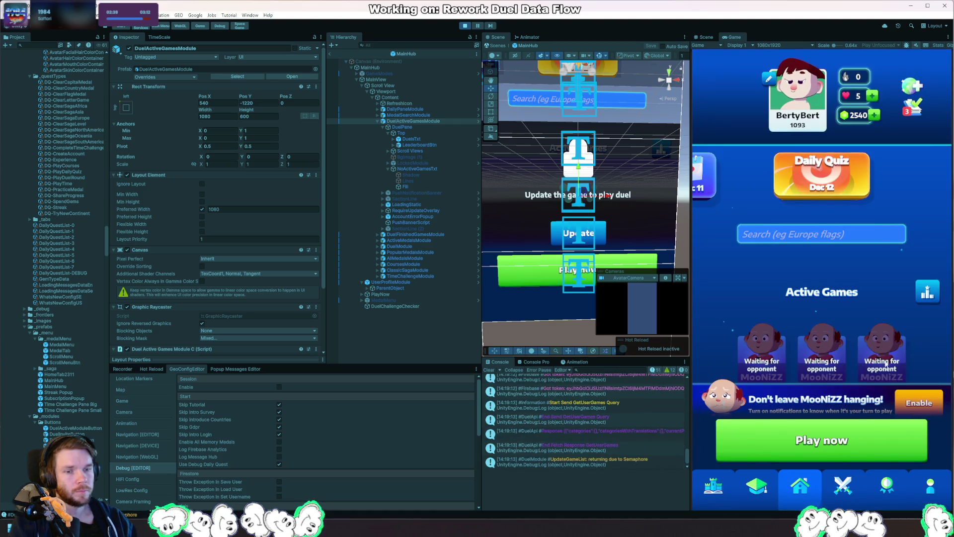
click(885, 435)
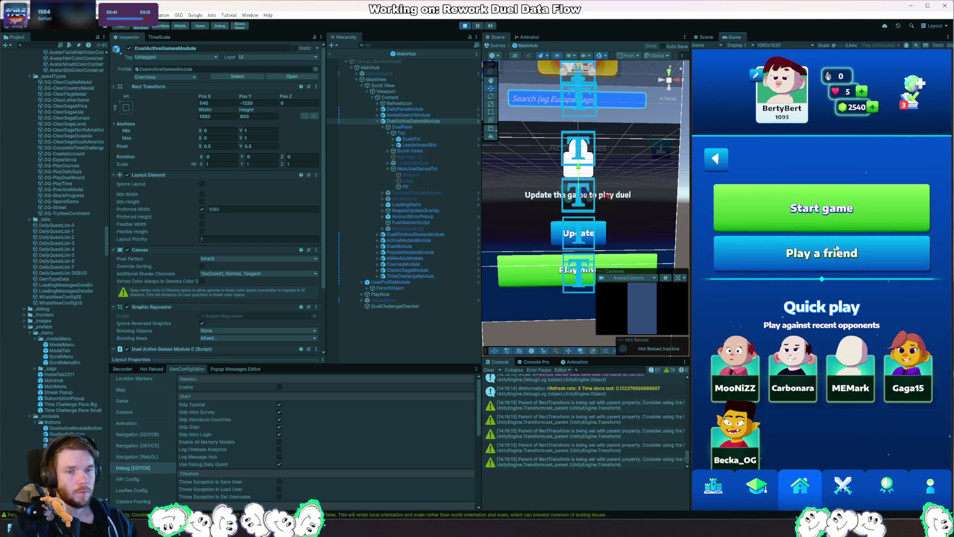
click(815, 219)
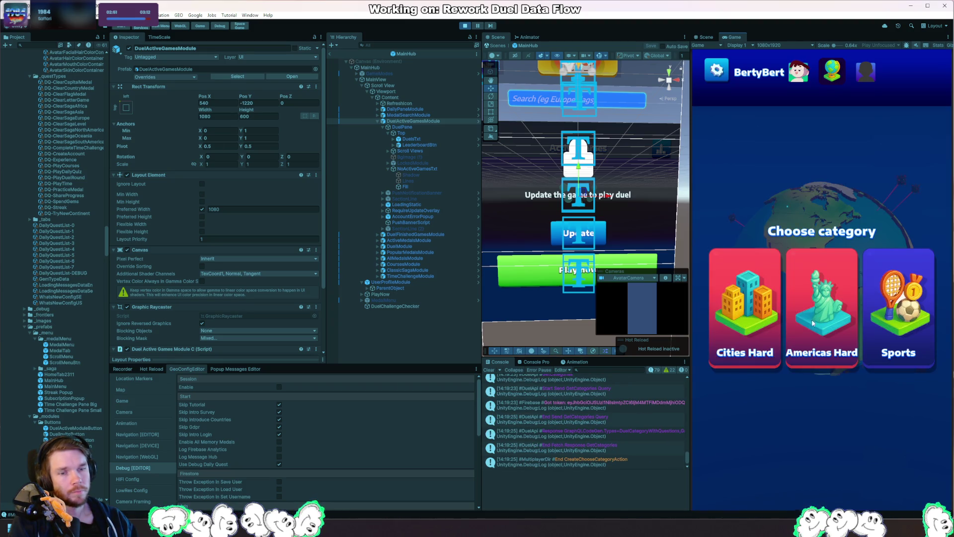
click(759, 318)
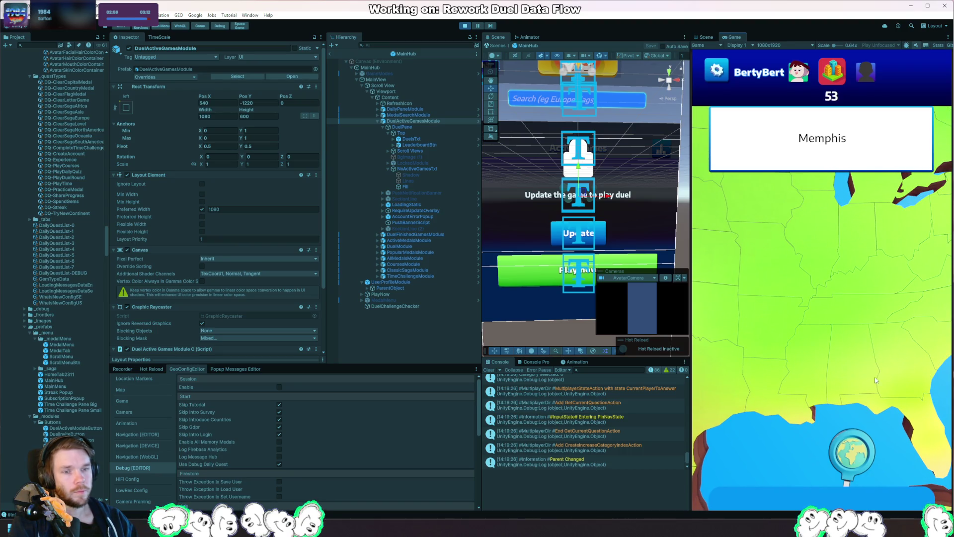
Drop the answer pin on Memphis, return to the main menu, and dismiss the daily streak reward.
drag(857, 451, 790, 364)
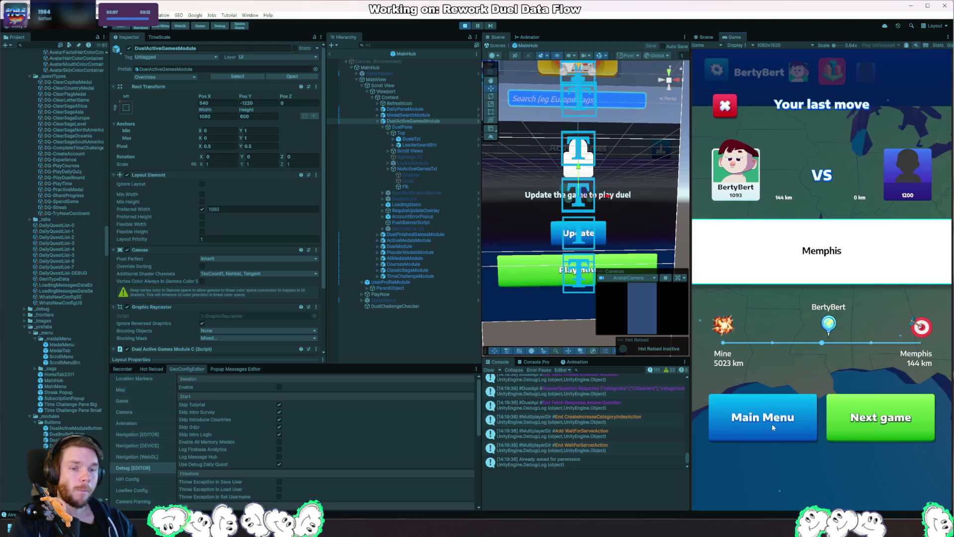
click(773, 421)
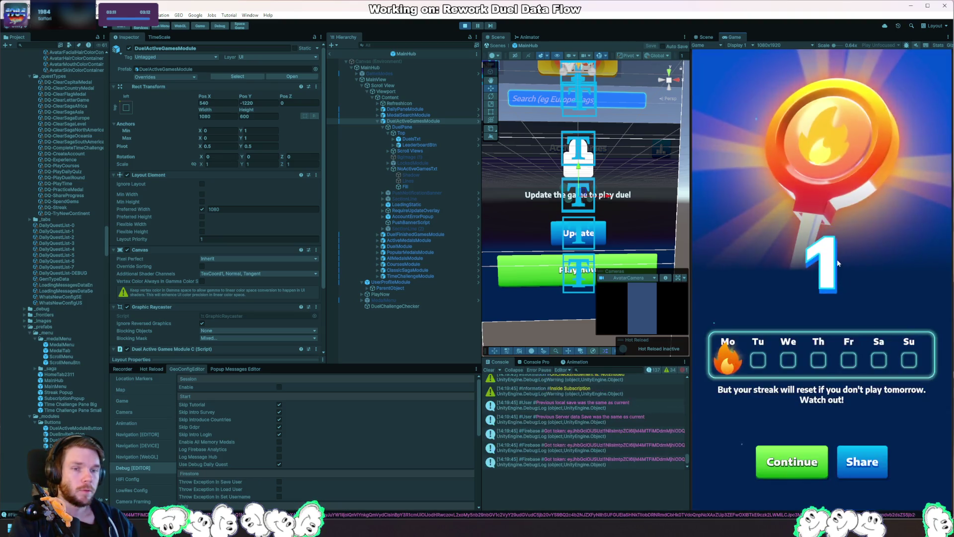
click(797, 457)
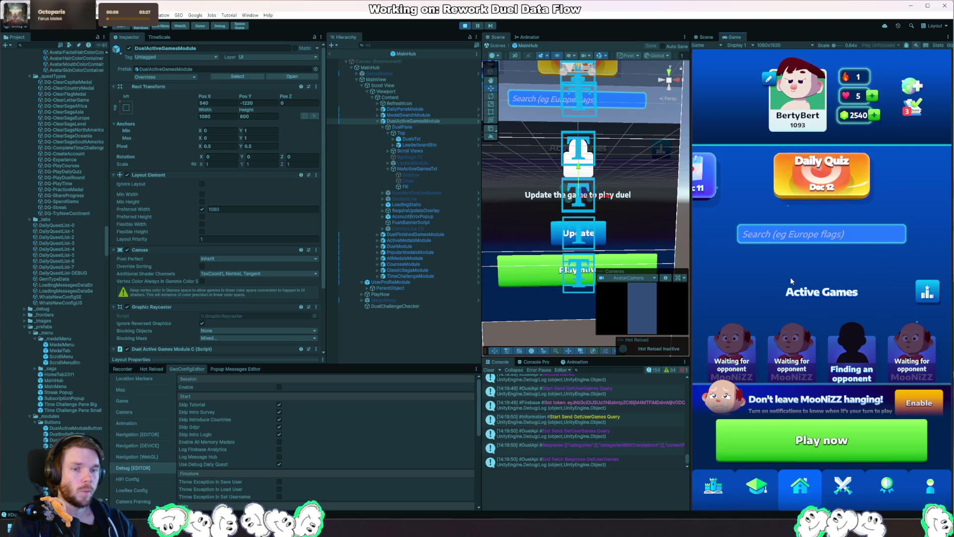
Pull-refresh the Active Games list three times, then bring up DataC.cs in Rider.
mouse_move(791, 280)
mouse_down()
mouse_move(784, 319)
mouse_move(795, 389)
mouse_up()
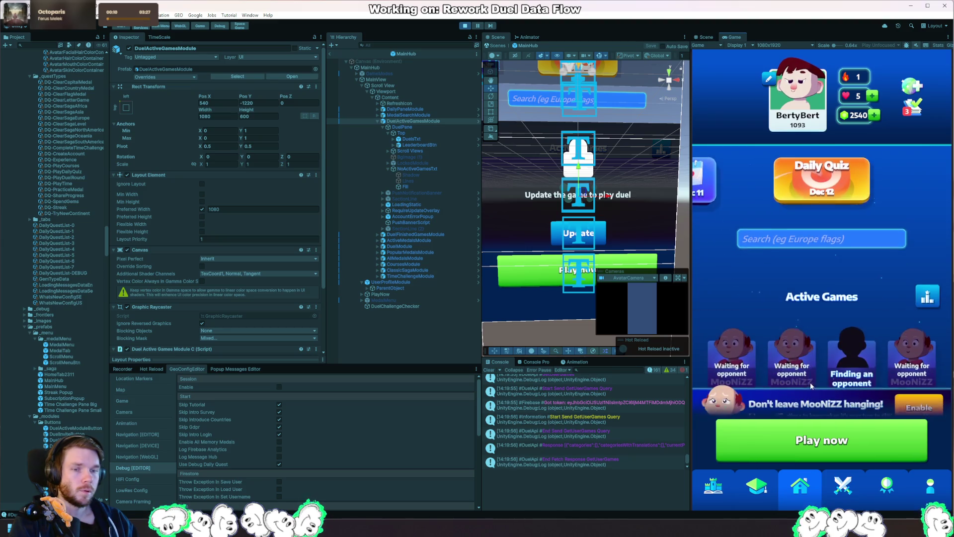
drag(827, 255, 826, 308)
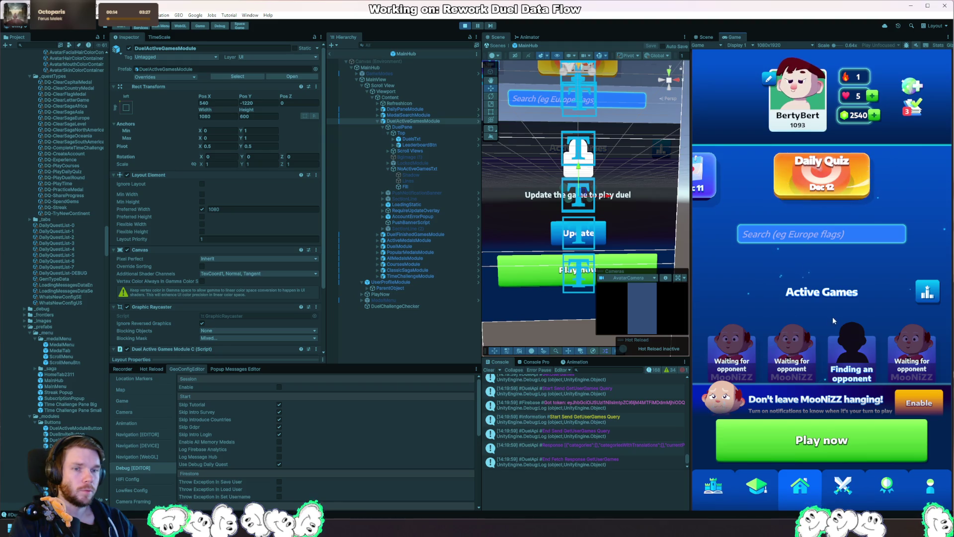
drag(839, 261, 834, 407)
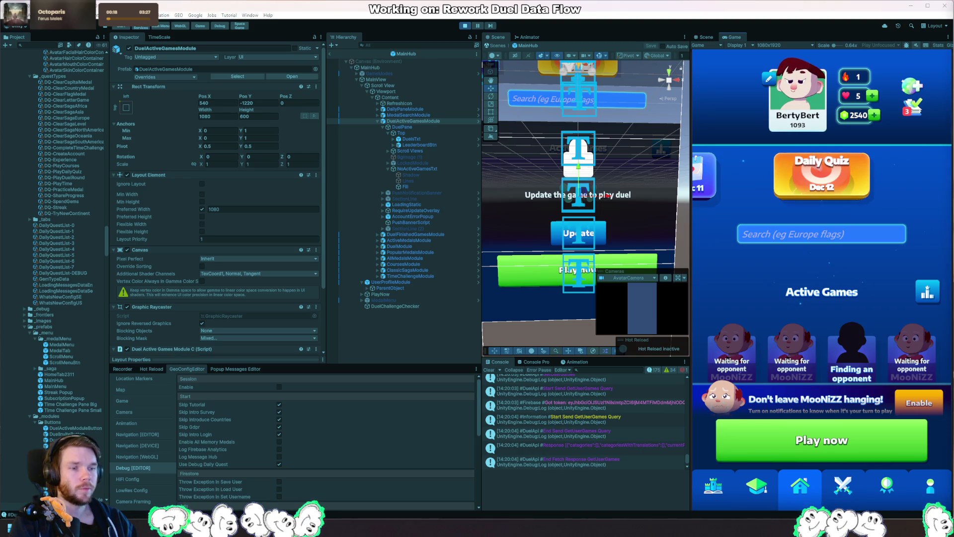
key(alt+Tab)
key(ctrl+Tab)
key(ctrl+Tab)
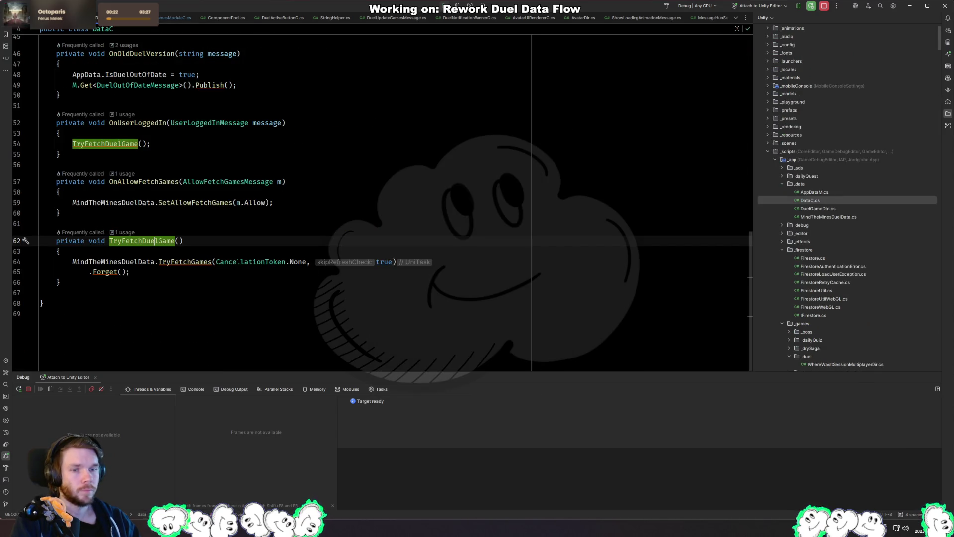
Open DuelActiveGamesModuleC.cs and search 'mainmenu' to reach the MainMenu call on line 179.
key(alt+Tab)
mouse_move(881, 210)
mouse_down()
mouse_move(875, 291)
mouse_move(888, 345)
mouse_up()
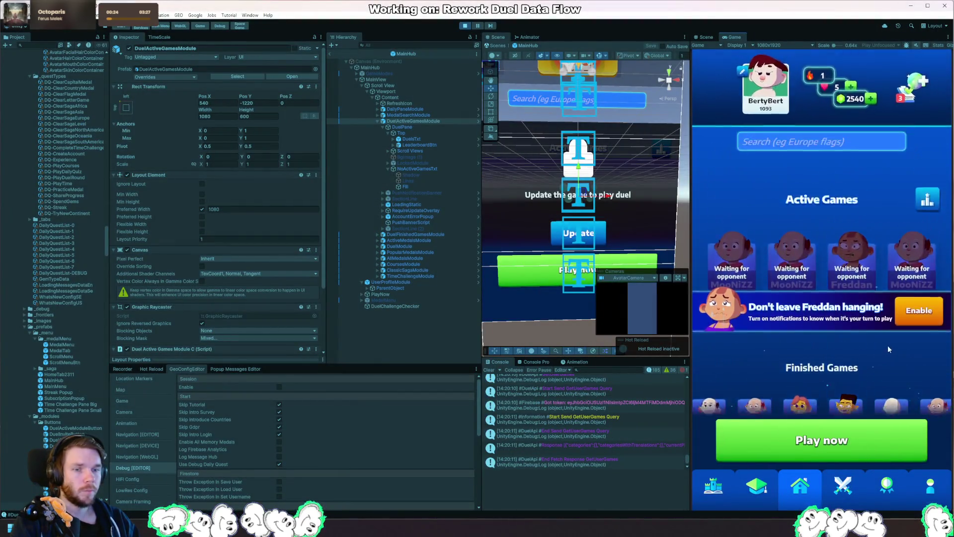
key(alt+Tab)
key(ctrl+Tab)
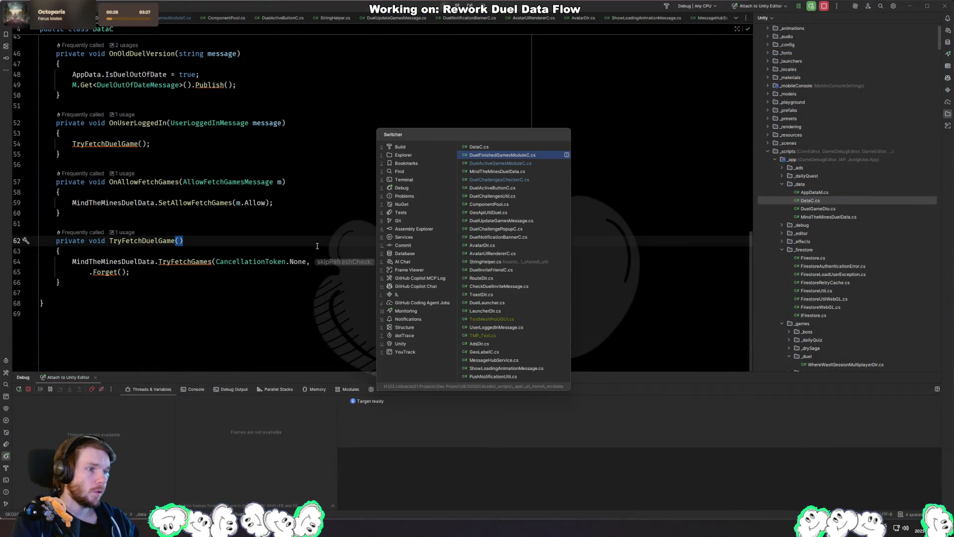
key(ctrl+Tab)
key(ctrl+f)
text(mainmenu)
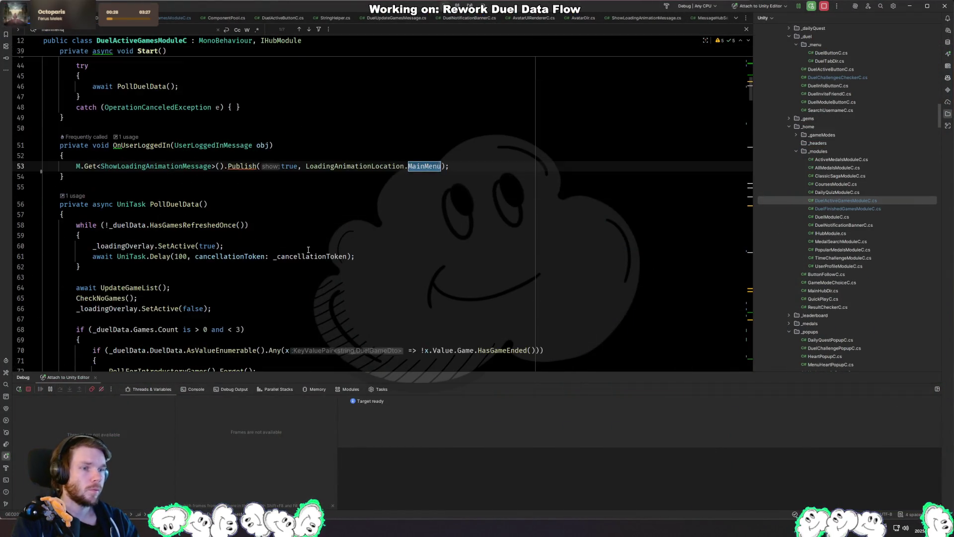
key(Escape)
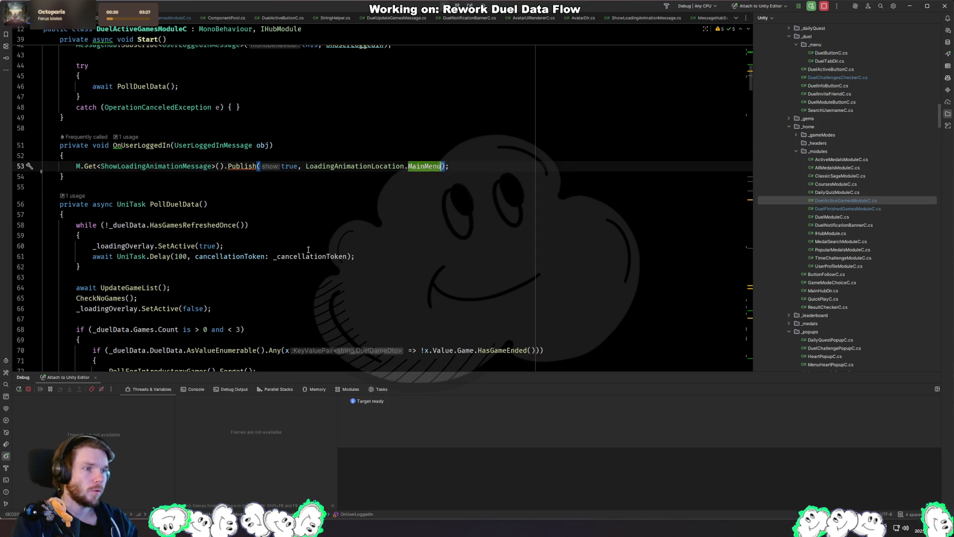
key(ctrl+f)
key(Return)
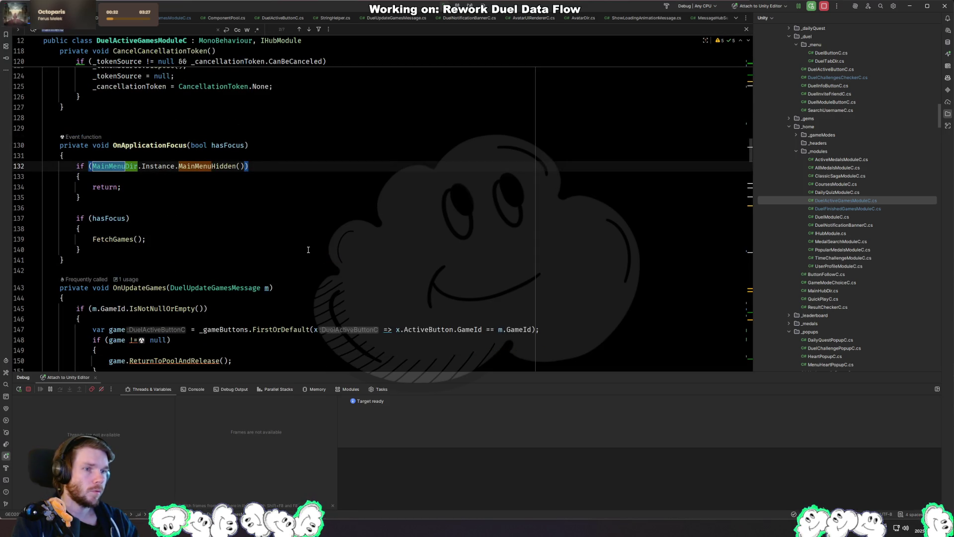
key(Return)
key(Return)
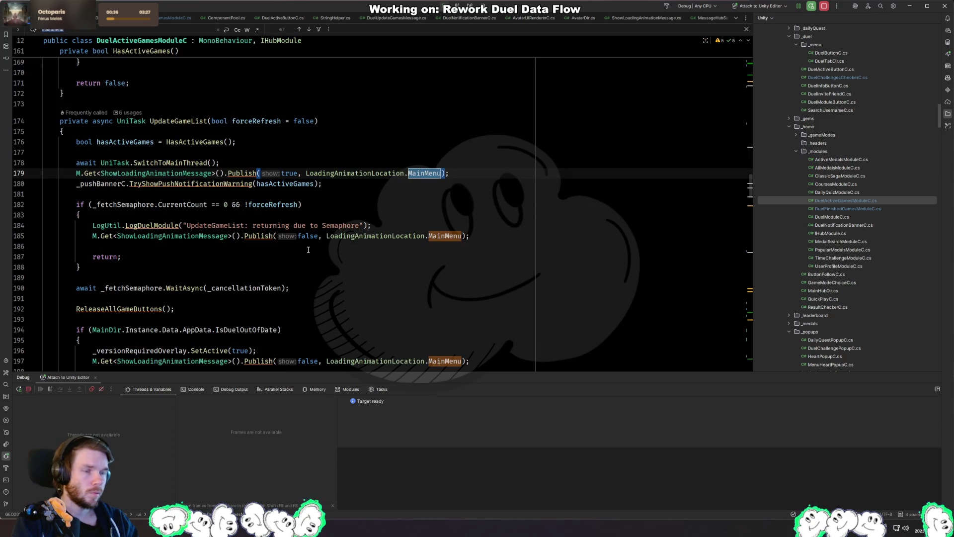
key(Escape)
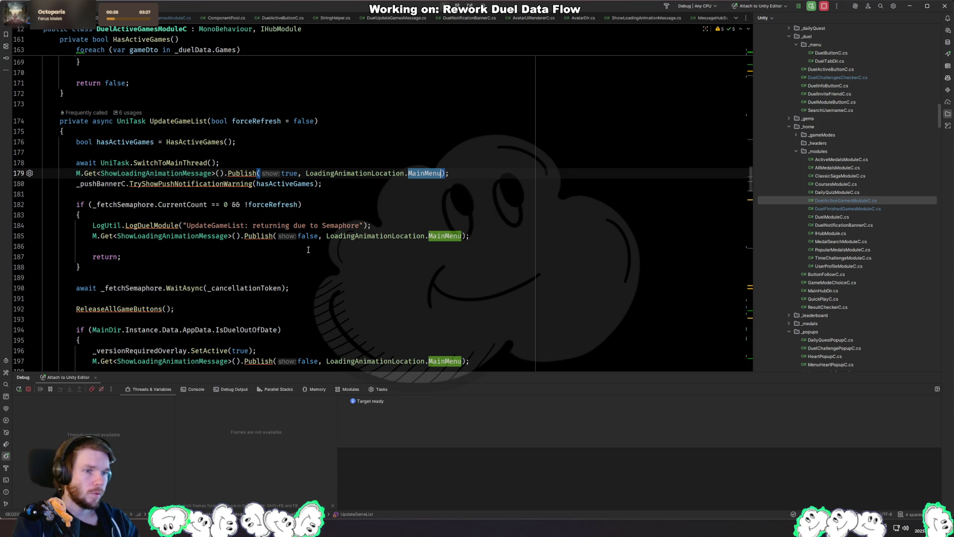
Comment out the loading-animation Publish calls on lines 179, 185, 197 and 272.
key(ctrl+slash)
key(Down)
key(Down)
key(Down)
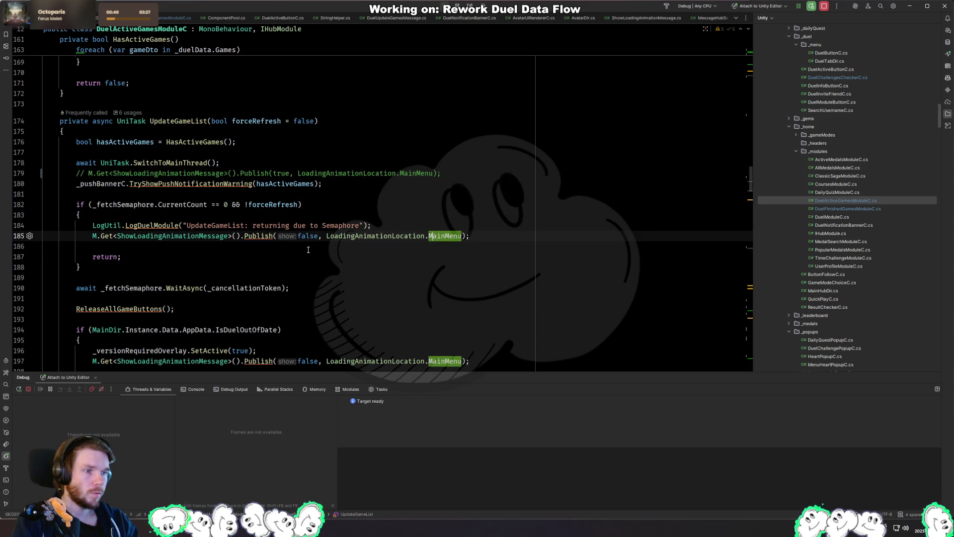
key(ctrl+slash)
key(Down)
key(Down)
key(Down)
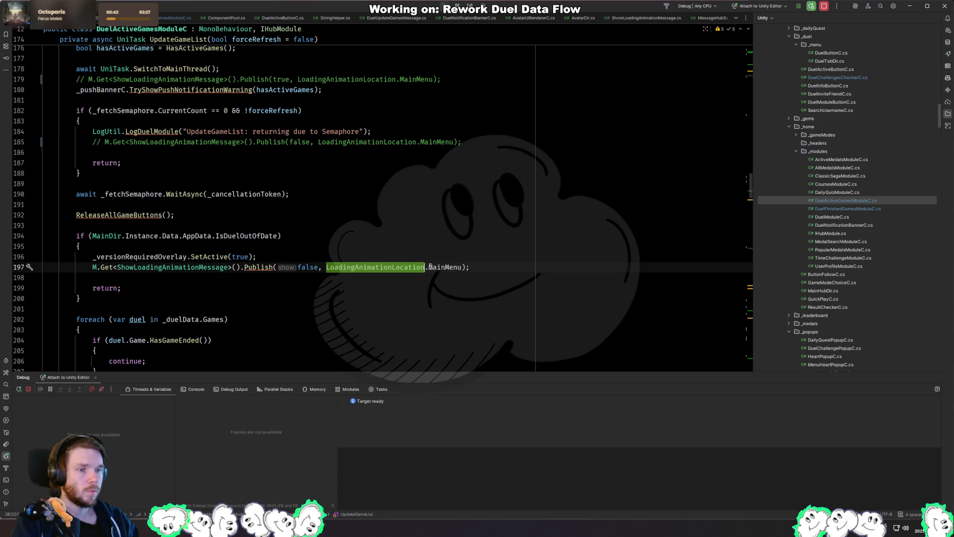
key(ctrl+slash)
scroll(413, 251, down, 8)
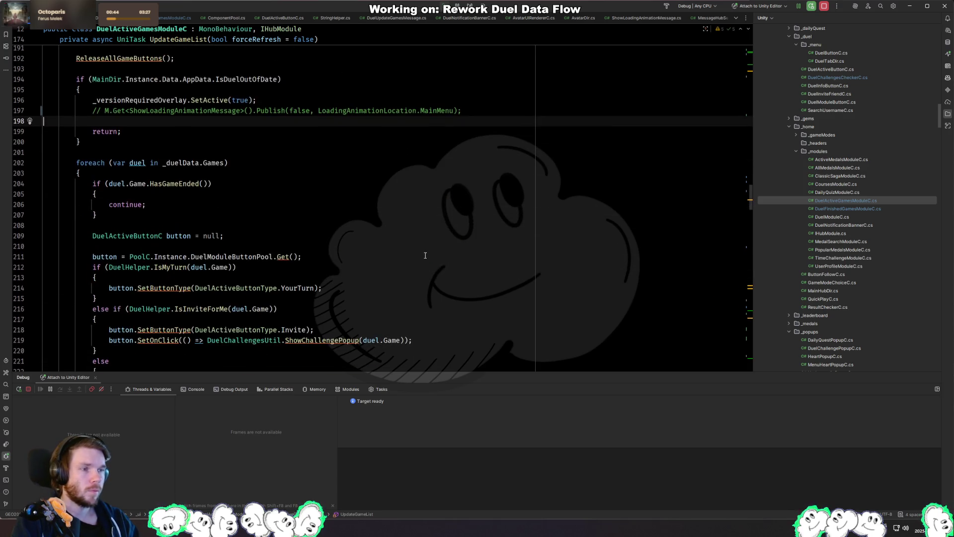
scroll(412, 251, down, 15)
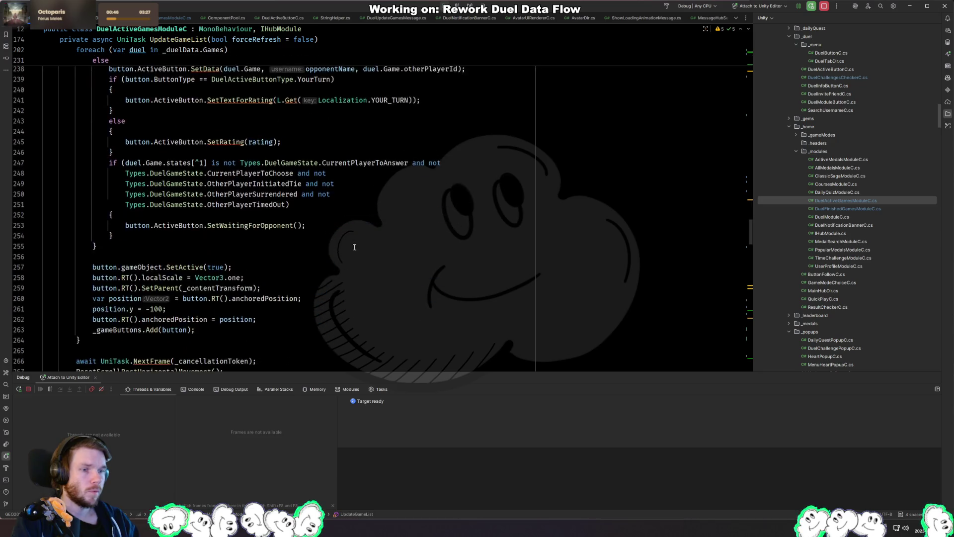
click(301, 236)
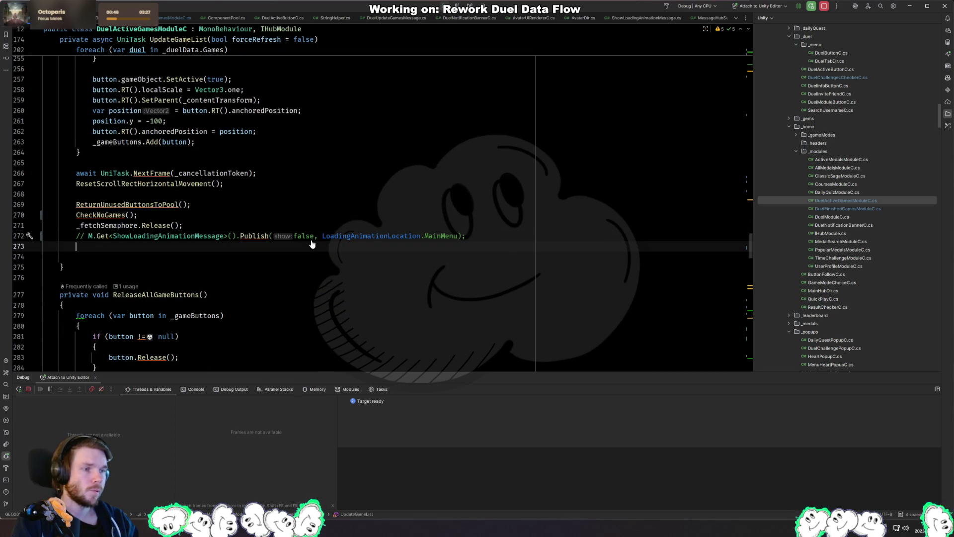
key(ctrl+slash)
key(alt+Tab)
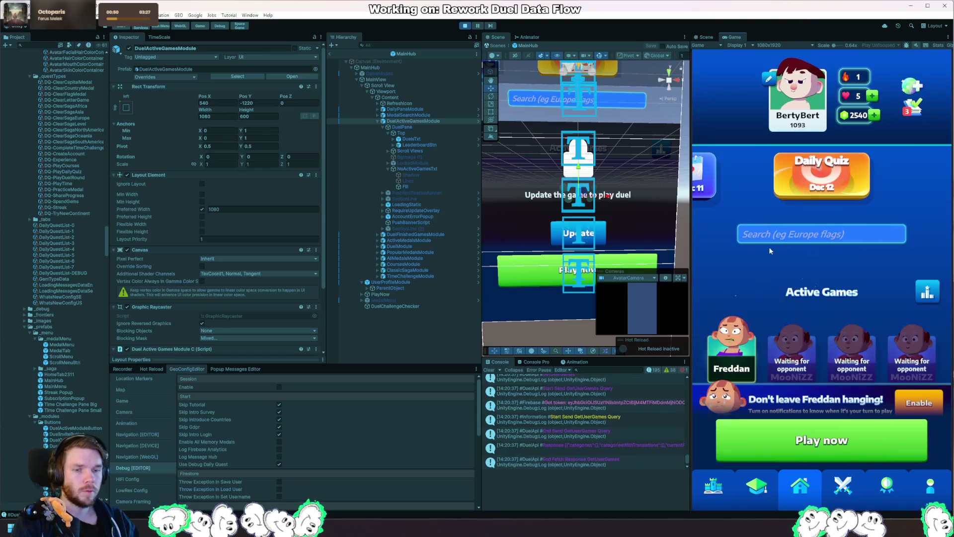
Restart play mode with the new code and submit the Ankara guess on the globe.
click(466, 28)
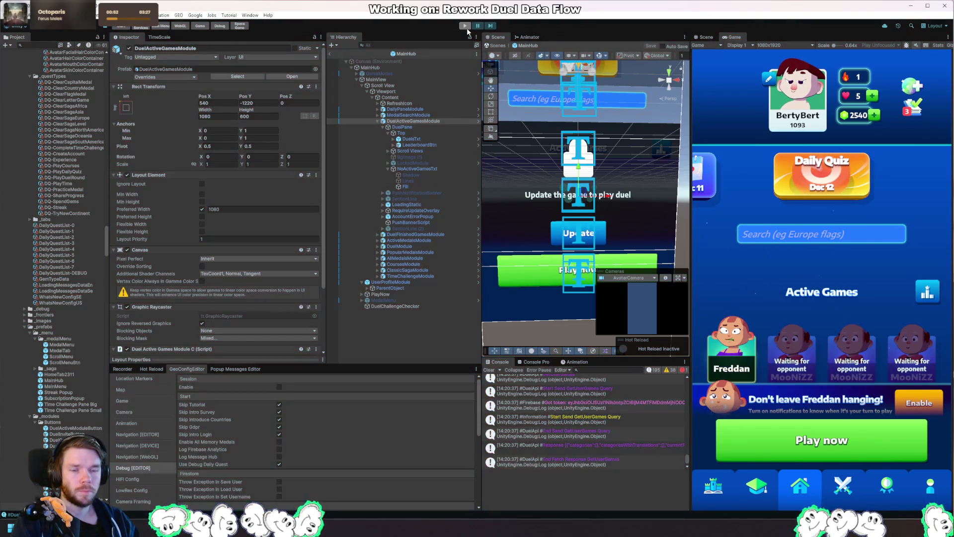
click(466, 28)
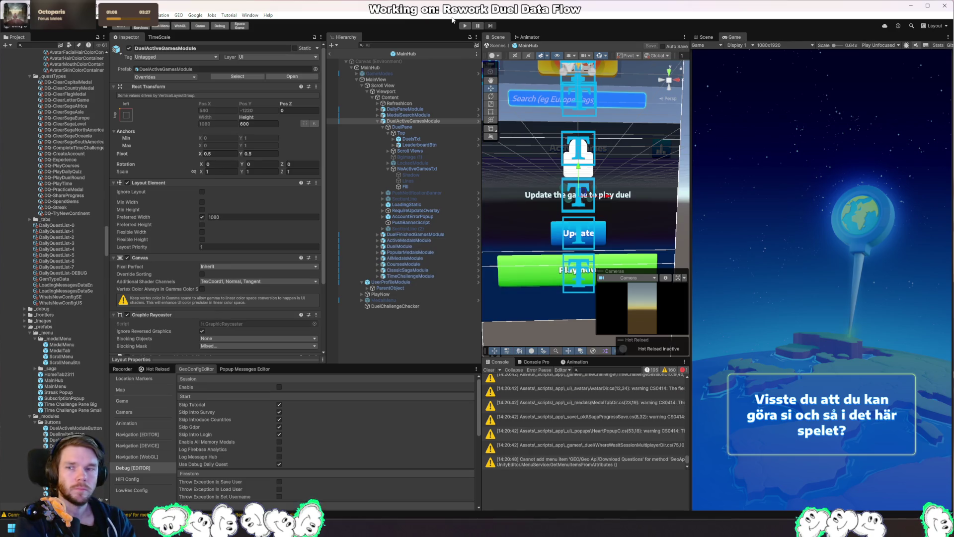
click(464, 25)
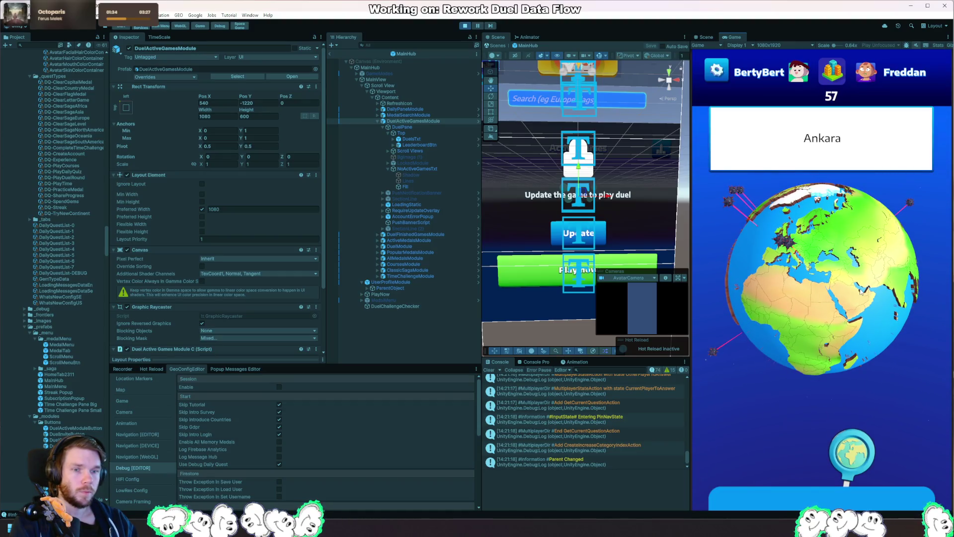
scroll(862, 287, up, 5)
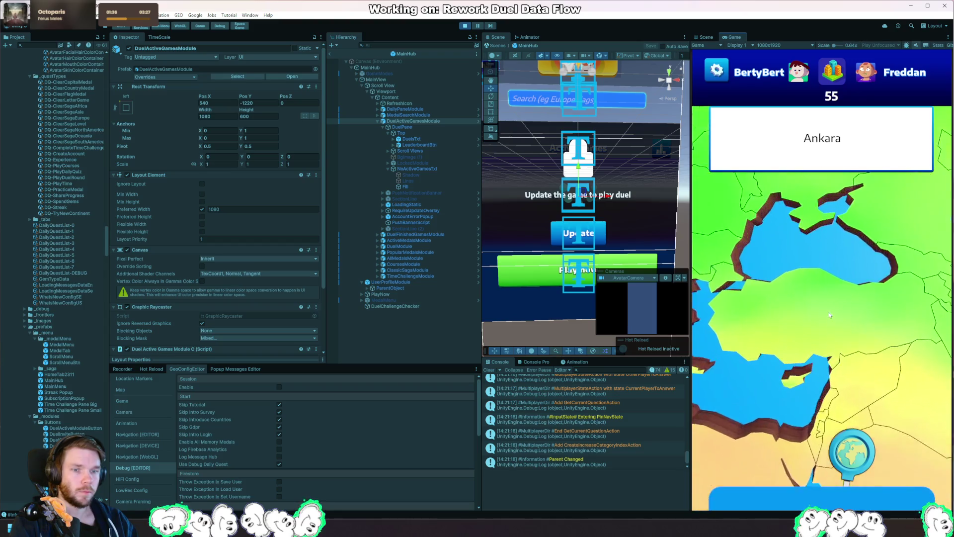
click(837, 336)
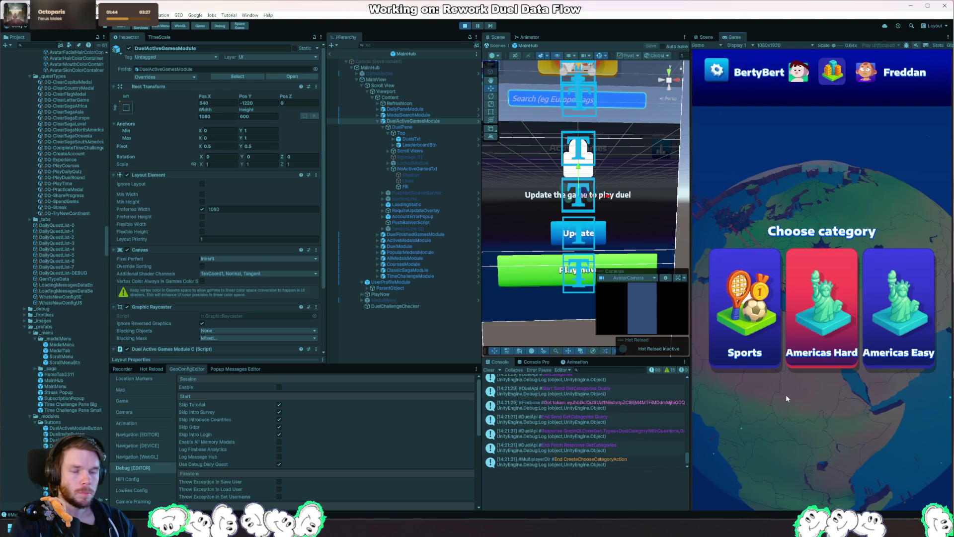
Pin Tallahassee on the Florida panhandle, then go to the next game and the main menu.
click(820, 343)
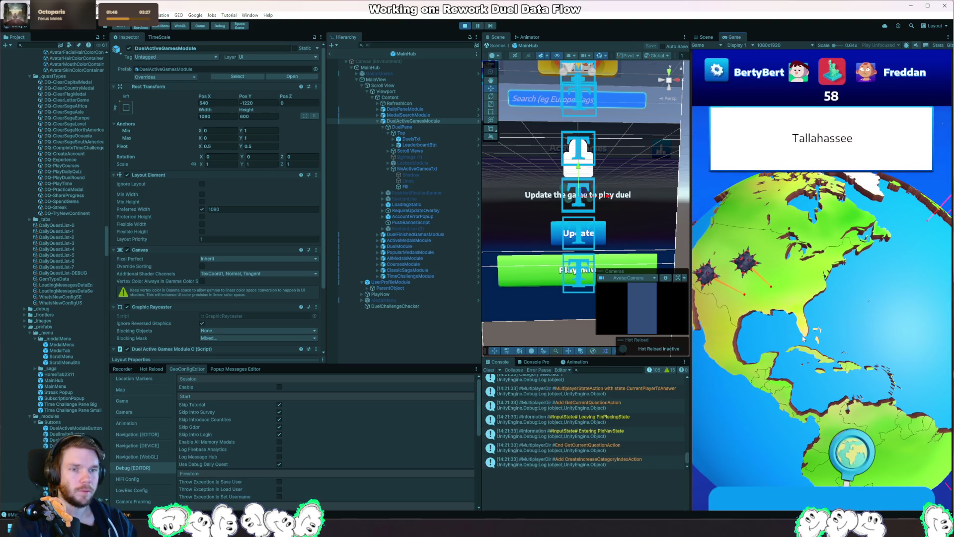
click(819, 313)
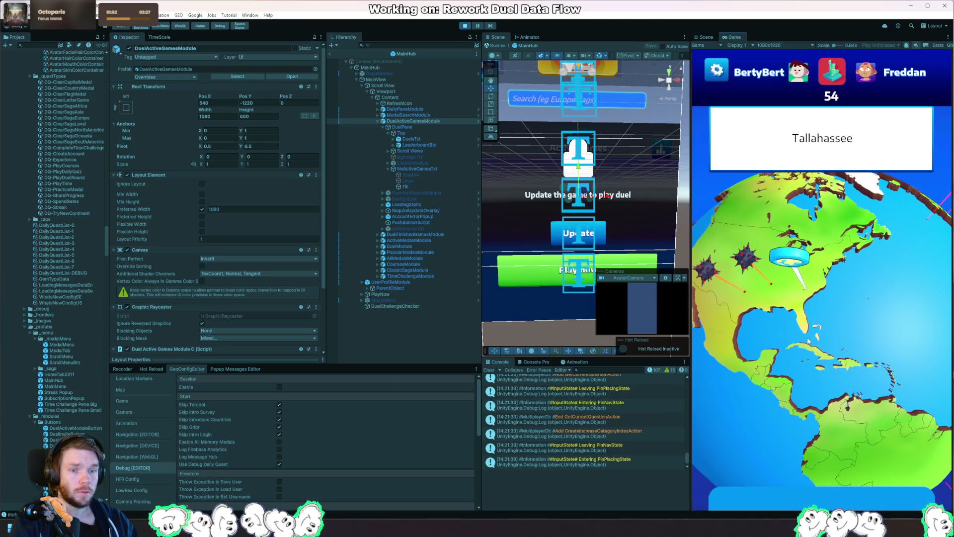
click(804, 358)
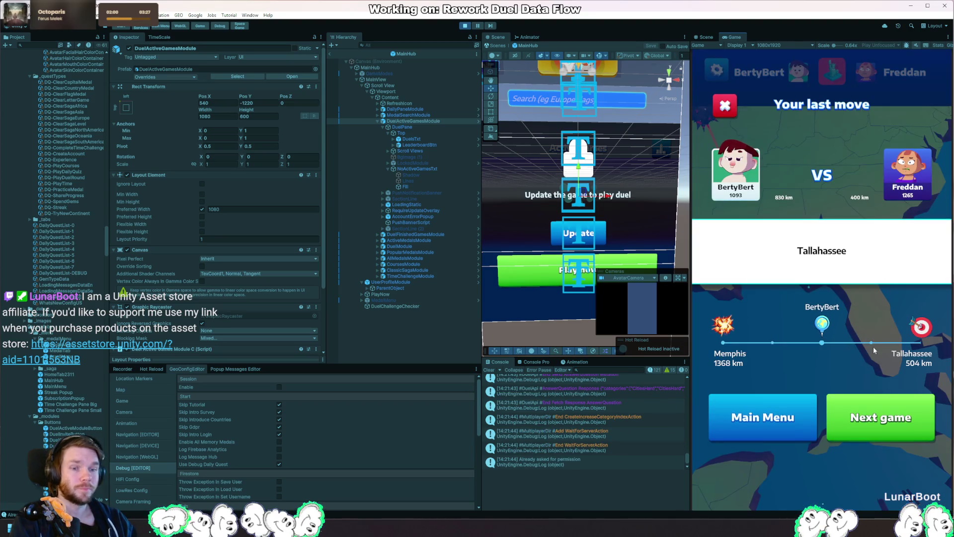
click(874, 418)
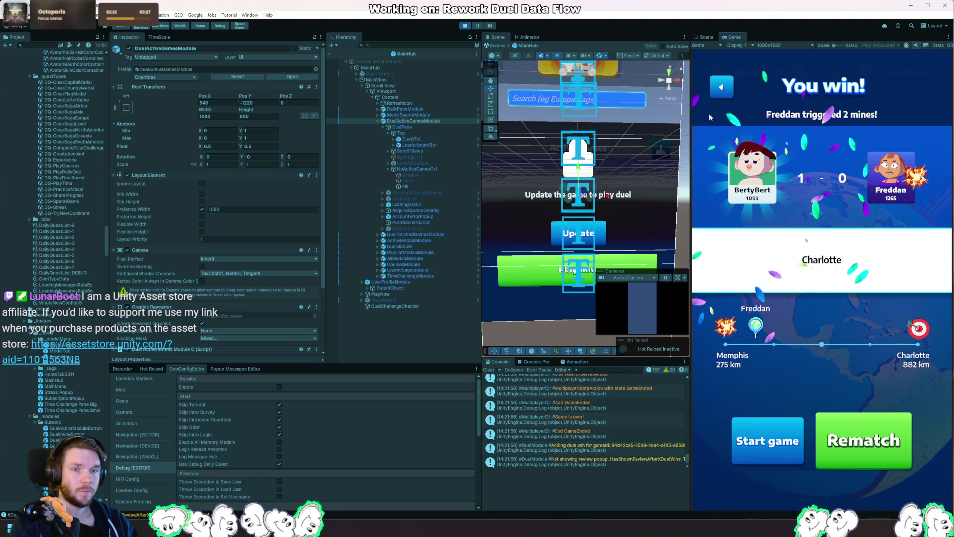
click(731, 88)
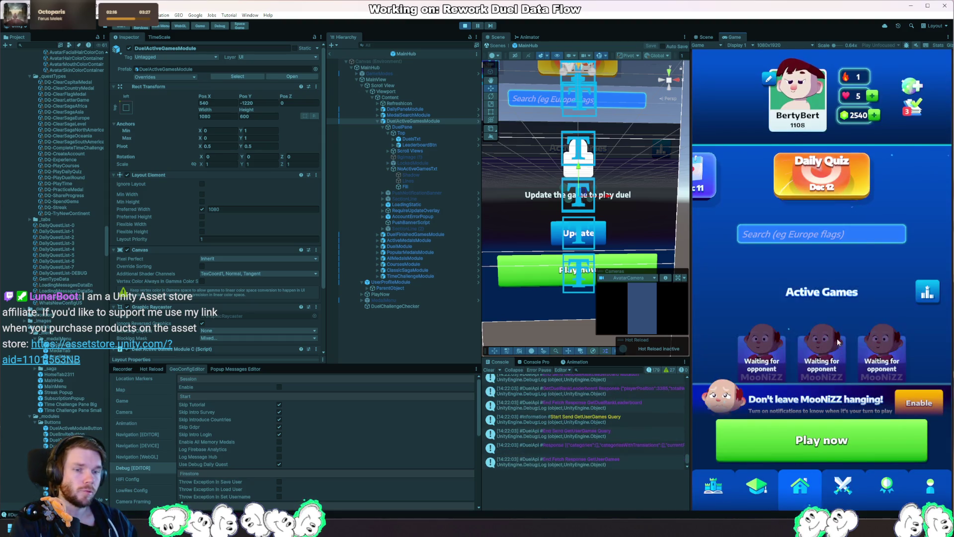
Scroll the hub list down to Finished Games and exit play mode.
mouse_move(861, 259)
mouse_down()
mouse_move(856, 204)
mouse_move(850, 315)
mouse_move(852, 180)
mouse_up()
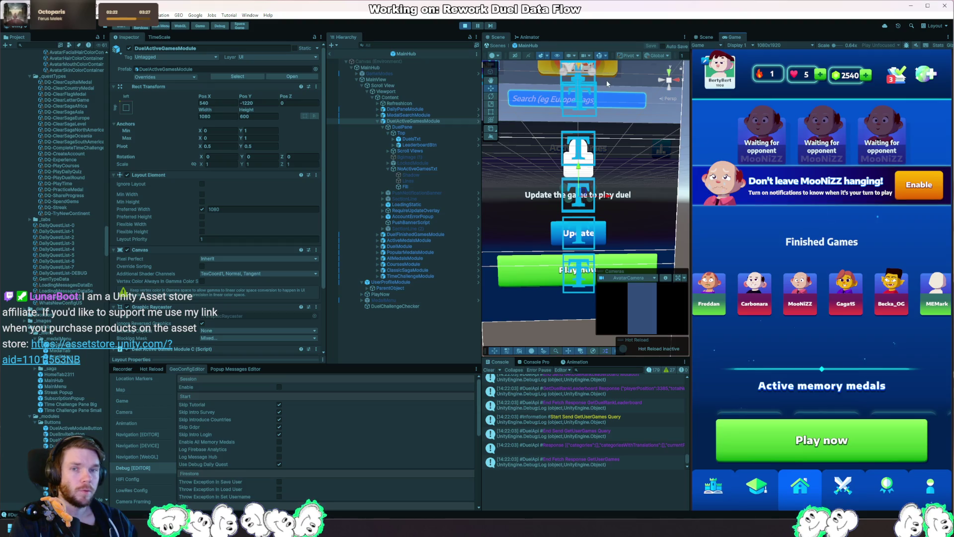
click(465, 25)
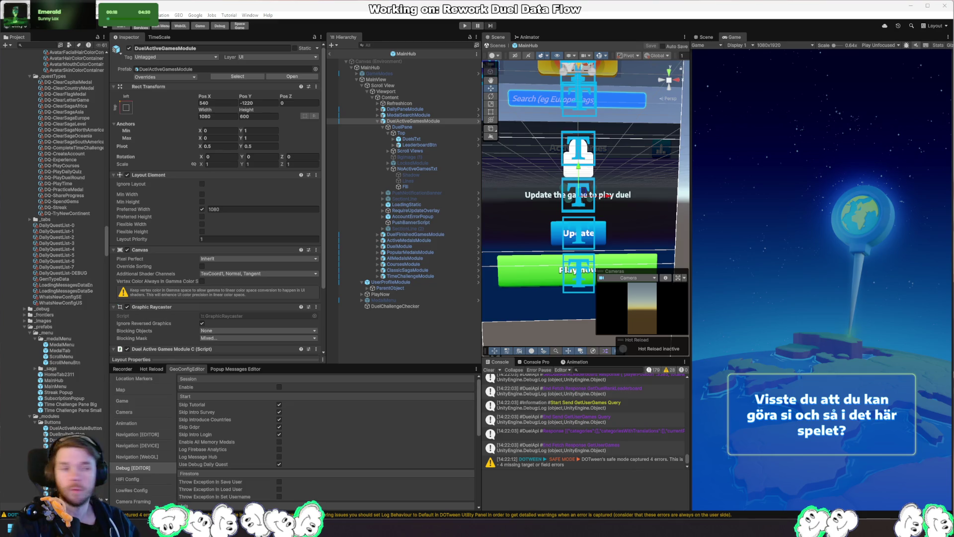
Open PushNotificationUtil.cs and jump to line 156.
key(alt+Tab)
key(ctrl+shift+t)
text(pushnotificat)
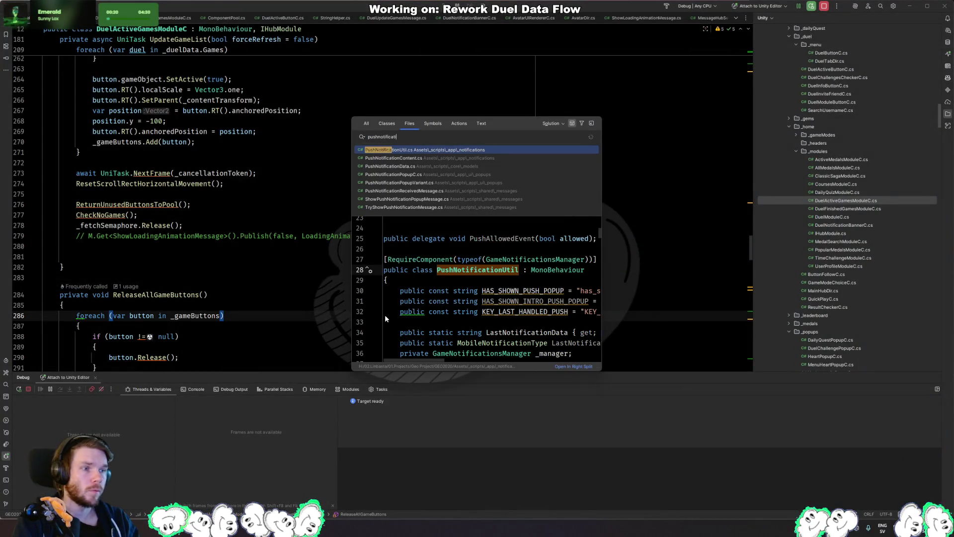
key(Return)
click(355, 268)
key(ctrl+g)
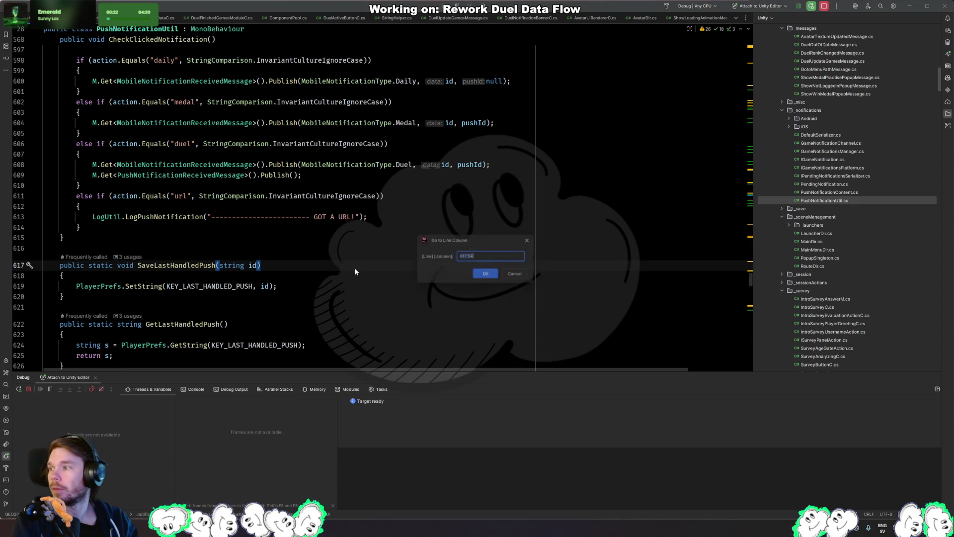
text(156)
key(Return)
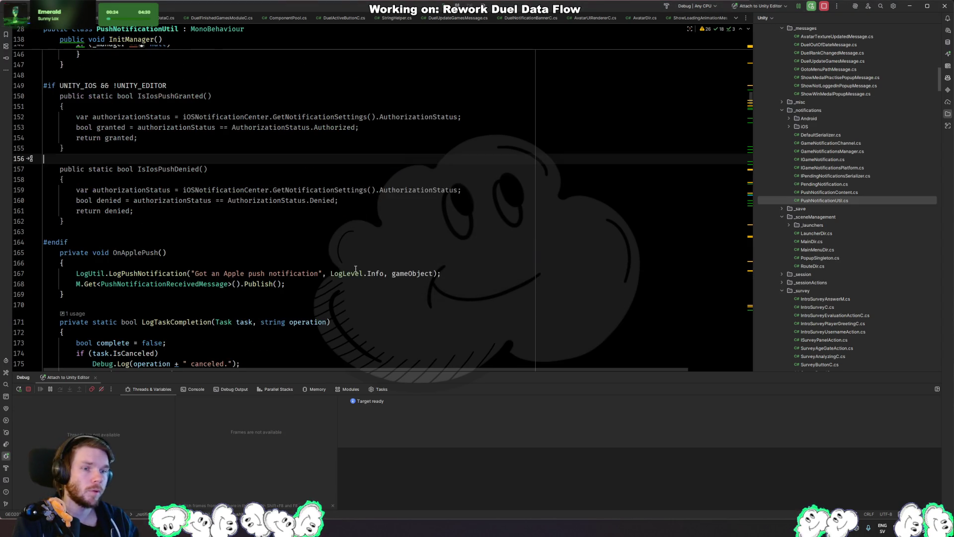
Find every occurrence of OnApplePush and inspect its unsubscribe code, then return to Unity.
scroll(114, 194, down, 2)
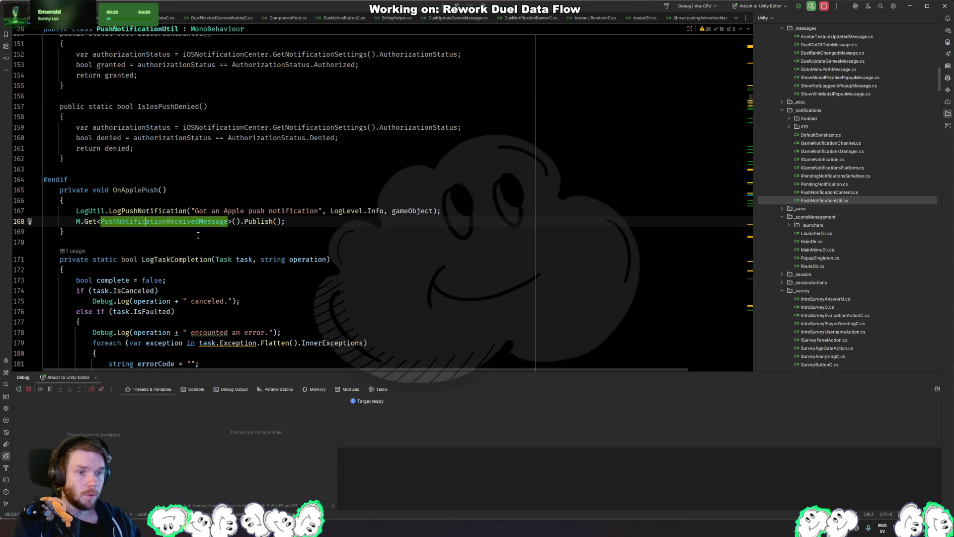
click(138, 182)
double_click(139, 190)
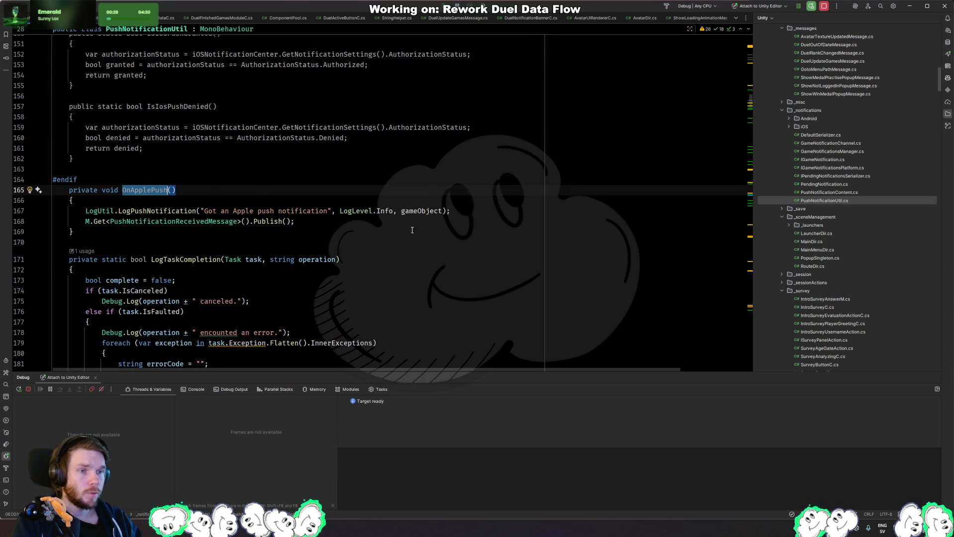
key(ctrl+f)
key(Return)
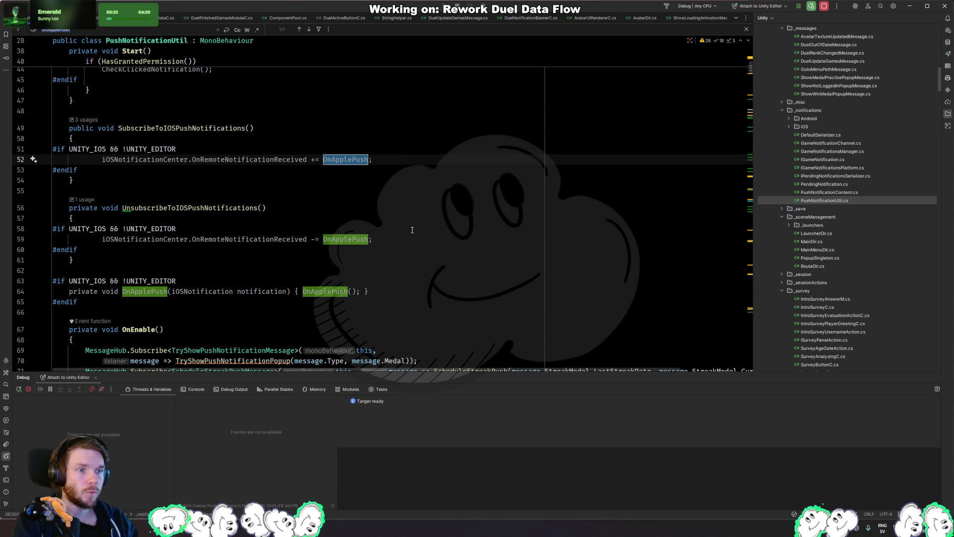
key(Escape)
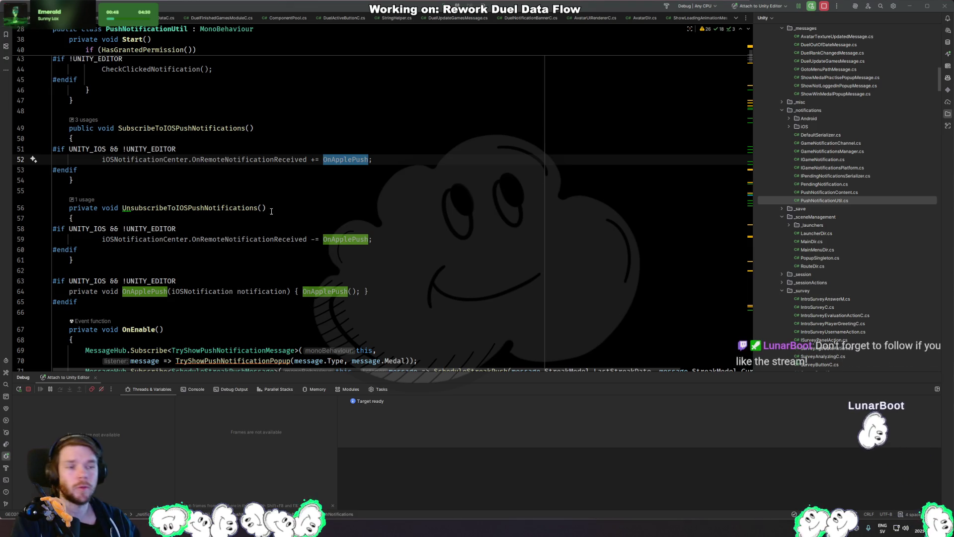
click(397, 229)
click(374, 259)
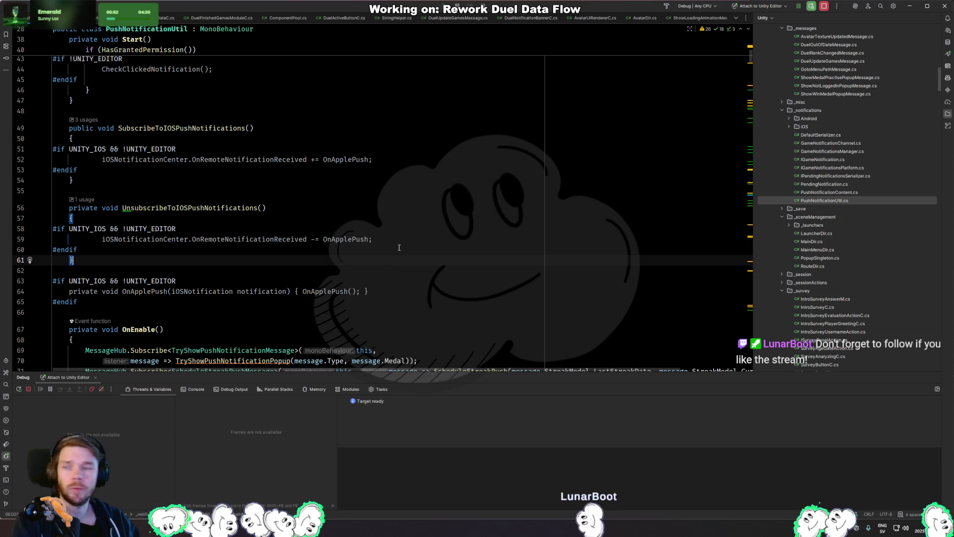
click(397, 249)
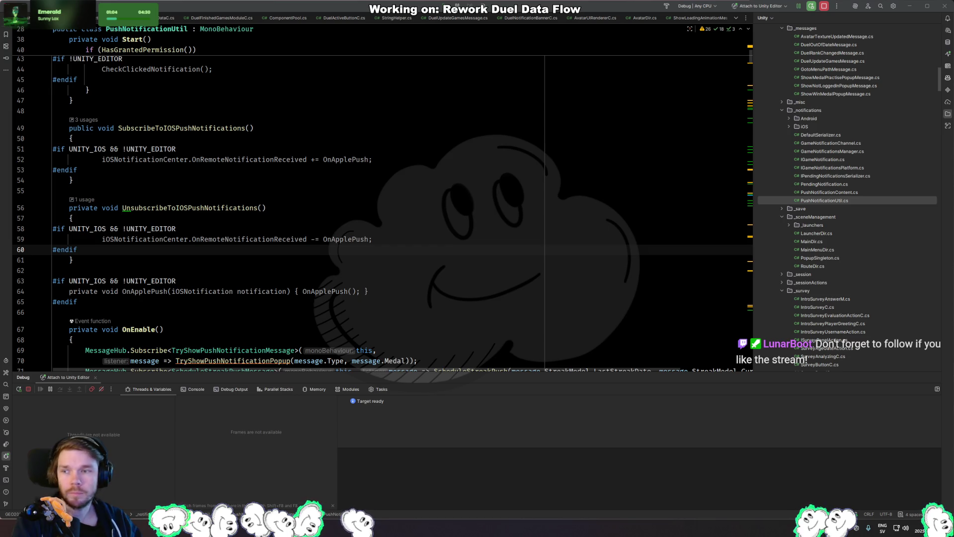
key(alt+Tab)
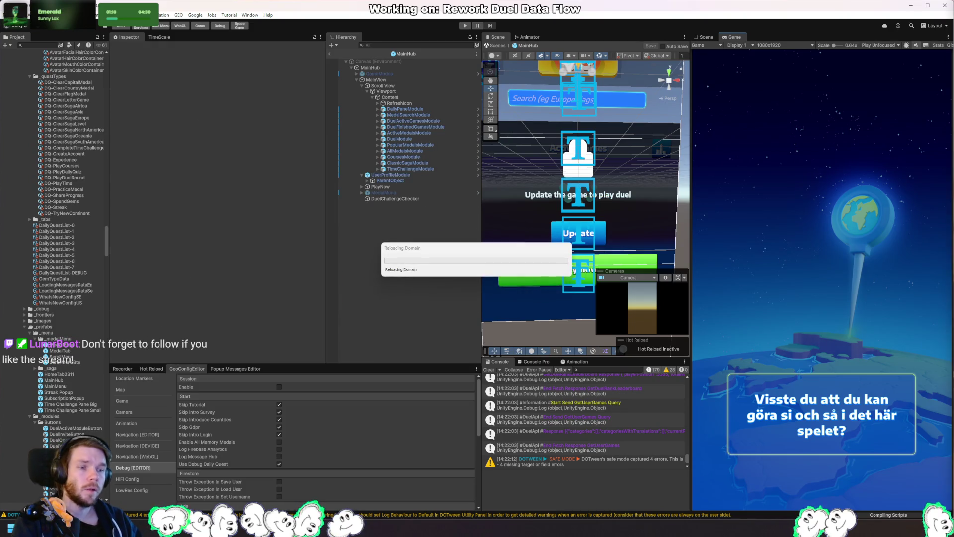
Scroll through UpdateGameList in DuelActiveGamesModuleC.cs, then go back to Unity.
key(alt+Tab)
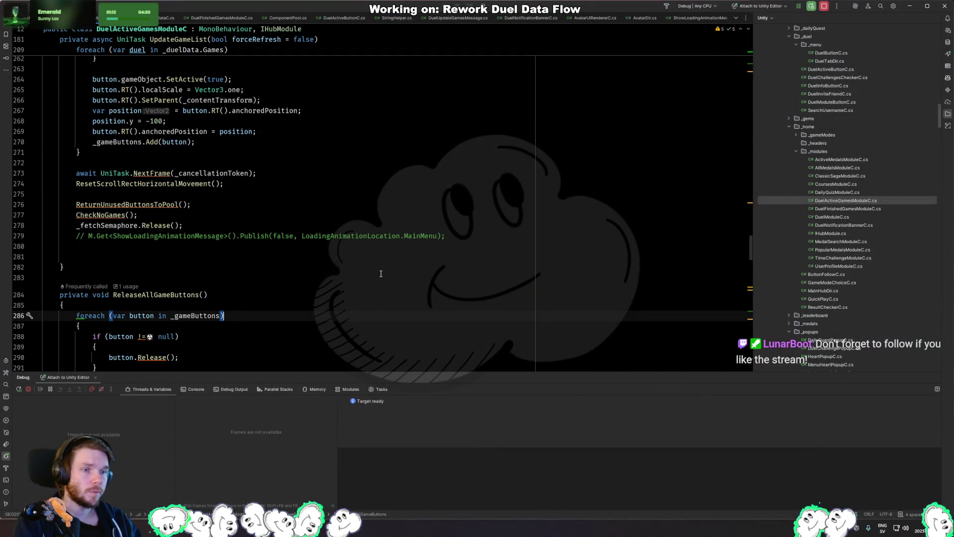
scroll(272, 264, down, 5)
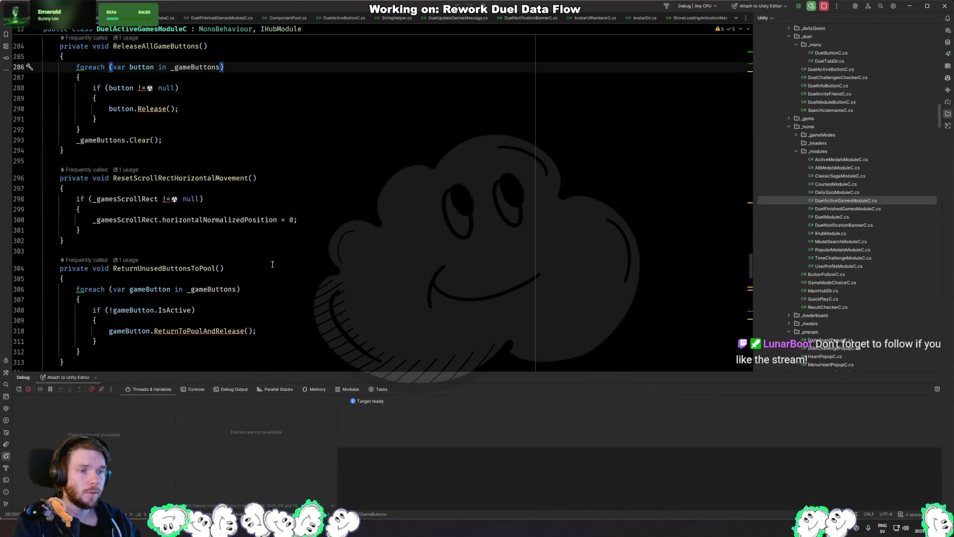
scroll(272, 267, up, 6)
scroll(271, 266, up, 5)
scroll(271, 267, up, 10)
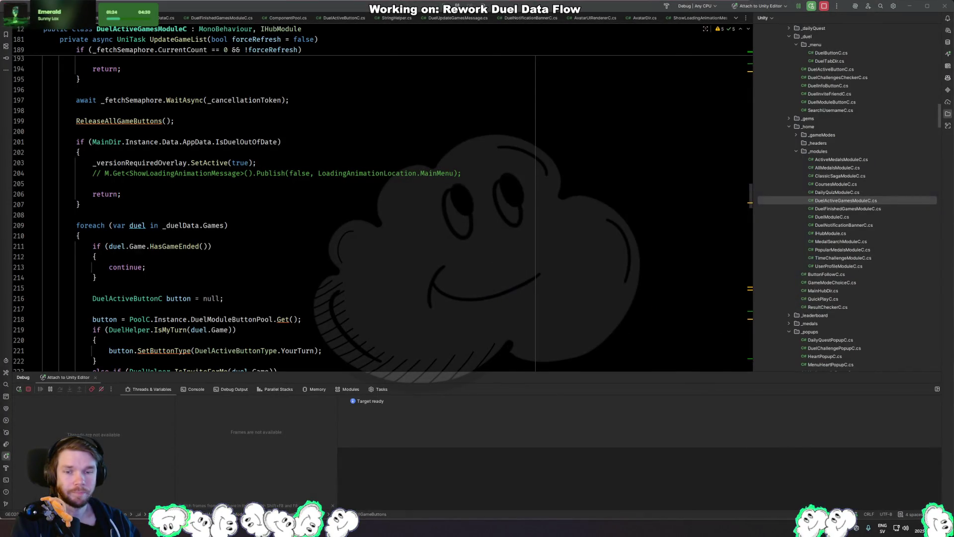
key(alt+Tab)
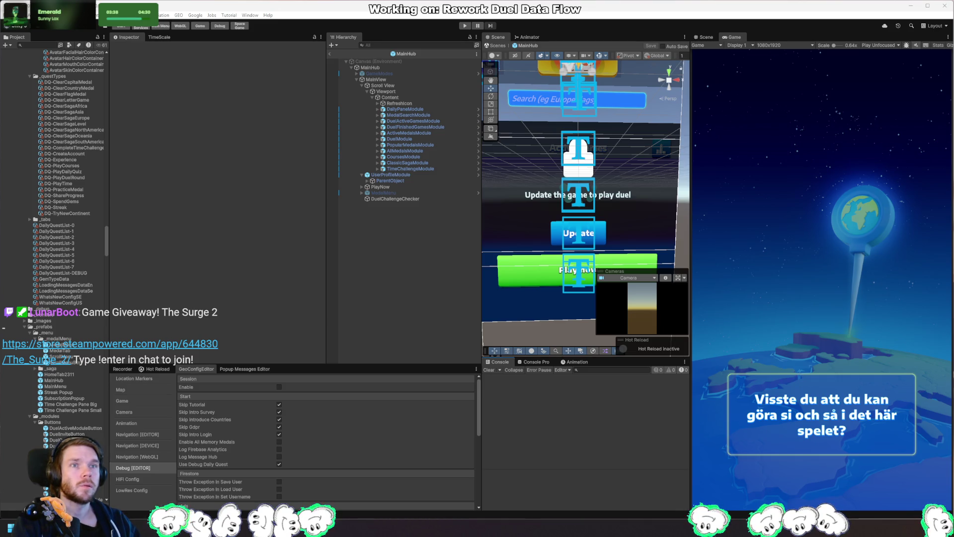
Enter play mode, start a Travel duel, pin the answer on the globe, and dismiss the streak screen.
key(ctrl+p)
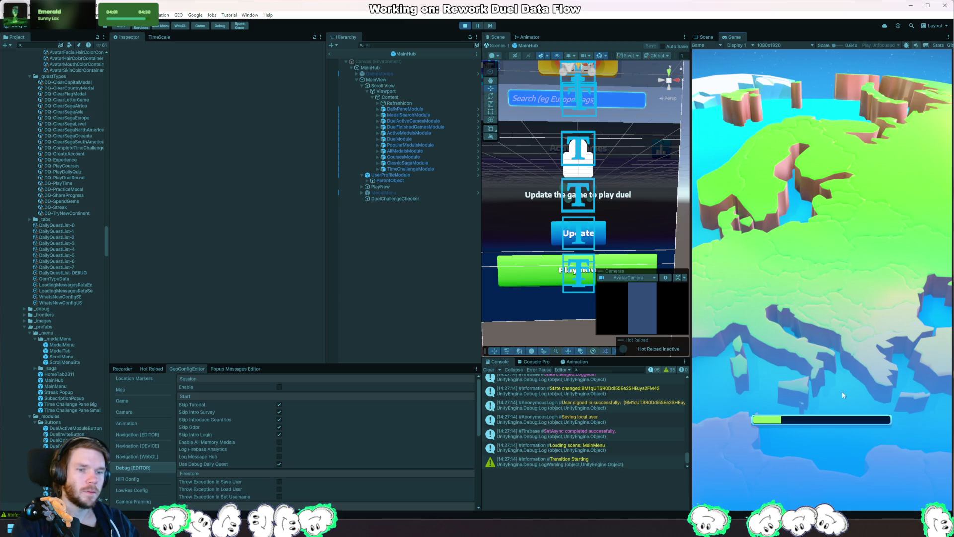
click(850, 431)
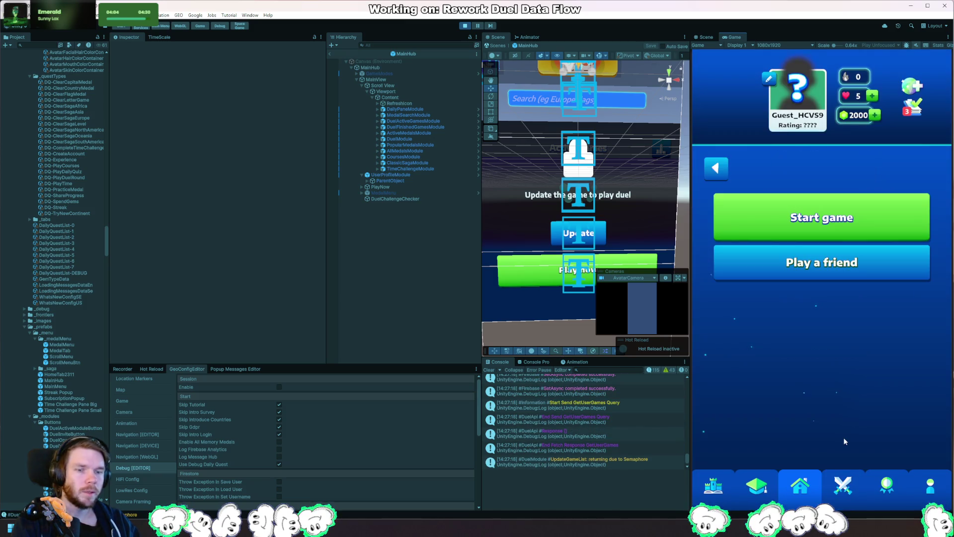
click(835, 218)
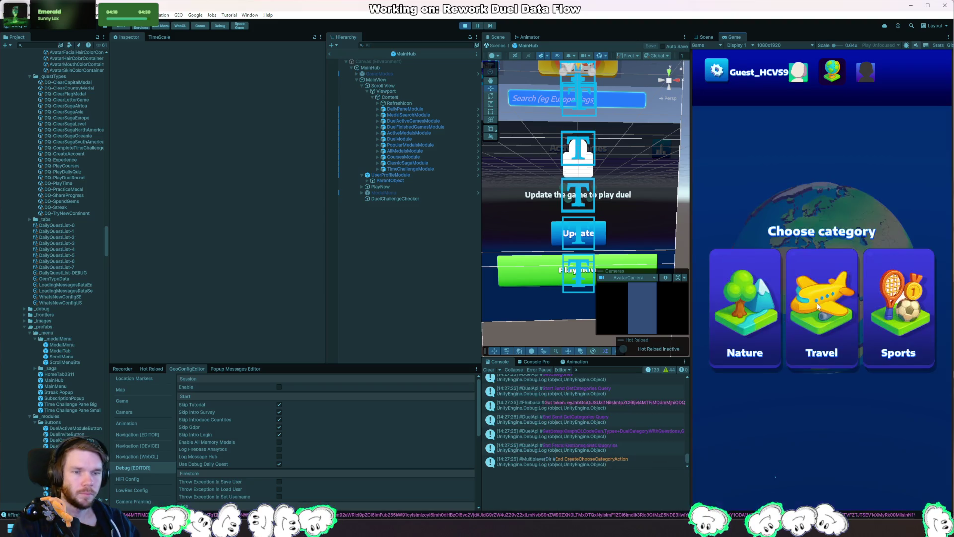
click(817, 330)
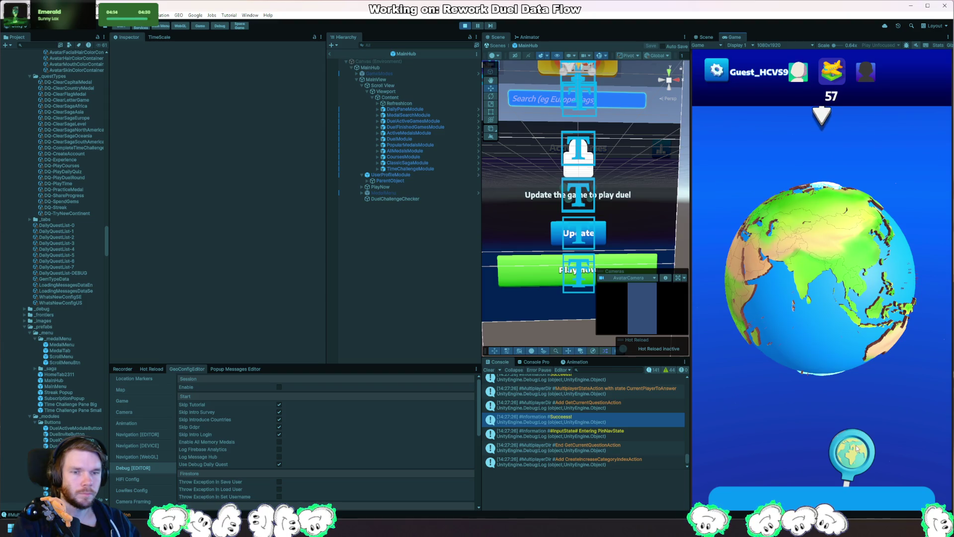
drag(857, 449, 771, 312)
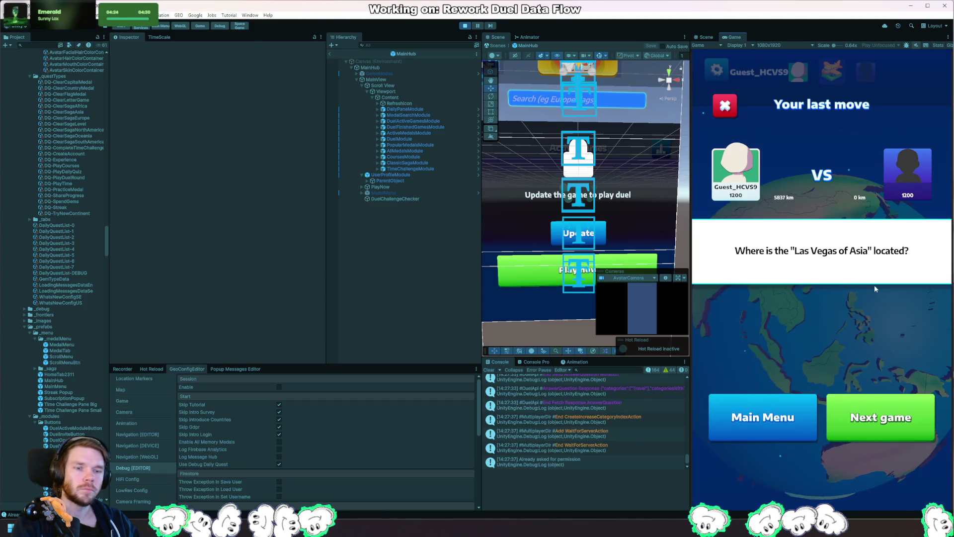
click(806, 408)
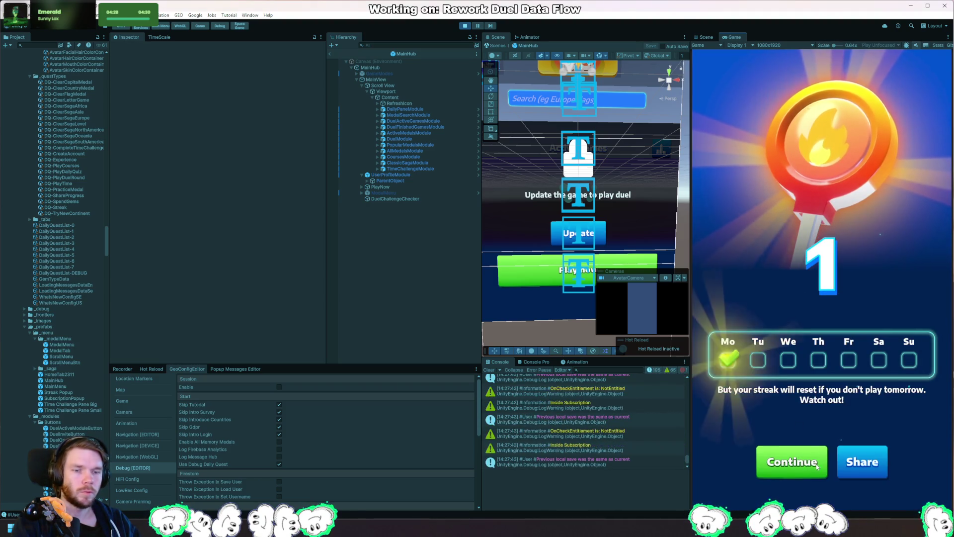
click(794, 455)
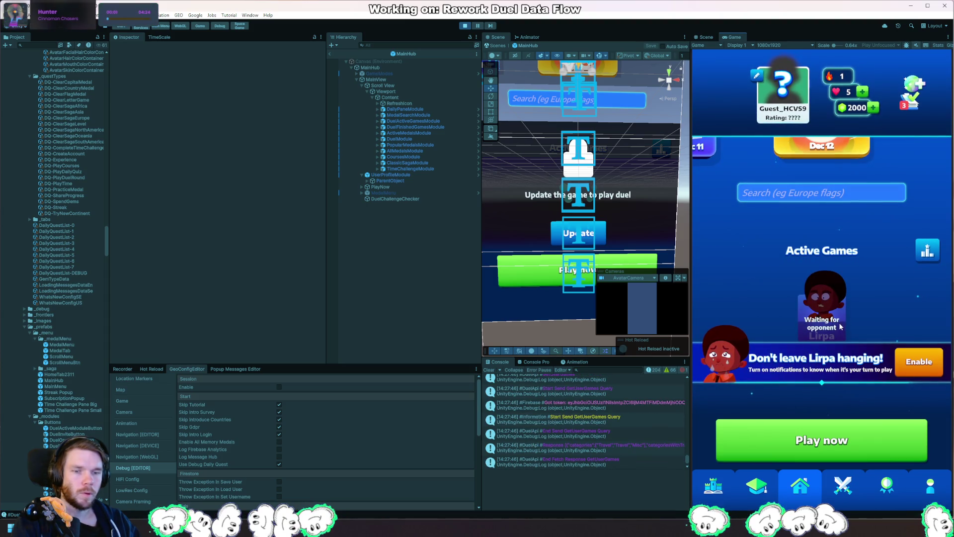
Sign in with Google from the guest profile and accept overwriting local progress.
click(796, 120)
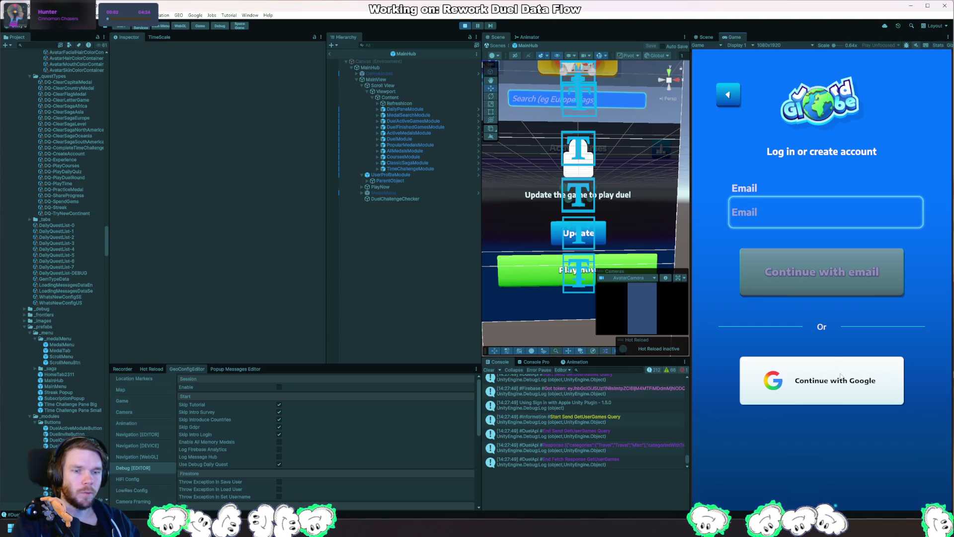
click(846, 380)
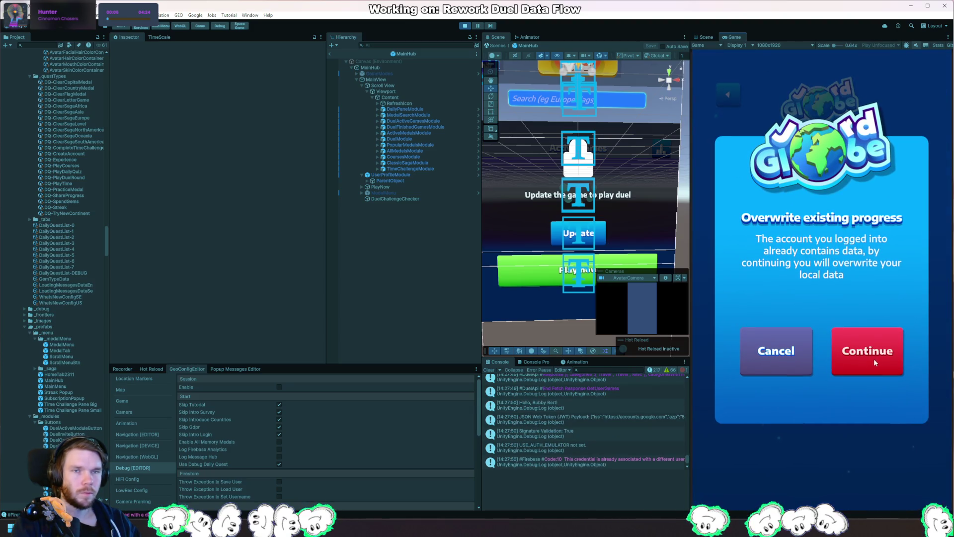
click(875, 361)
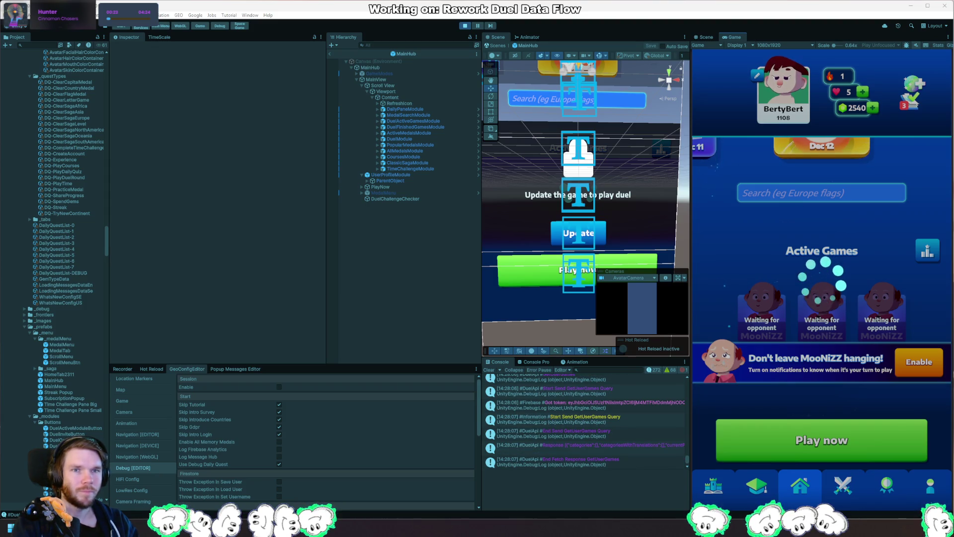
Jump to the _loadingOverlay match in FetchGames and select line 317.
key(alt+Tab)
scroll(298, 277, down, 10)
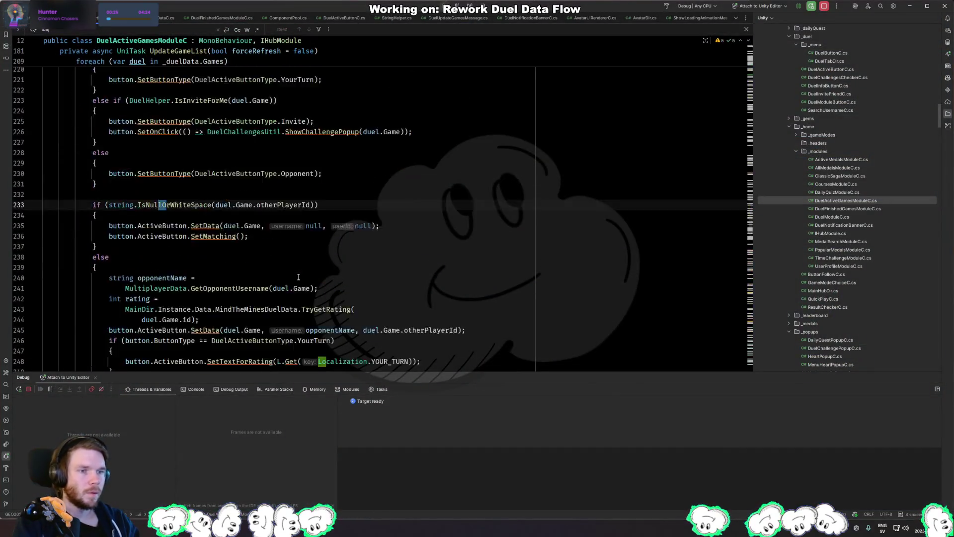
key(Return)
key(Return)
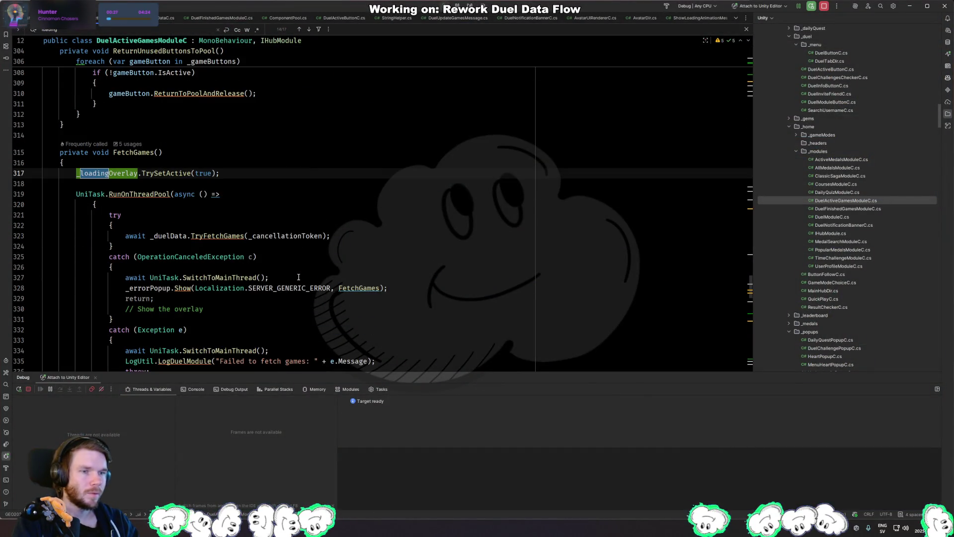
key(Escape)
click(243, 171)
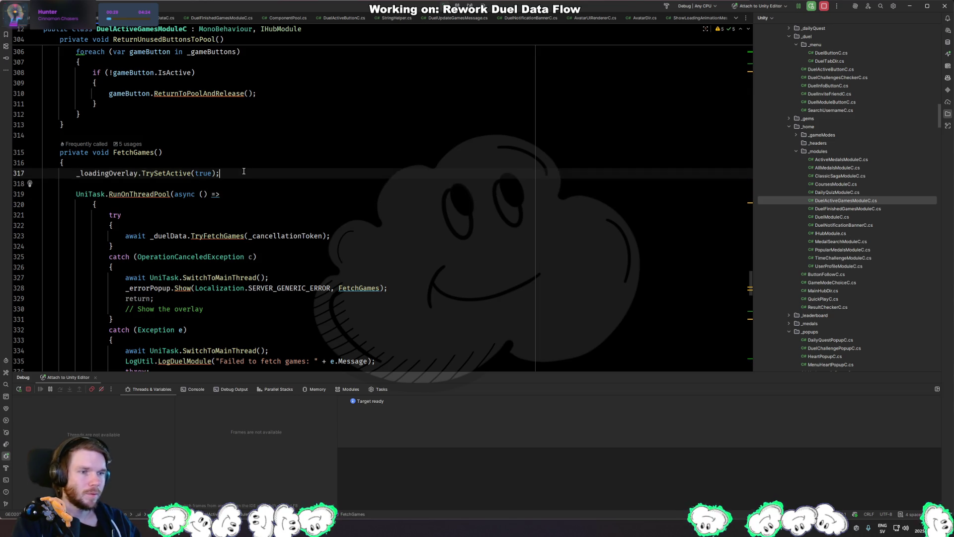
triple_click(243, 172)
scroll(233, 164, down, 6)
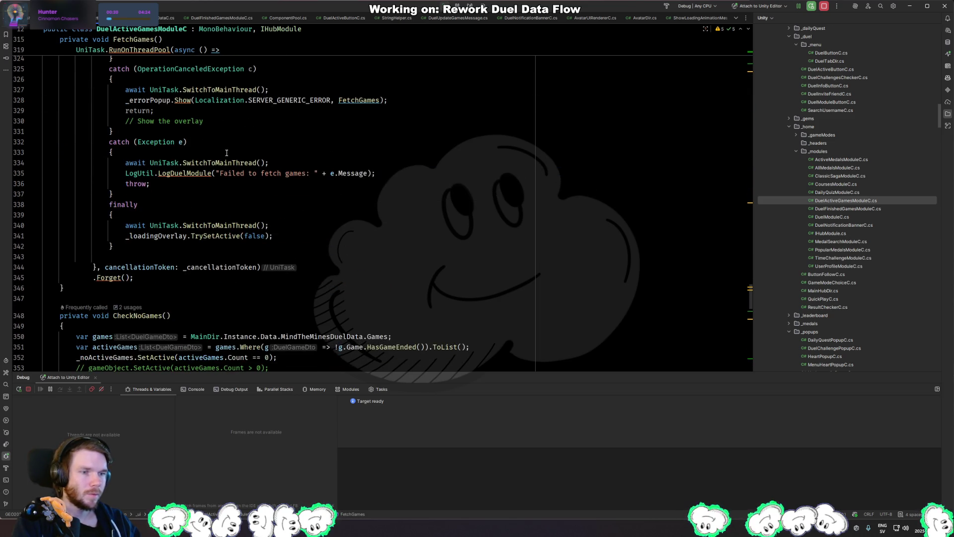
click(363, 257)
key(Up)
Inspect FetchGames' finally block (lines 337–342) and the method's exit points.
scroll(279, 251, up, 3)
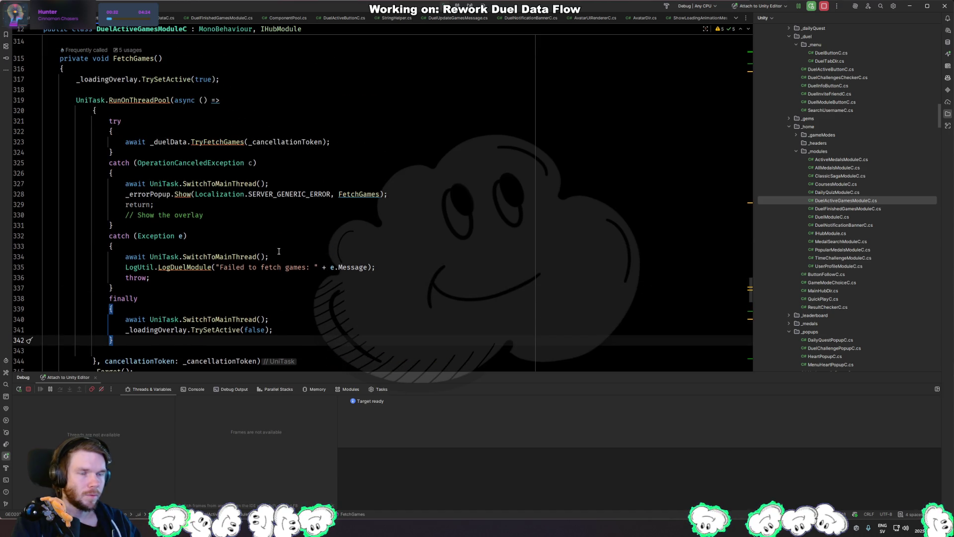
scroll(279, 251, down, 2)
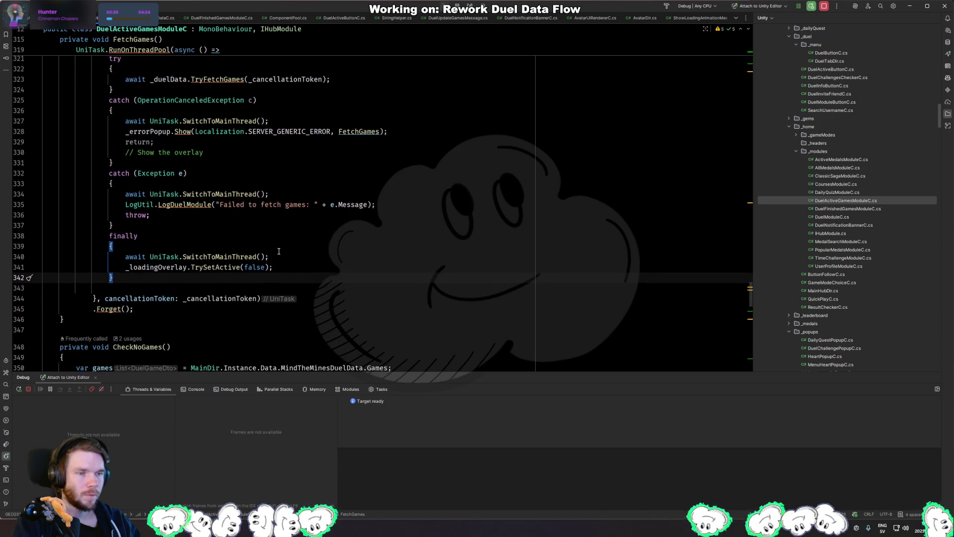
click(287, 267)
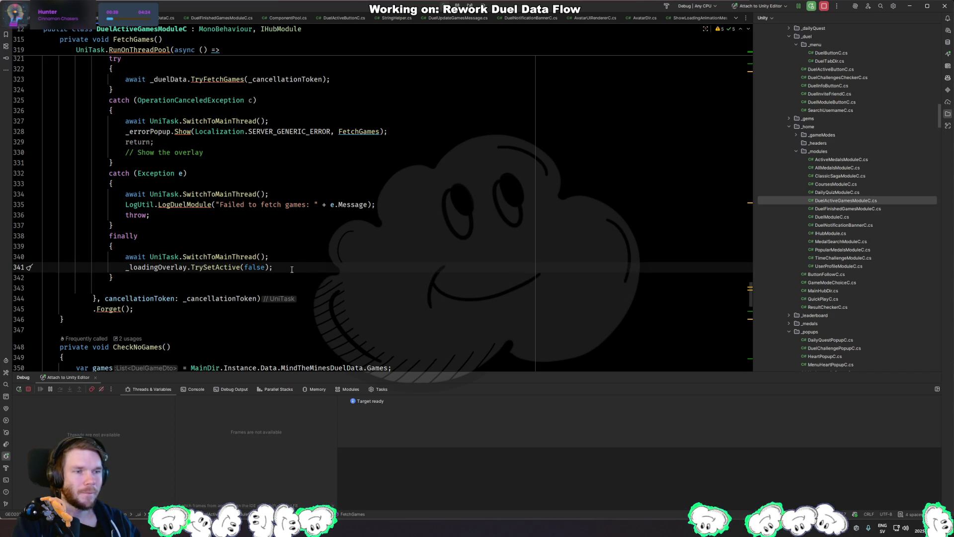
mouse_move(287, 269)
mouse_down()
mouse_move(283, 257)
mouse_move(296, 245)
mouse_up()
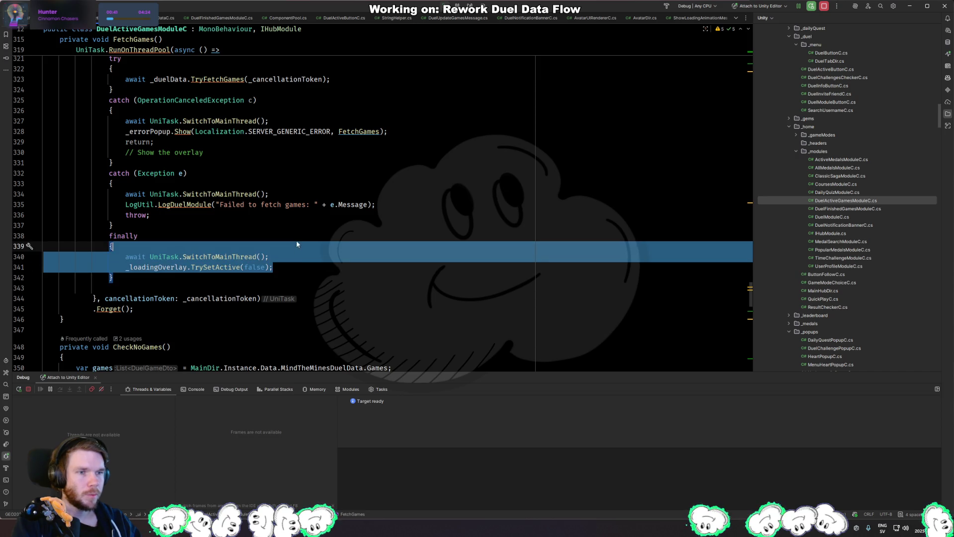
click(296, 234)
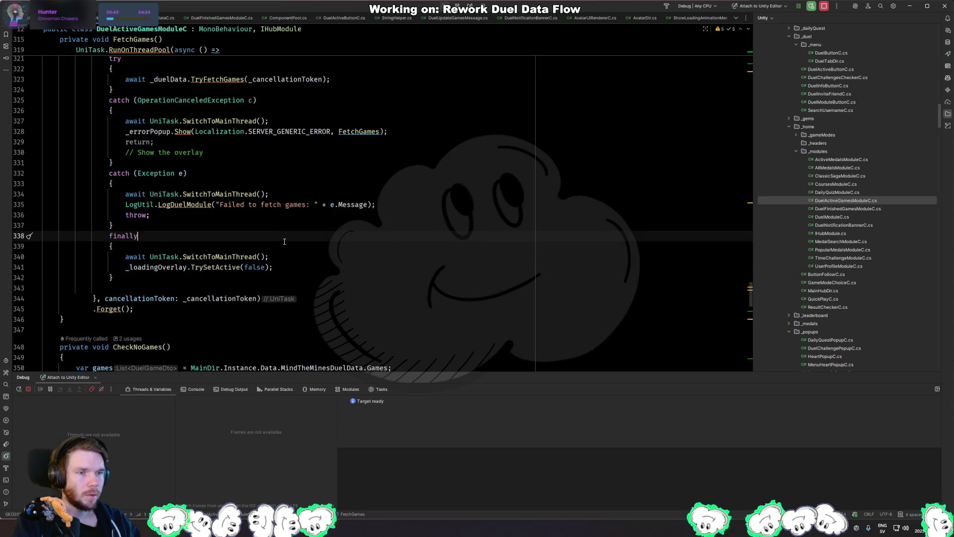
click(147, 142)
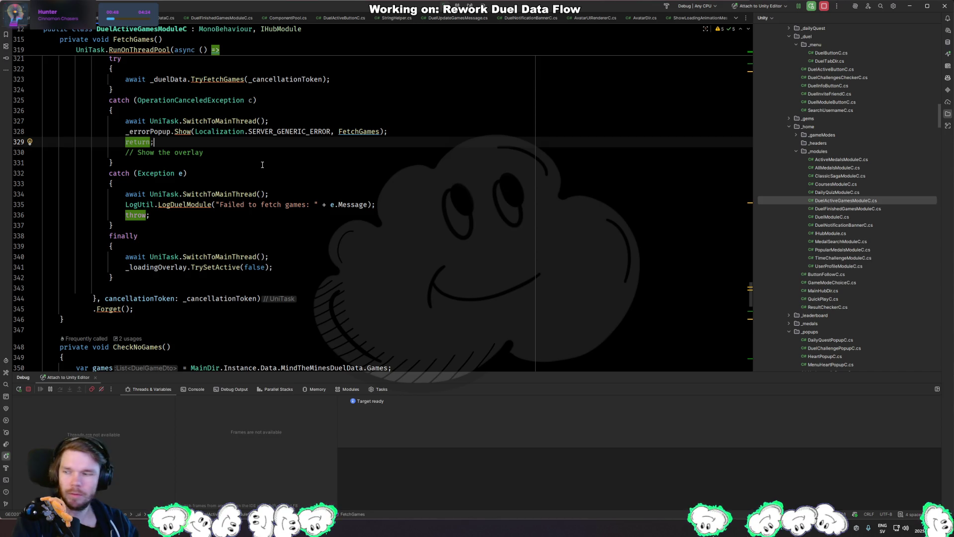
drag(165, 277, 165, 227)
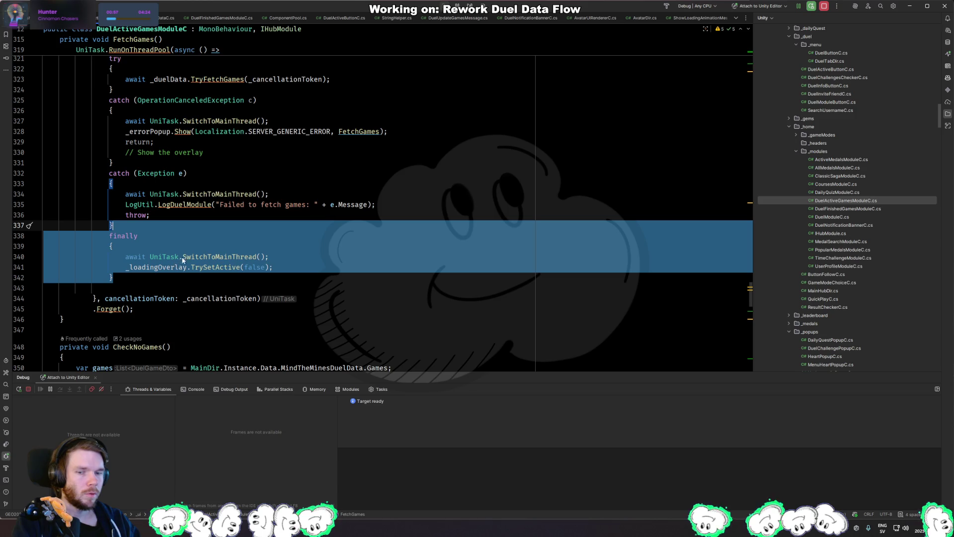
mouse_move(188, 257)
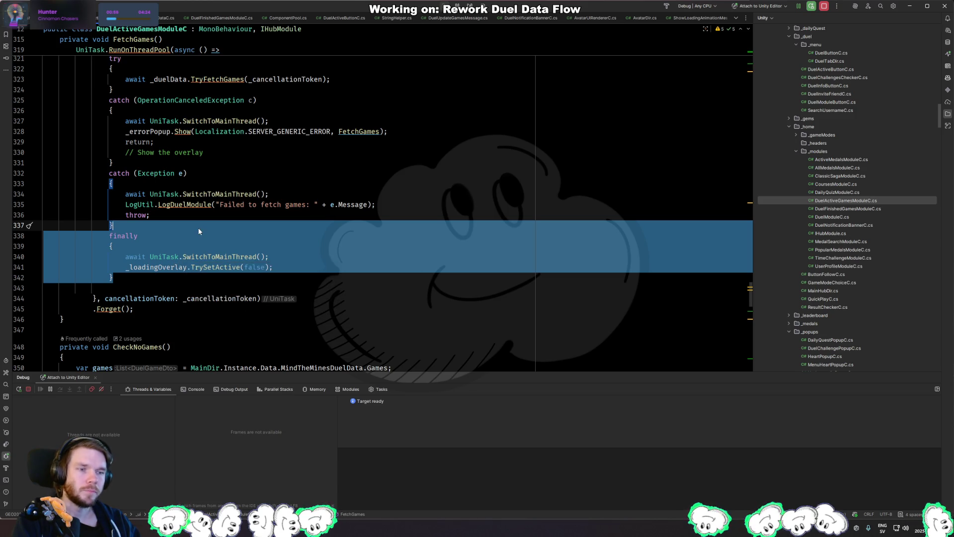
key(Escape)
Turn on info log messages in the Unity console, then come back to Rider.
key(alt+Tab)
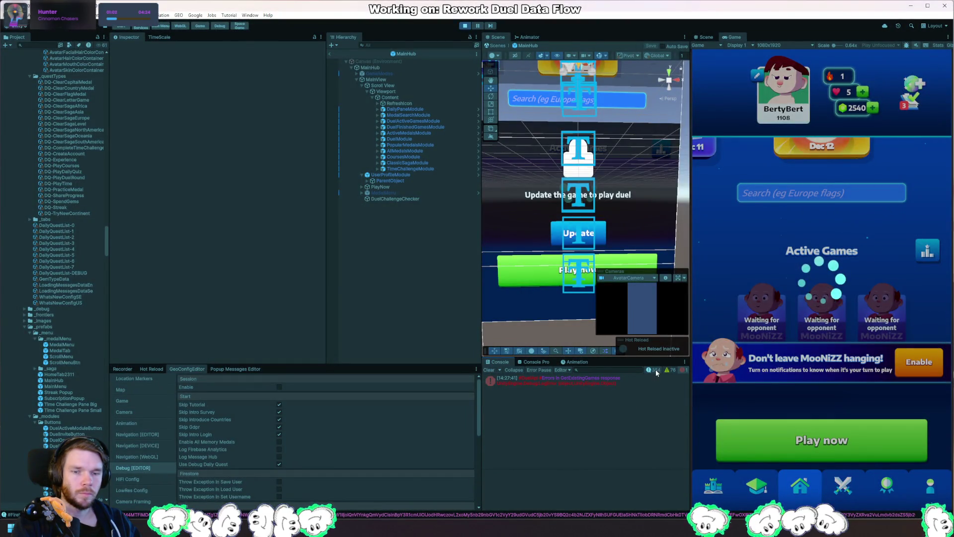
click(656, 371)
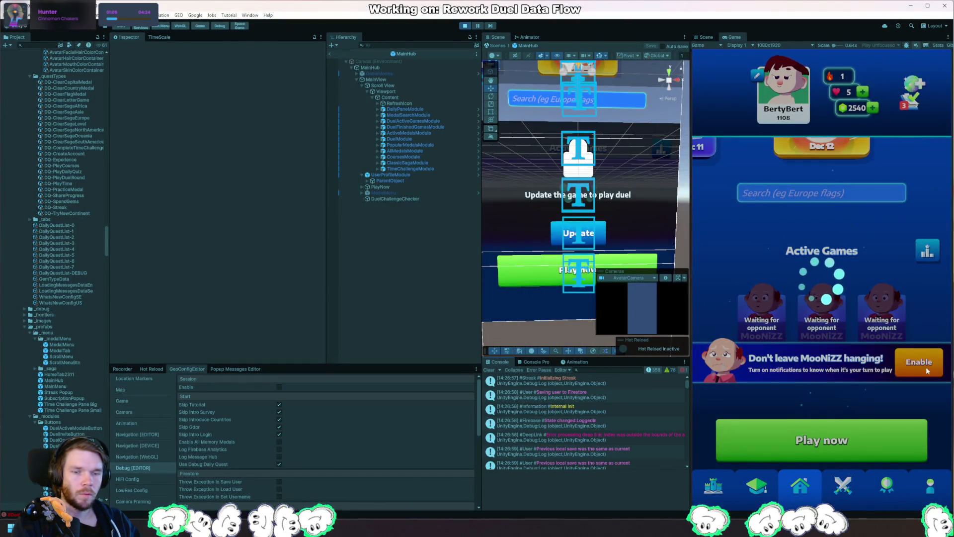
key(alt+Tab)
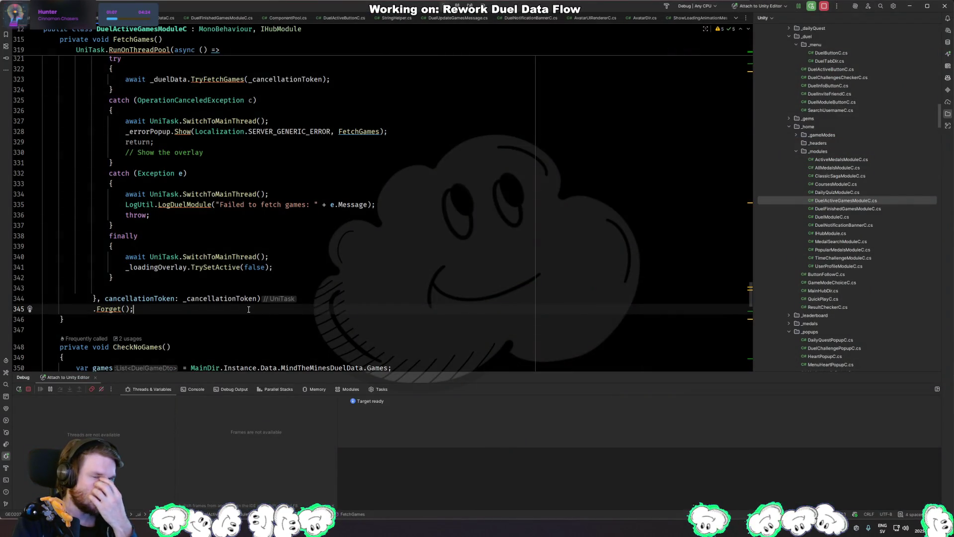
Delete the return statement from FetchGames' cancellation catch on line 329.
click(159, 141)
key(ctrl+x)
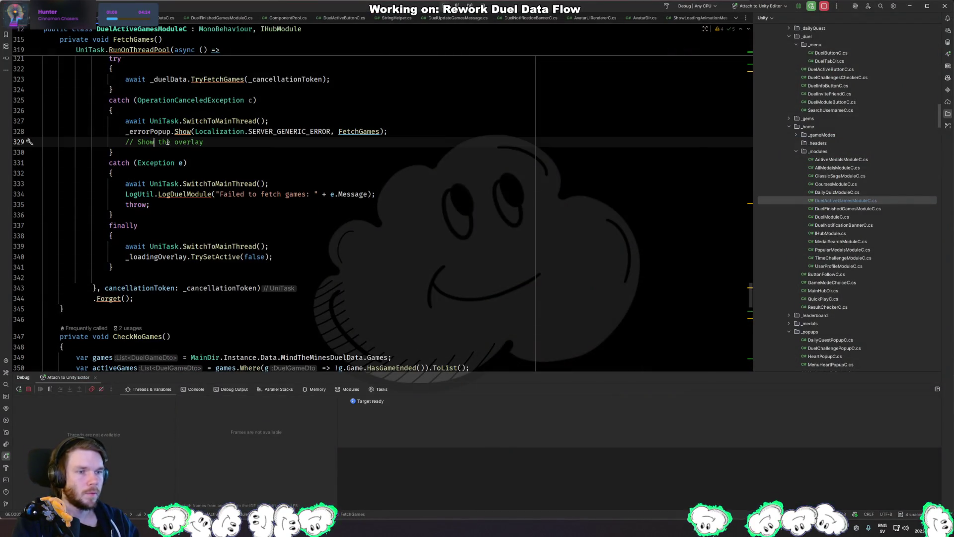
scroll(359, 199, up, 3)
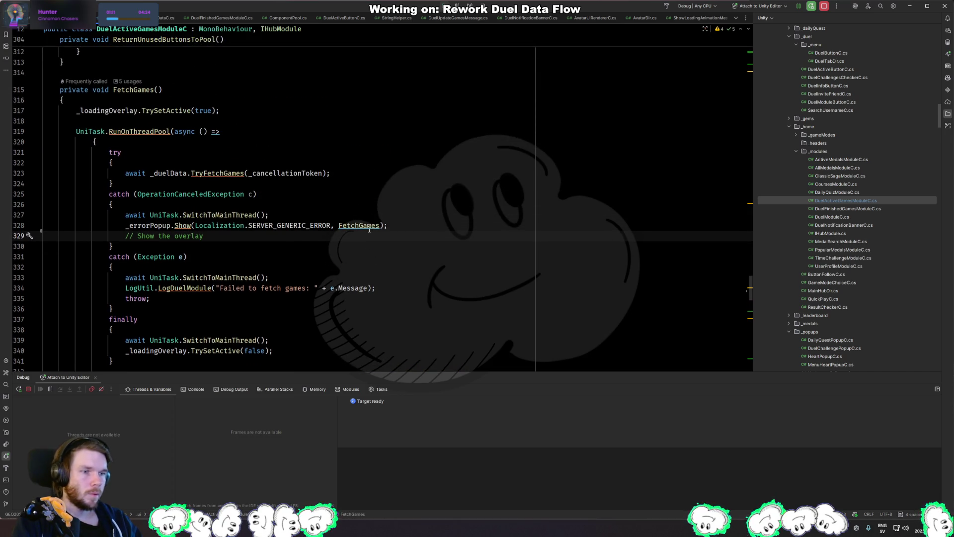
scroll(360, 228, down, 2)
Search for _loadingOverlay and cycle through matches to its use in PollDuelData.
double_click(157, 288)
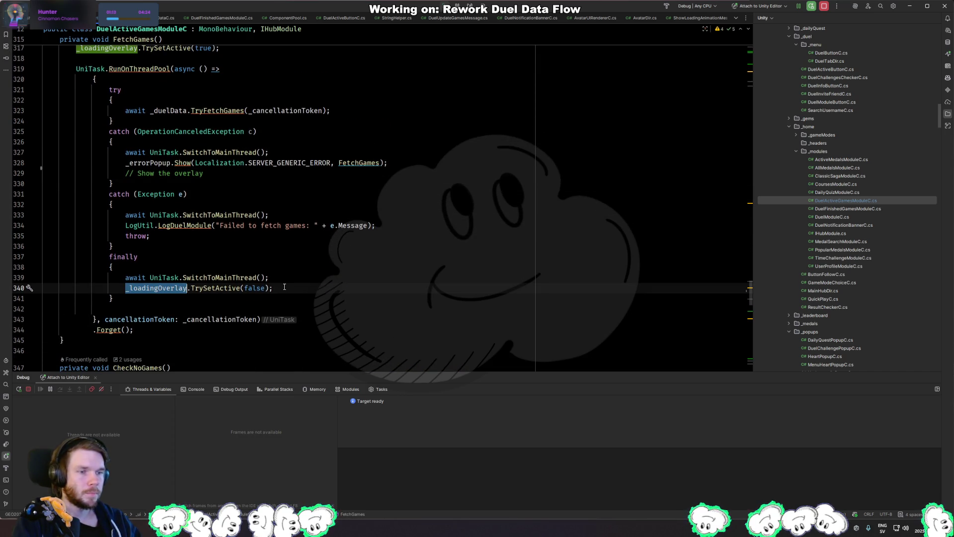
key(ctrl+f)
key(Return)
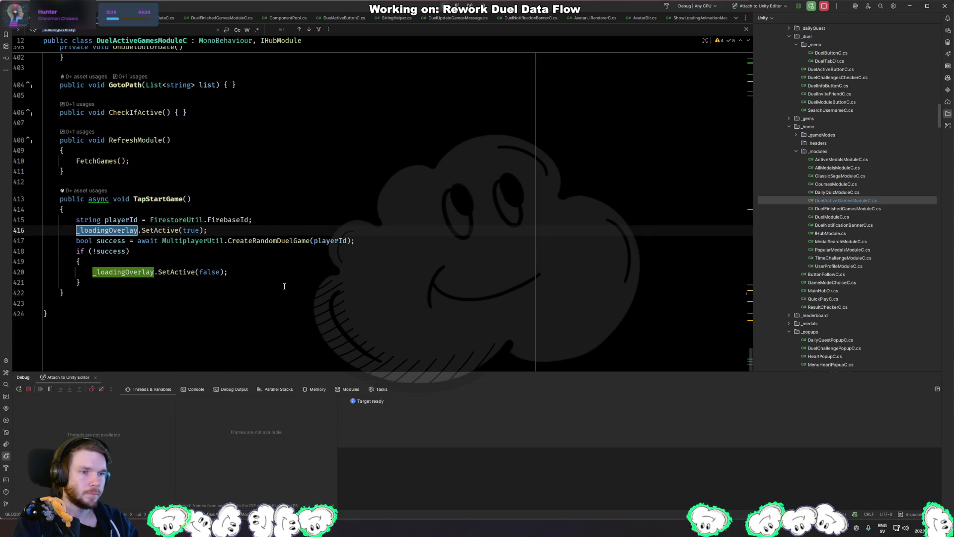
key(Return)
key(Return)
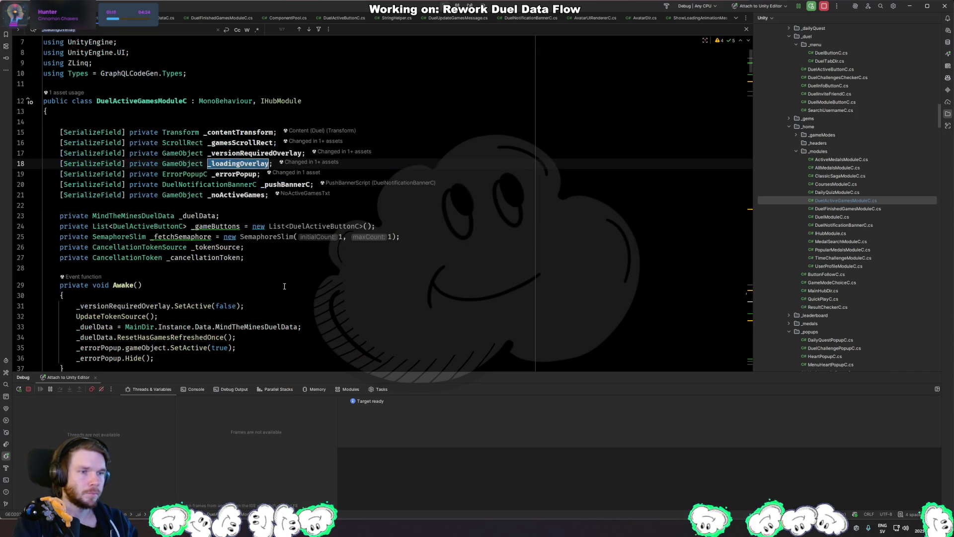
key(Return)
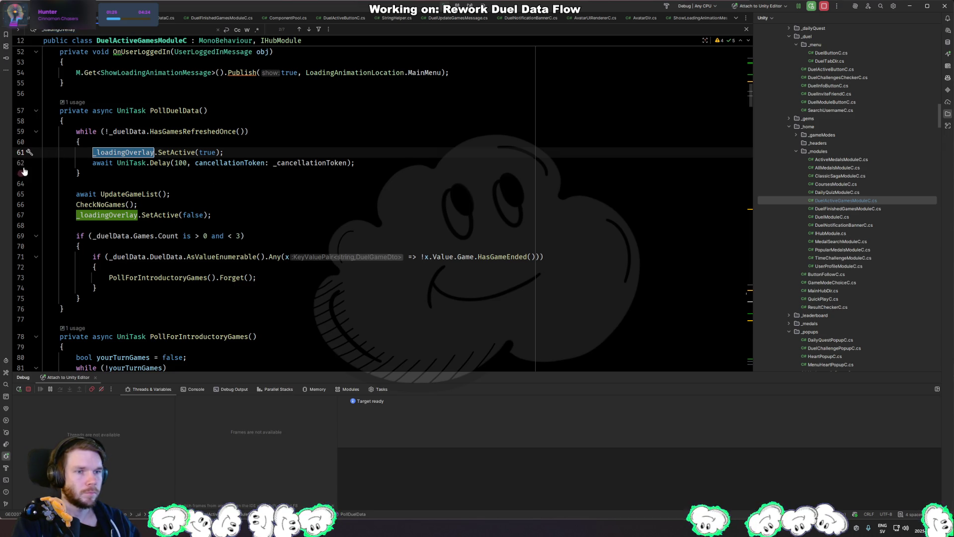
Add line breakpoints at lines 61 and 67 on PollDuelData's _loadingOverlay.SetActive calls, then return to Unity.
click(22, 152)
click(22, 215)
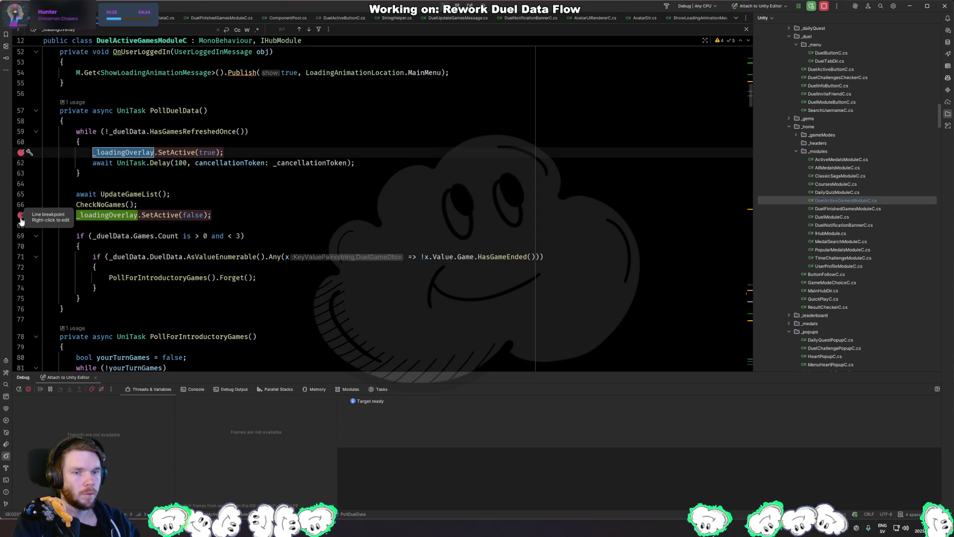
key(alt+Tab)
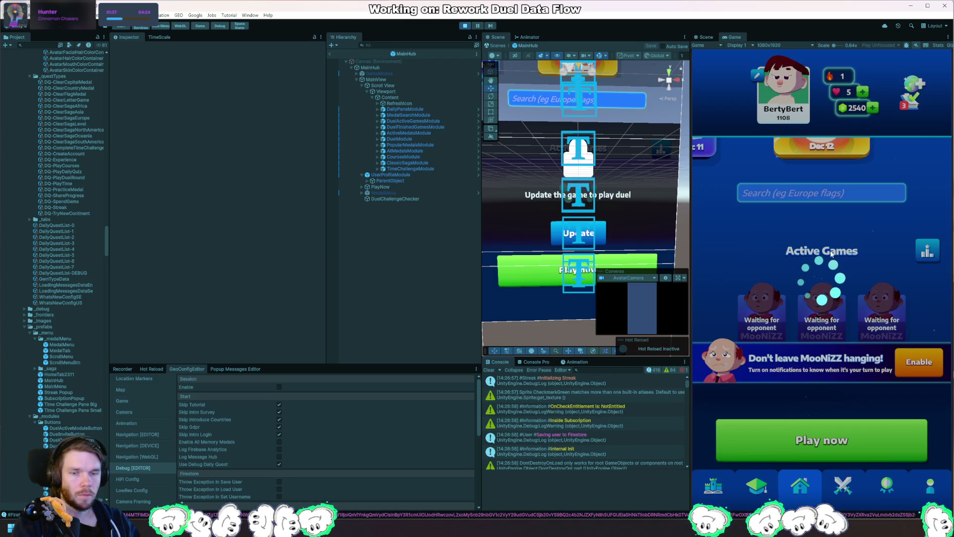
Clear the Console and open a DuelApi log entry's source, PollDuelData, in Rider.
click(492, 369)
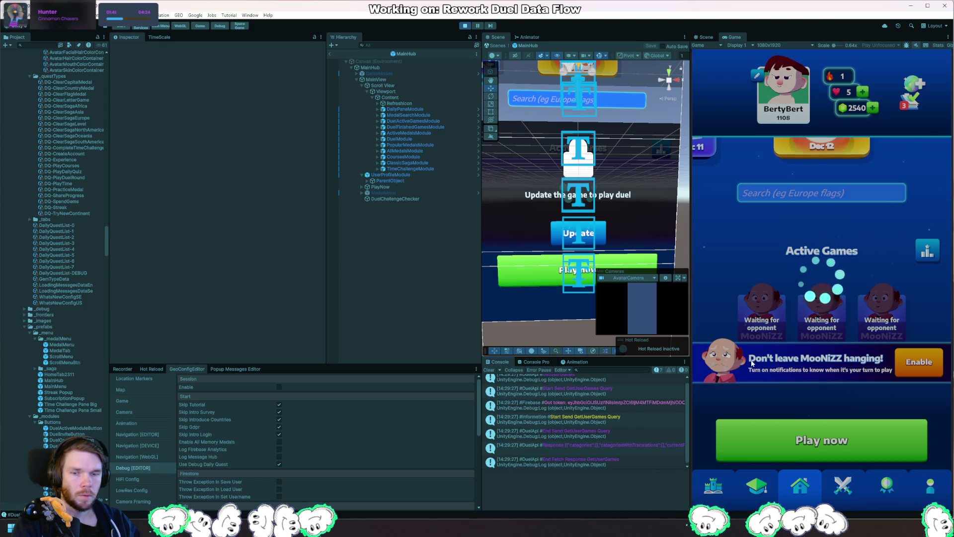
click(633, 437)
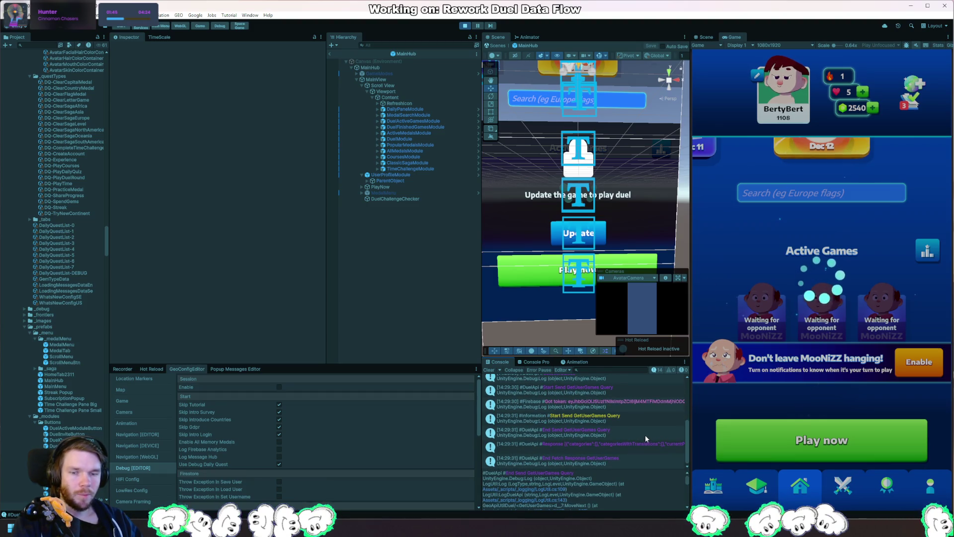
double_click(645, 434)
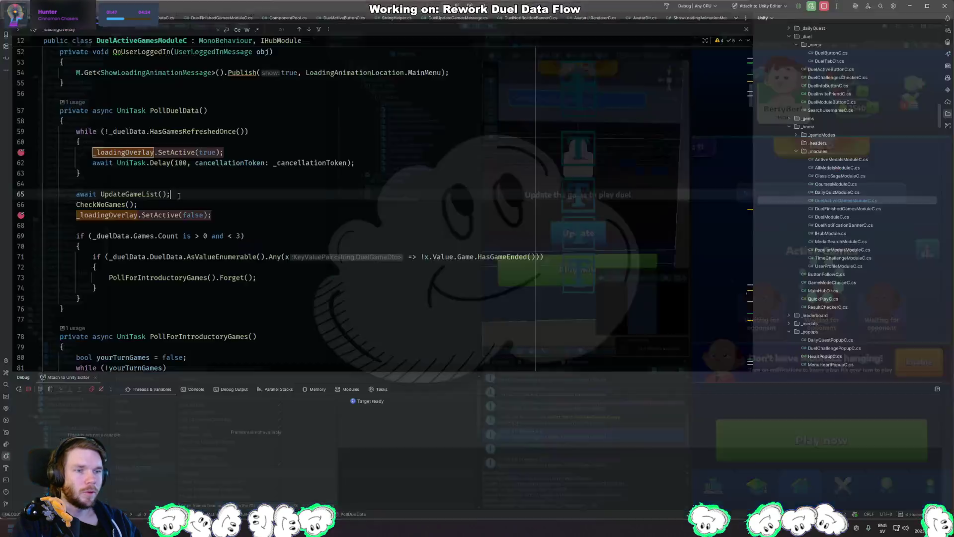
Step through the _loadingOverlay matches, including TapStartGame, back to the one in FetchGames.
scroll(243, 197, down, 2)
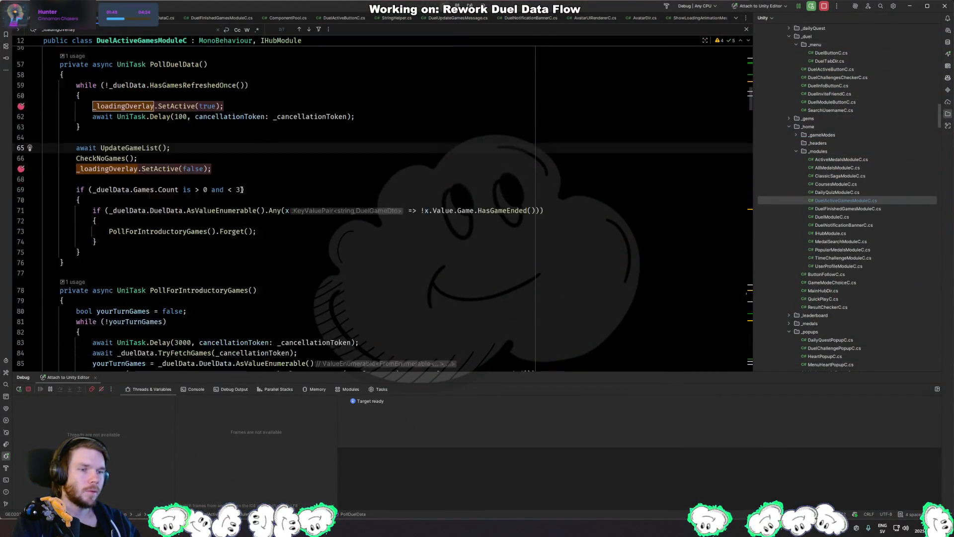
scroll(244, 189, down, 3)
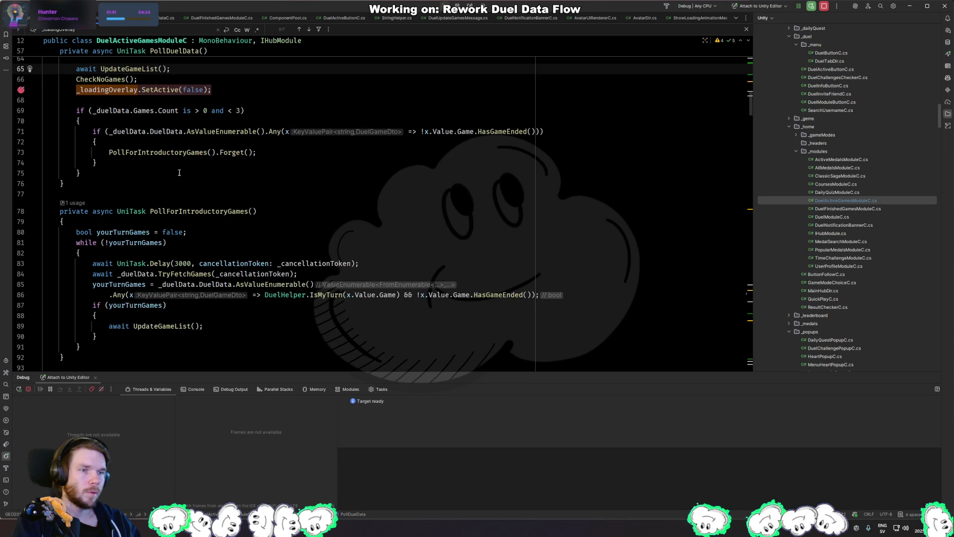
key(Return)
key(Return)
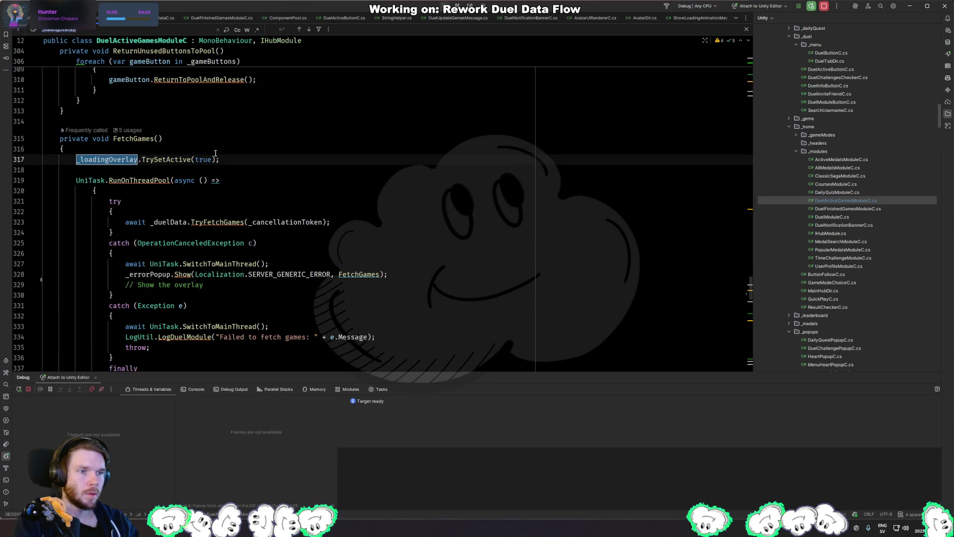
key(Return)
key(Return)
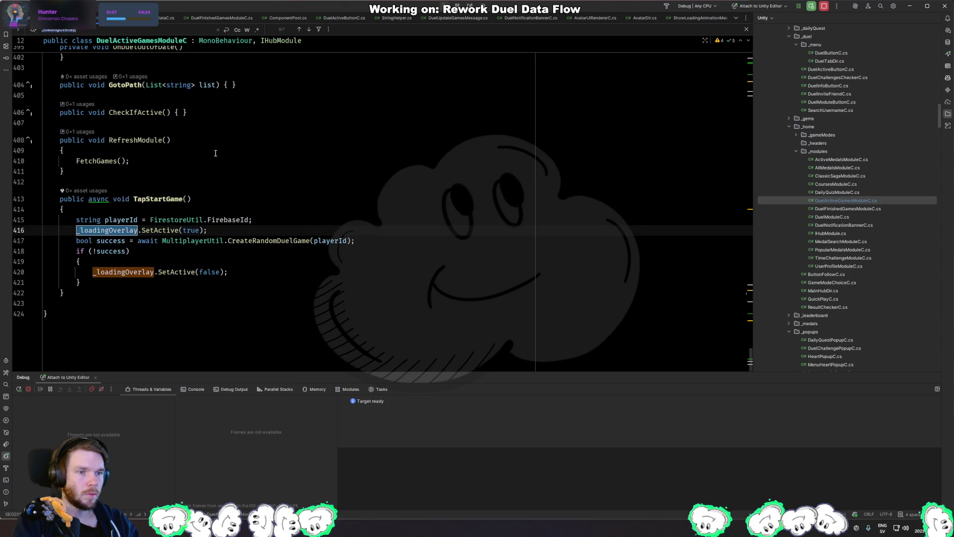
key(Return)
key(Return)
key(Return)
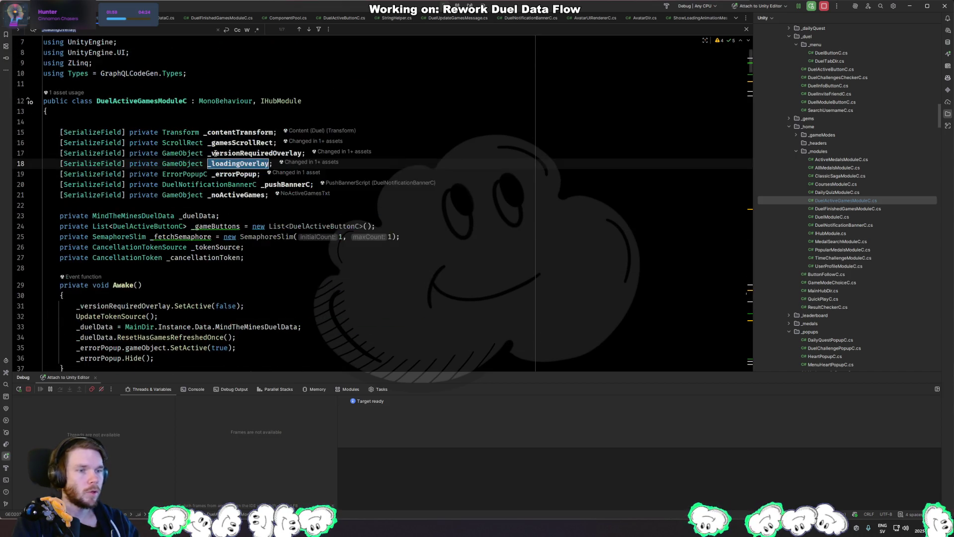
key(Return)
key(Return)
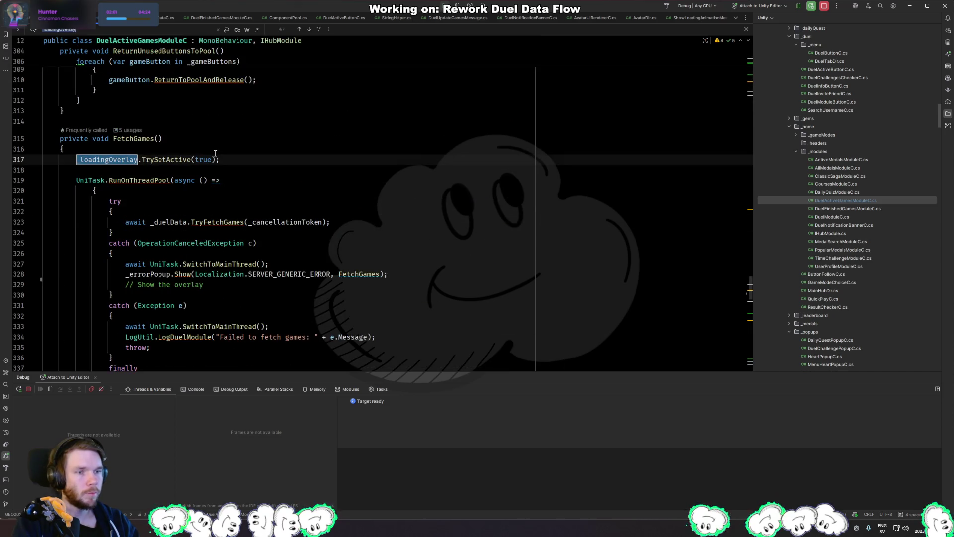
Inspect the finally block's lines 339–340 and go to the TrySetActive definition.
click(215, 286)
scroll(223, 226, down, 3)
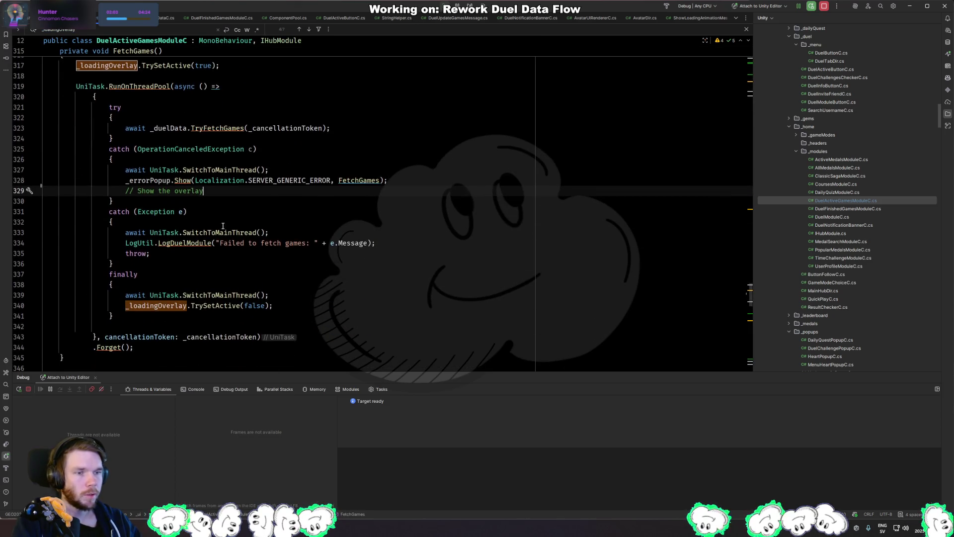
drag(125, 295, 305, 311)
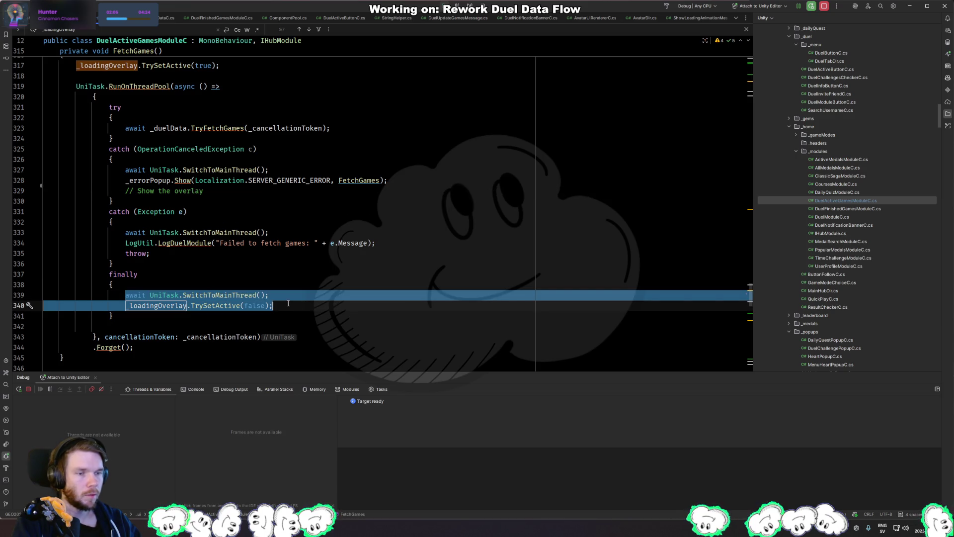
click(288, 307)
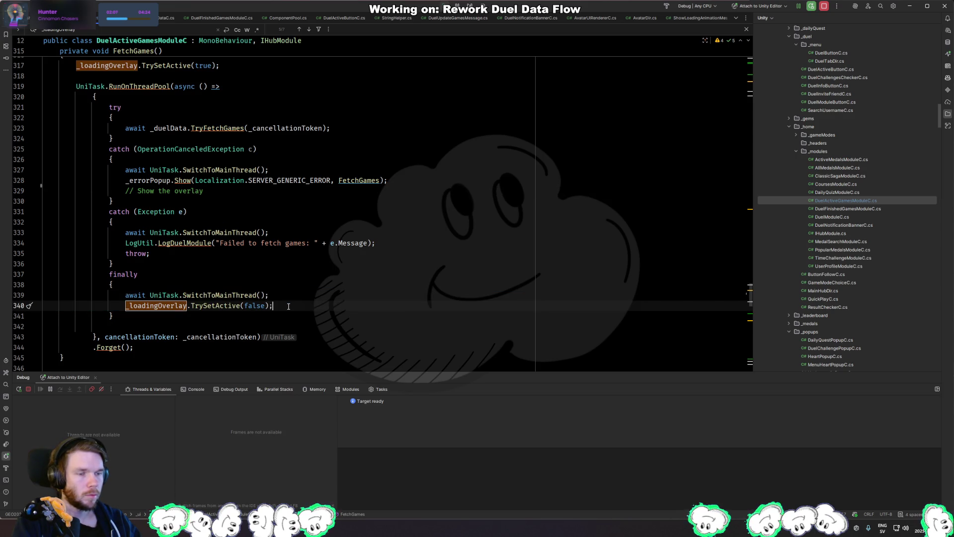
double_click(156, 307)
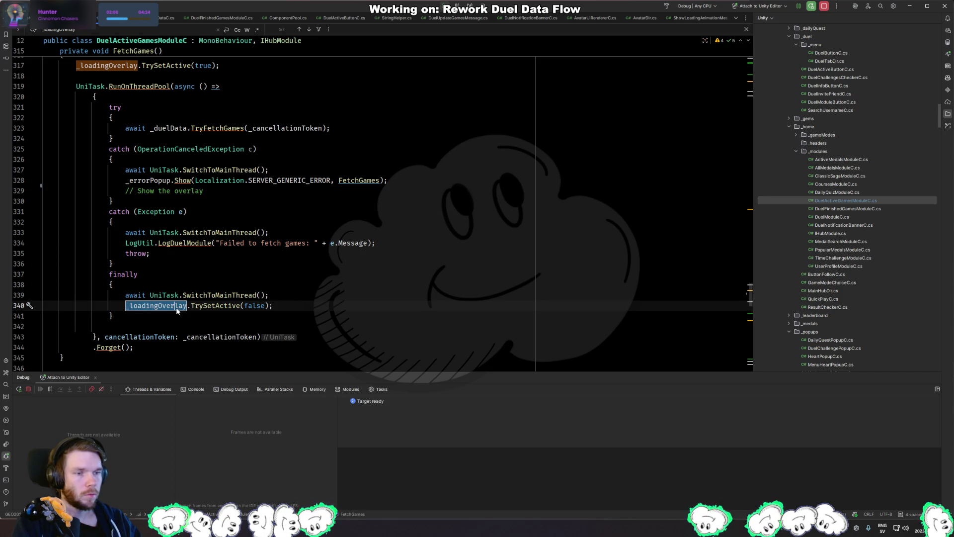
ctrl+click(209, 306)
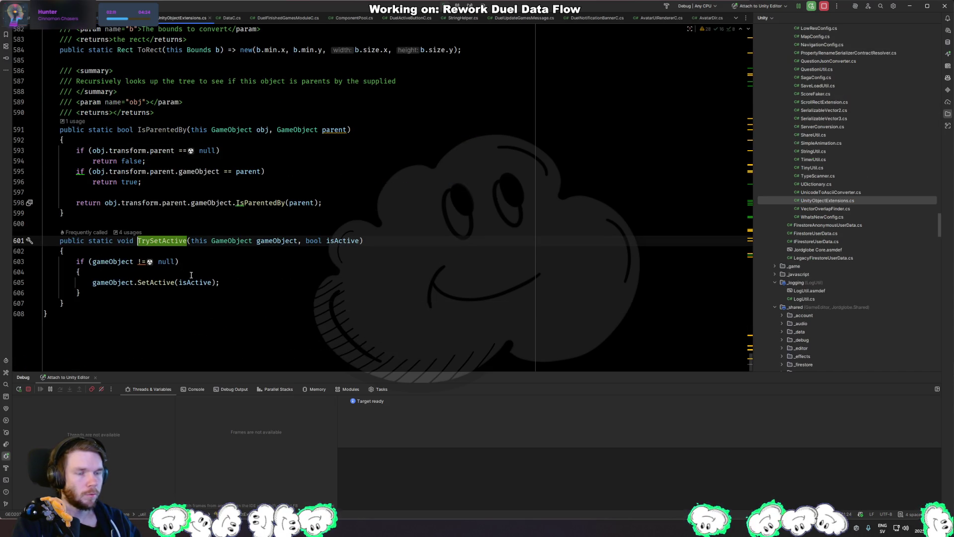
Go back from TrySetActive to FetchGames and find the next _loadingOverlay match at line 340.
click(105, 261)
key(alt+Up)
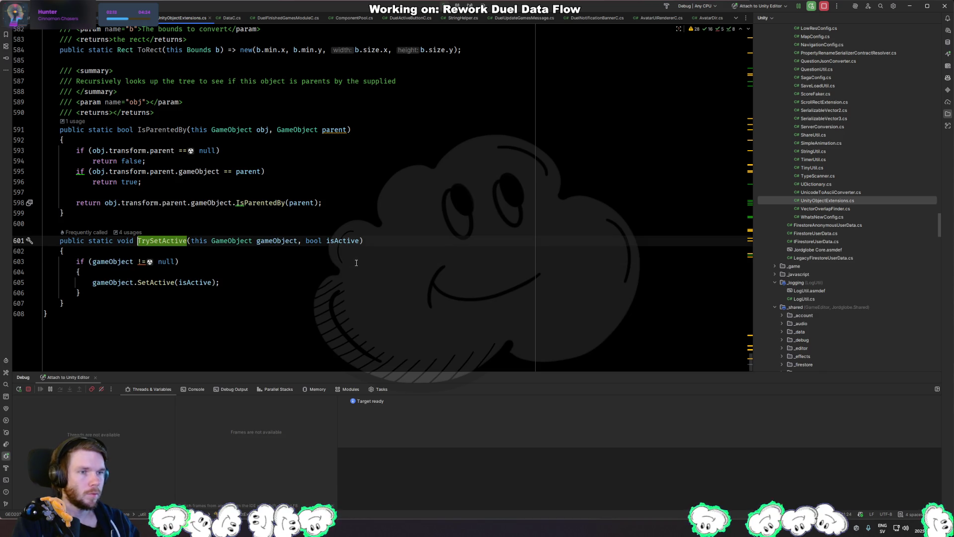
key(ctrl+Home)
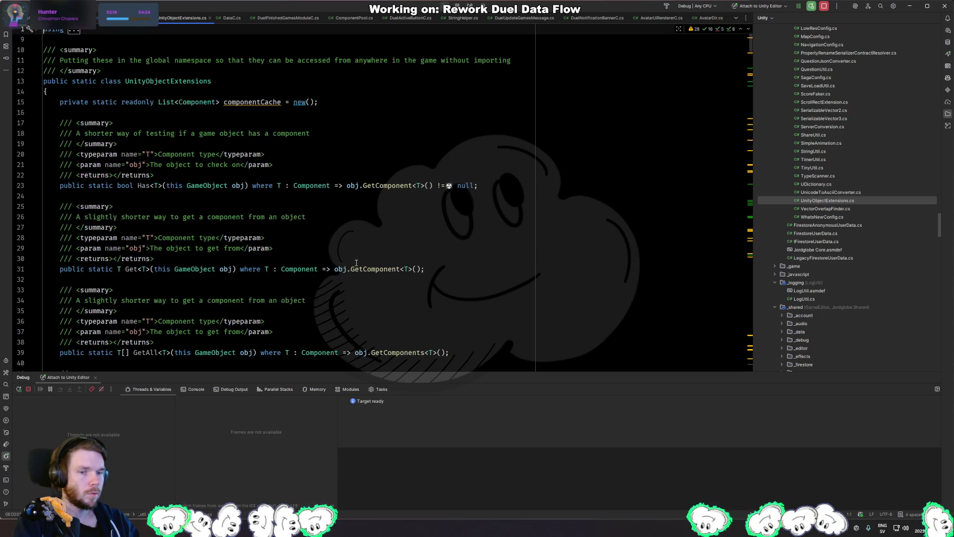
key(ctrl+alt+Left)
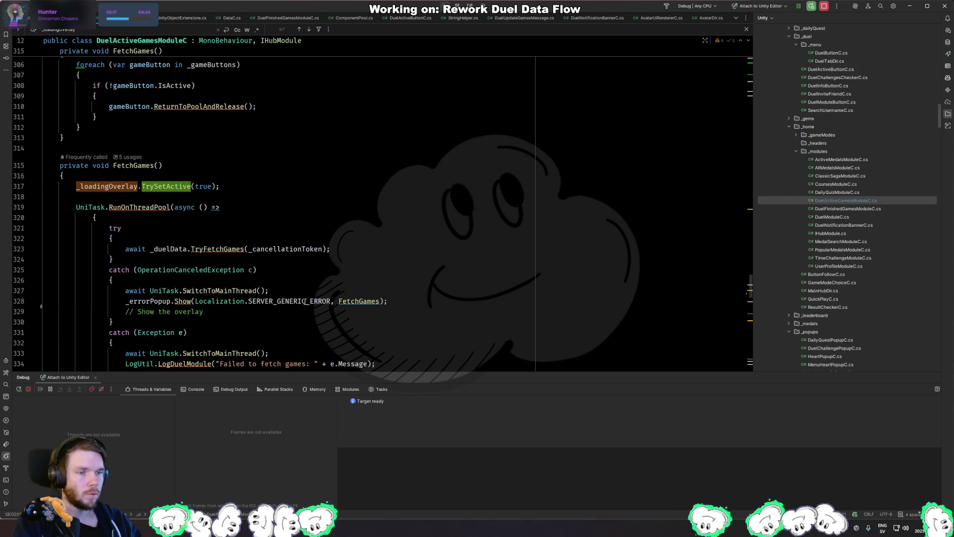
click(106, 182)
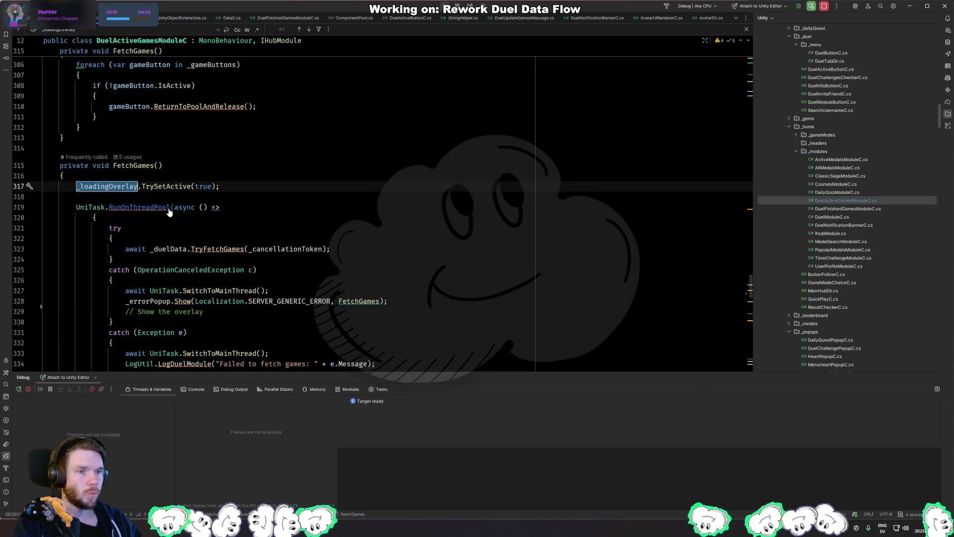
key(ctrl+f)
key(Return)
key(Return)
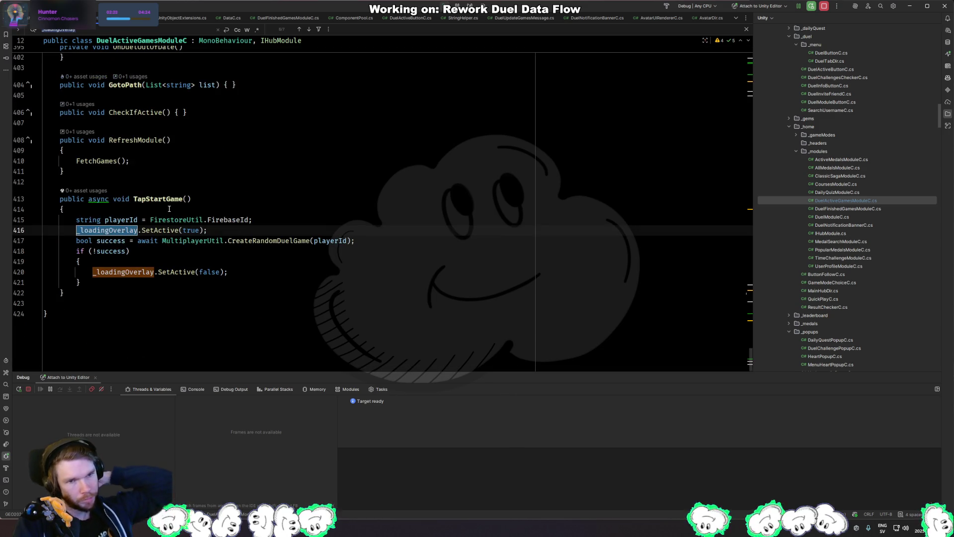
Search DuelActiveGamesModuleC for 'mainmenu' to reach the loading-animation call in OnUserLoggedIn.
key(alt+Tab)
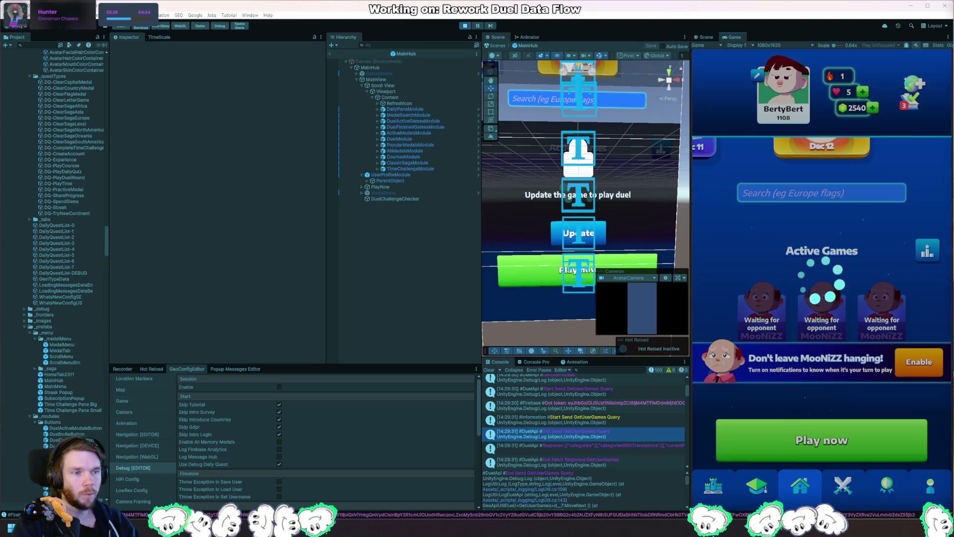
key(alt+Tab)
key(ctrl+f)
text(mainmenu)
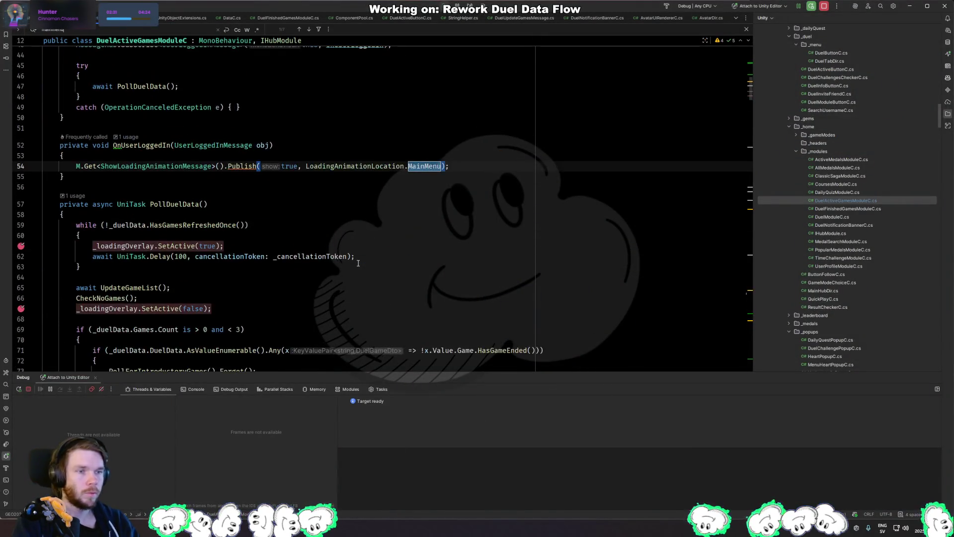
key(Escape)
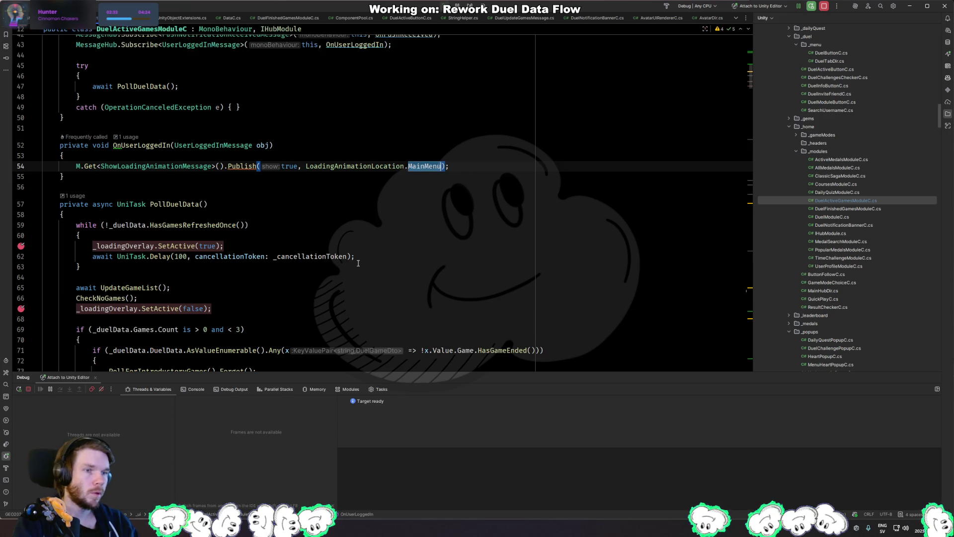
Comment out line 54's MainMenu loading-animation Publish call and bring Unity forward to recompile.
key(ctrl+slash)
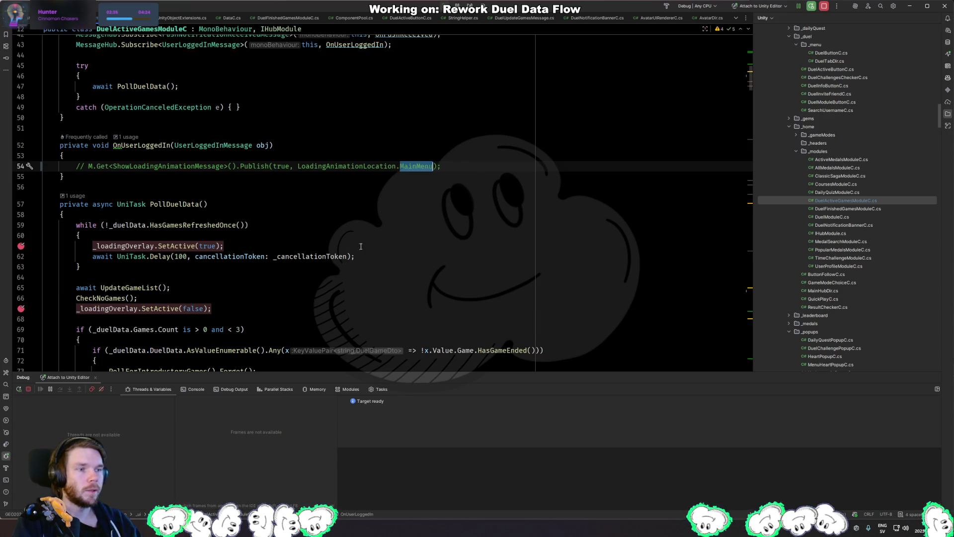
key(alt+Tab)
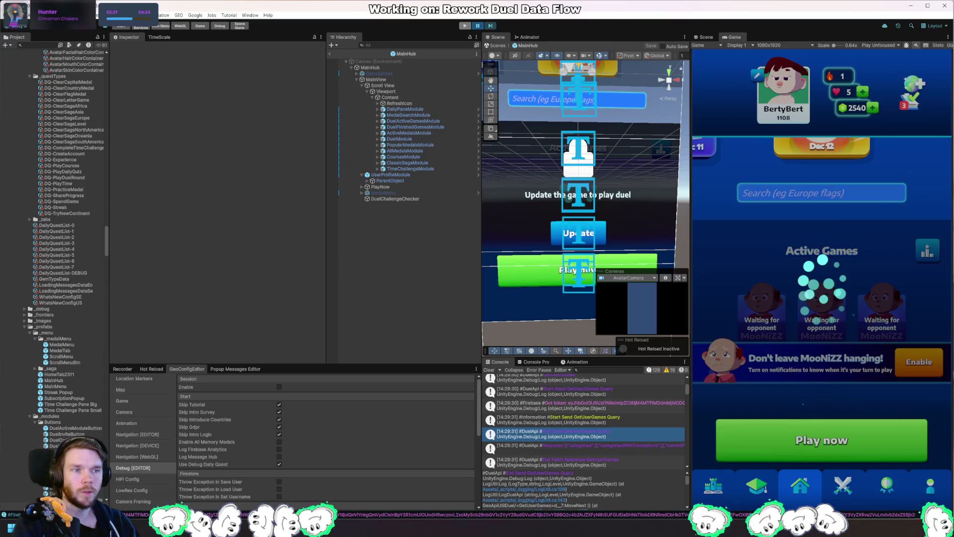
key(alt+Tab)
key(alt+Tab)
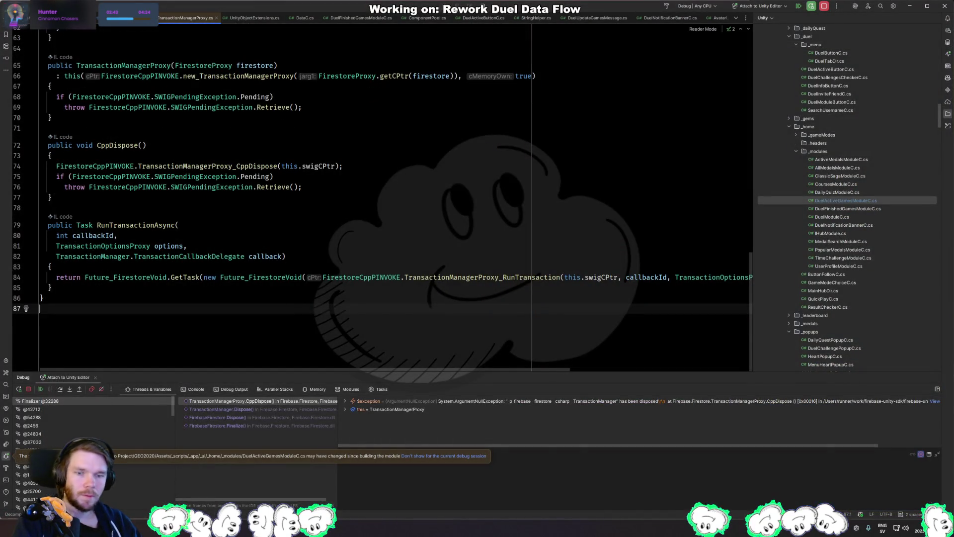
Resume the paused debugger twice while Unity reloads its domain and imports assets.
click(316, 253)
key(F9)
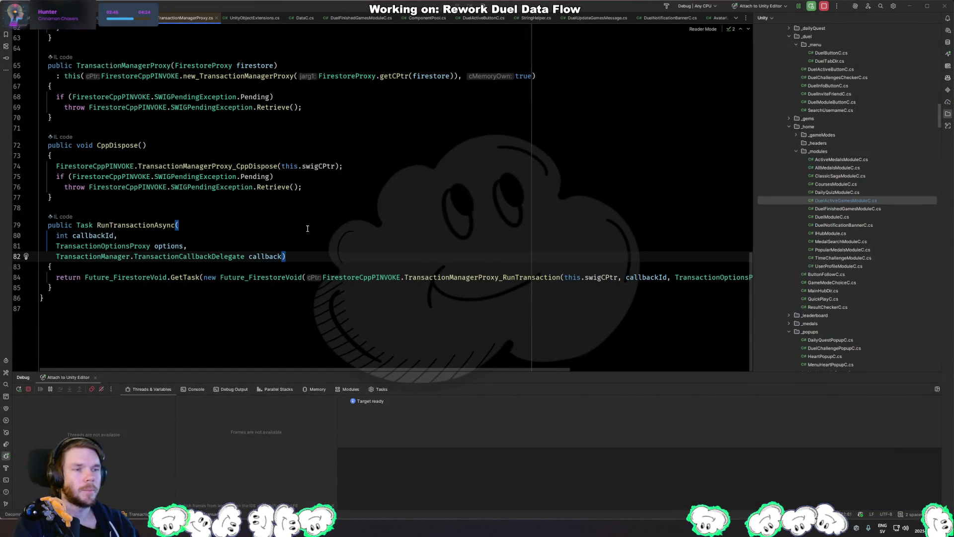
key(alt+Tab)
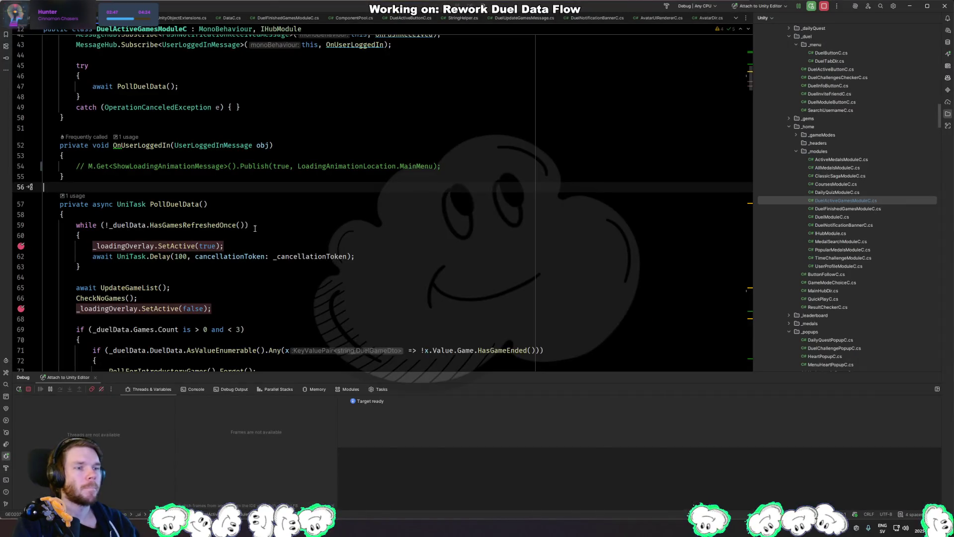
click(316, 222)
key(F9)
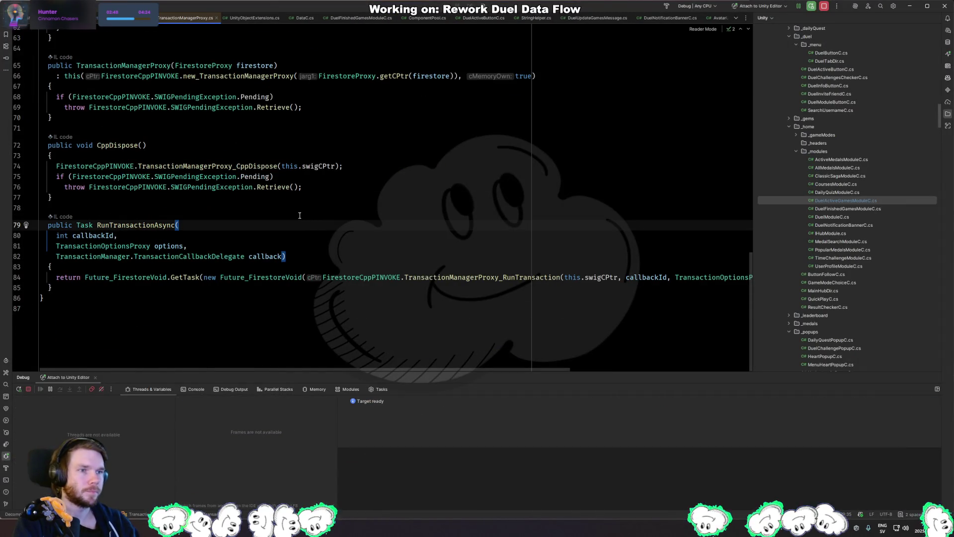
key(alt+Tab)
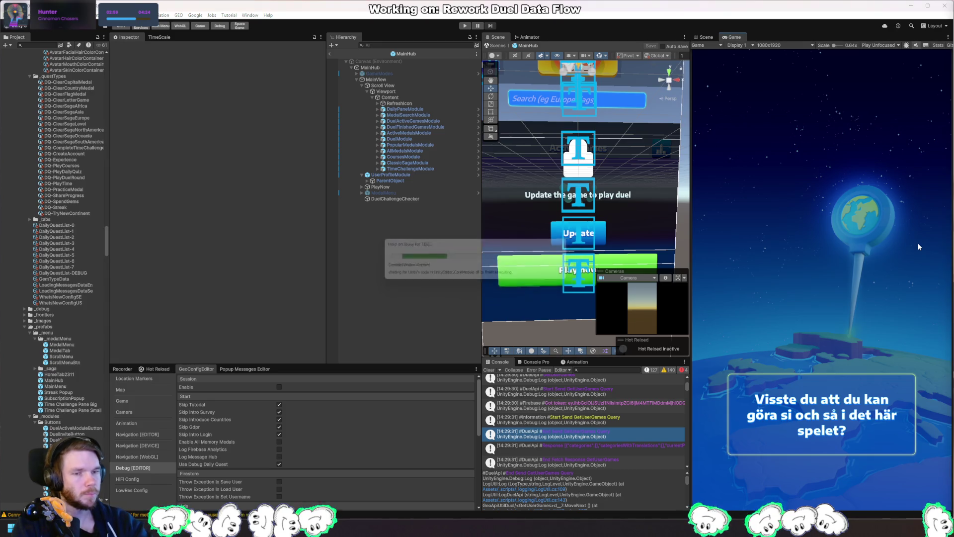
key(alt+Tab)
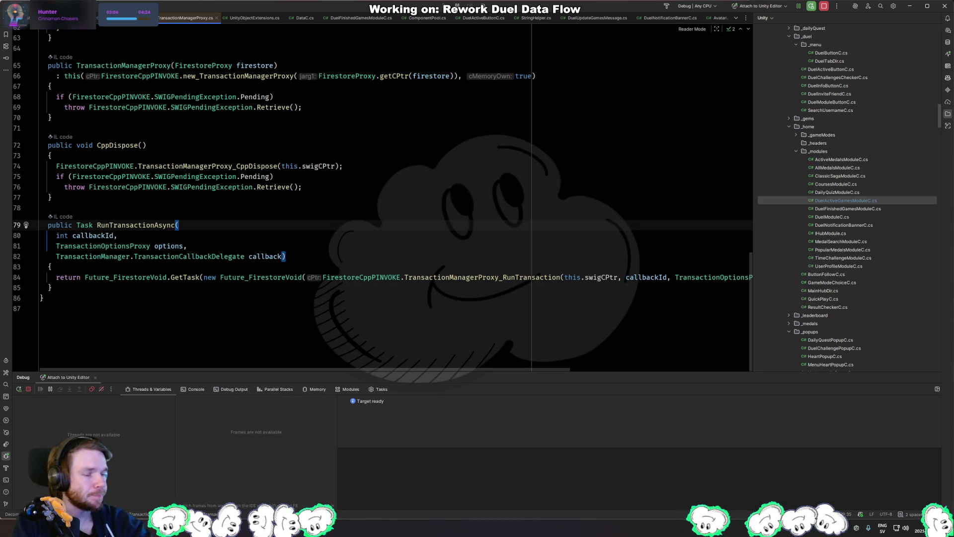
Start Play mode in Unity and continue past the line-61 breakpoint.
key(alt+Tab)
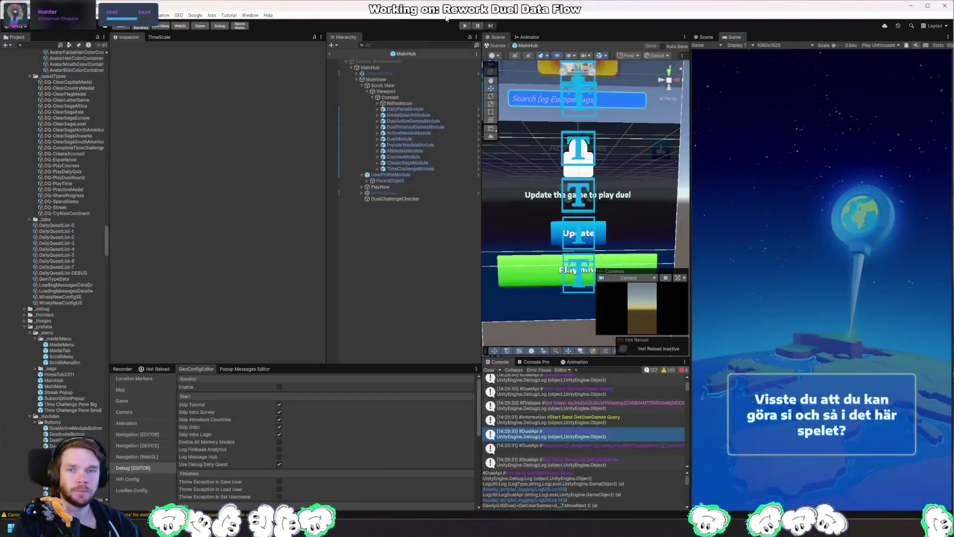
click(465, 26)
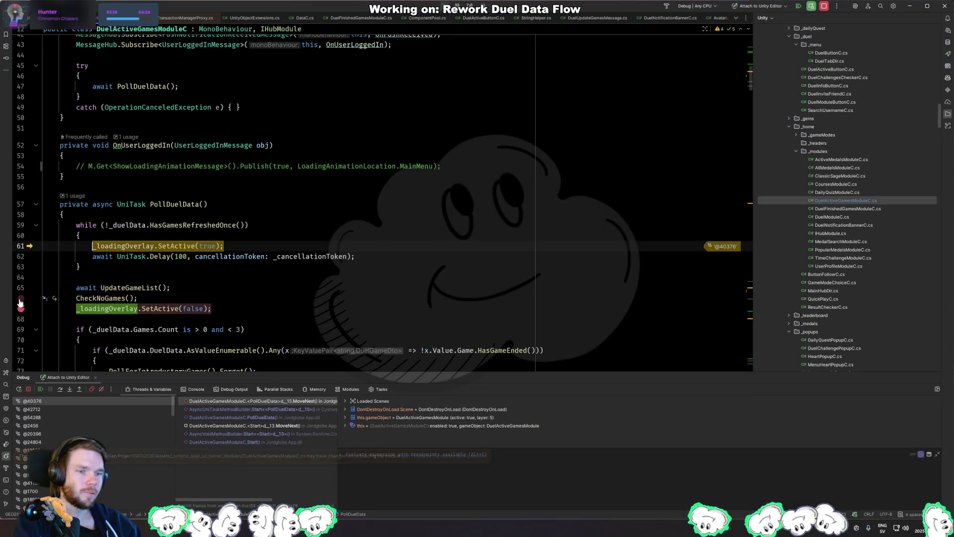
key(F5)
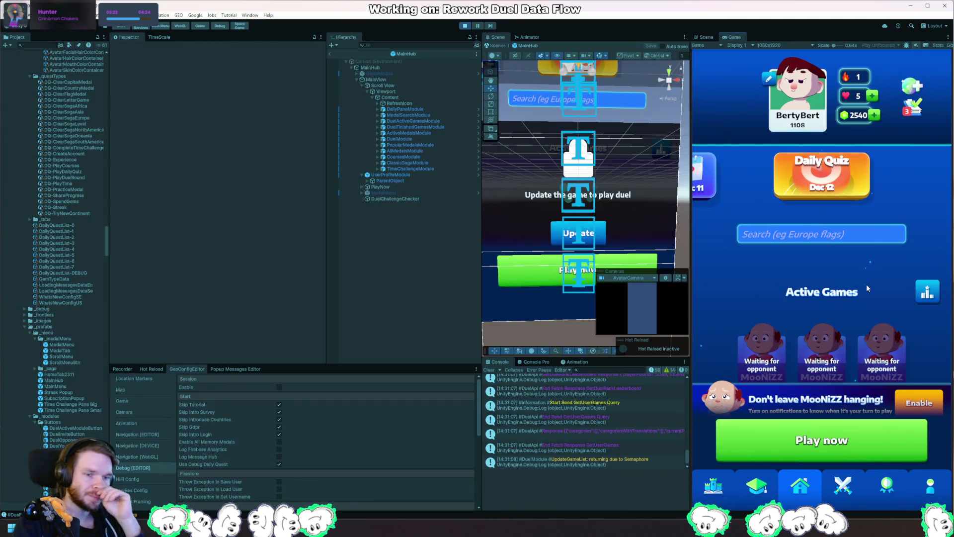
Log out of the game through Profile > Settings and confirm.
click(930, 487)
click(721, 99)
click(821, 426)
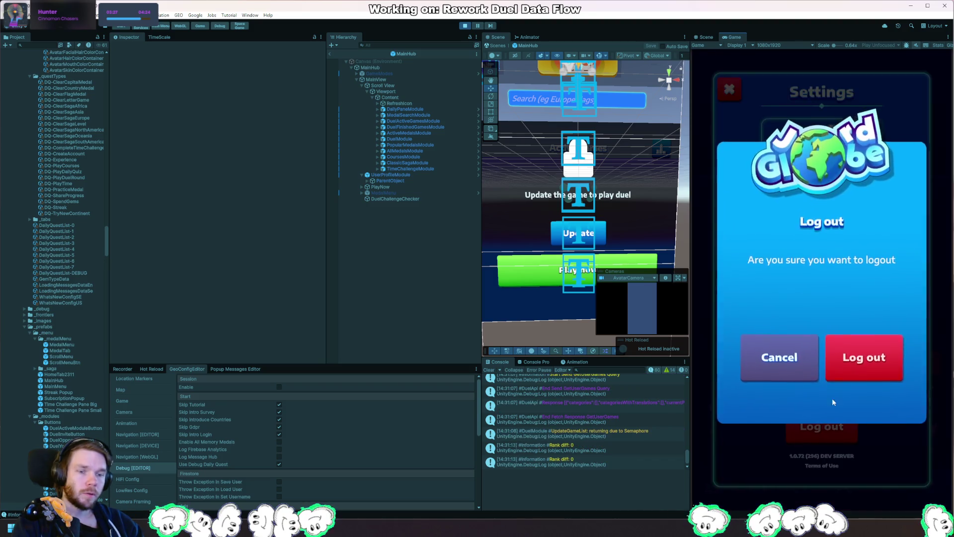
click(872, 366)
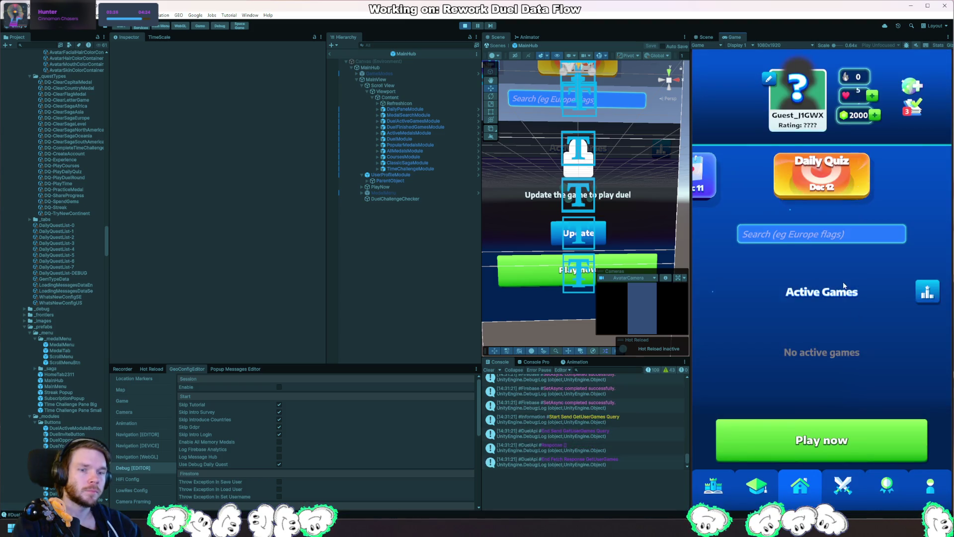
Play a random duel as guest: choose Europe, pin Munich, then return to Main Menu.
click(841, 438)
click(804, 261)
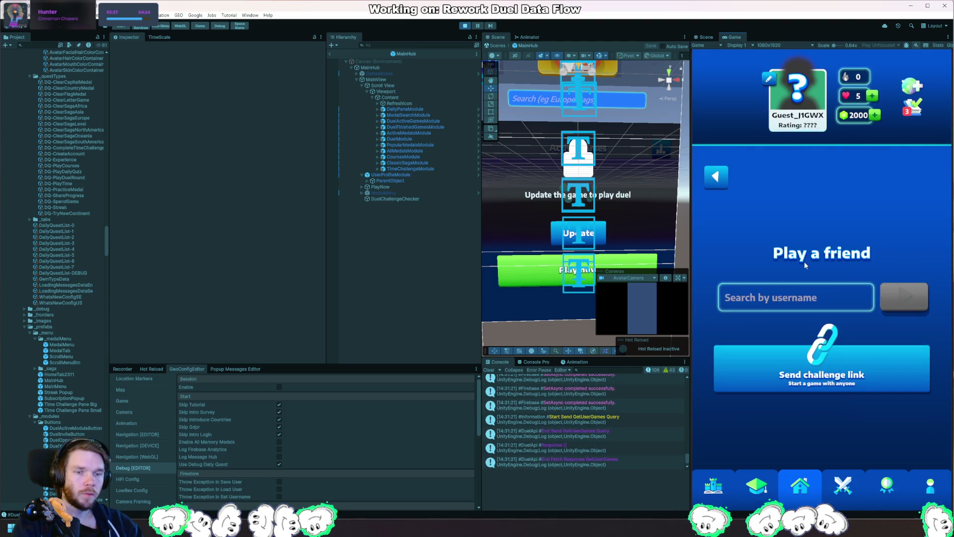
click(805, 261)
click(851, 240)
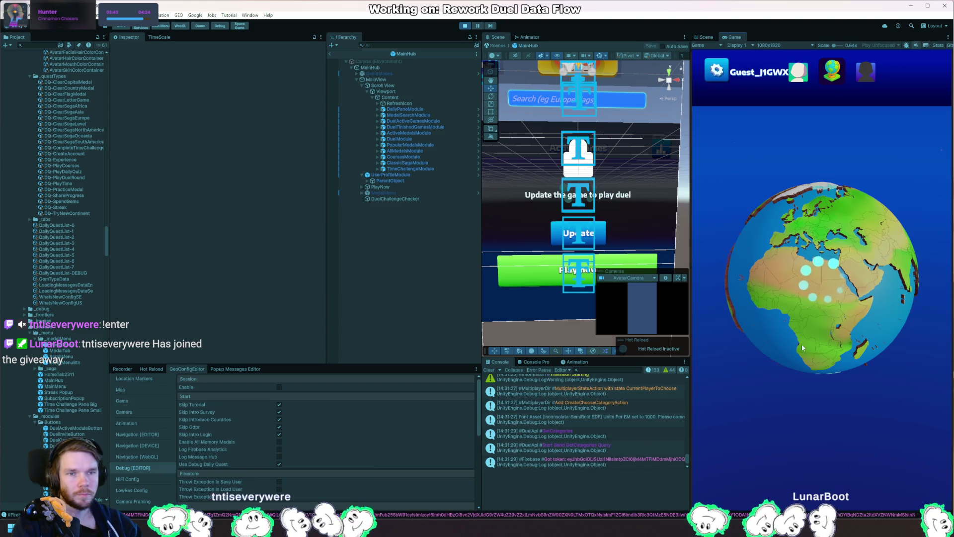
click(744, 321)
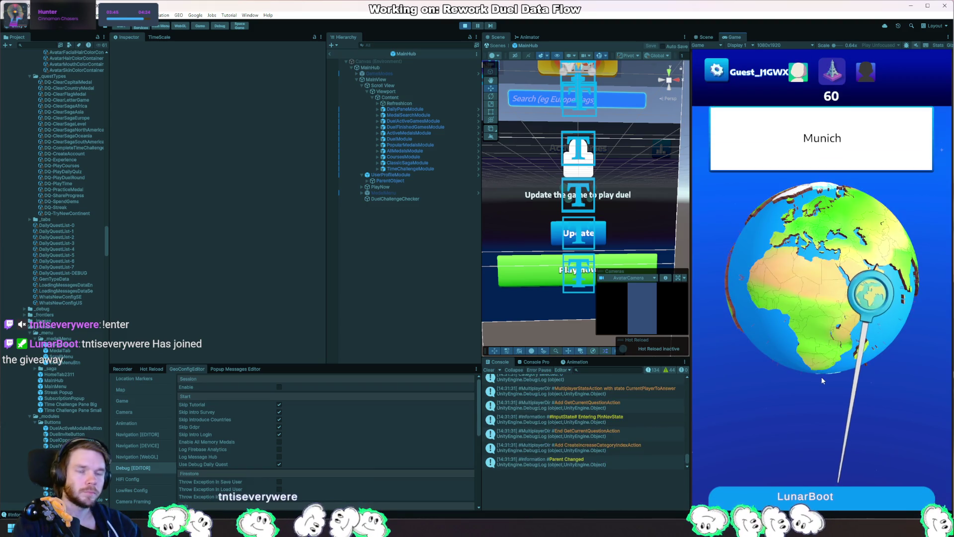
drag(864, 444, 794, 281)
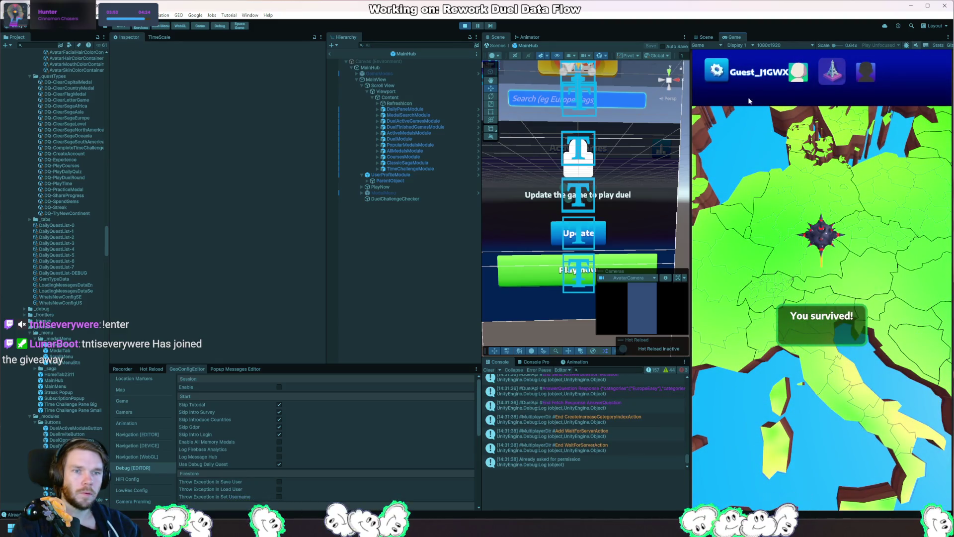
click(768, 420)
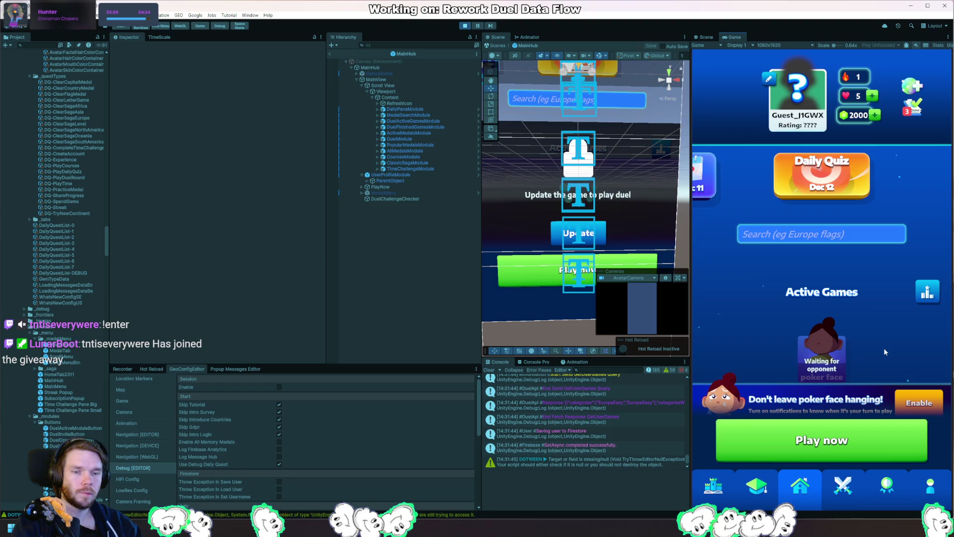
Sign in with Google, overwriting the guest progress, then switch back to Rider.
drag(883, 339, 888, 240)
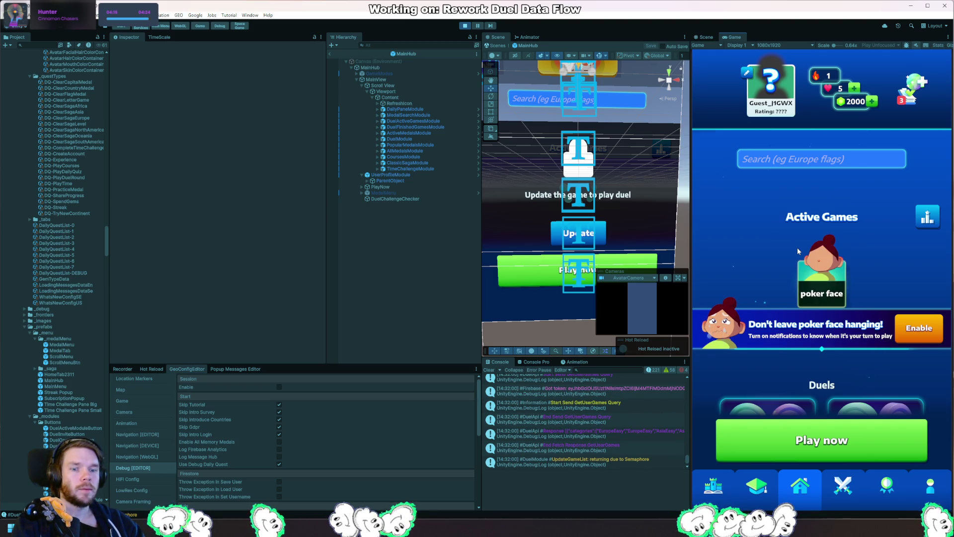
click(771, 91)
click(838, 379)
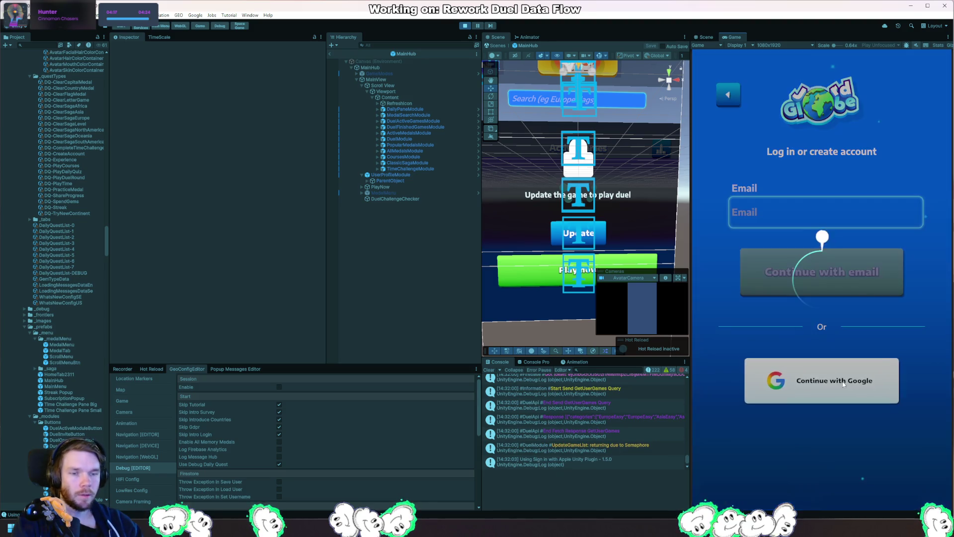
click(840, 366)
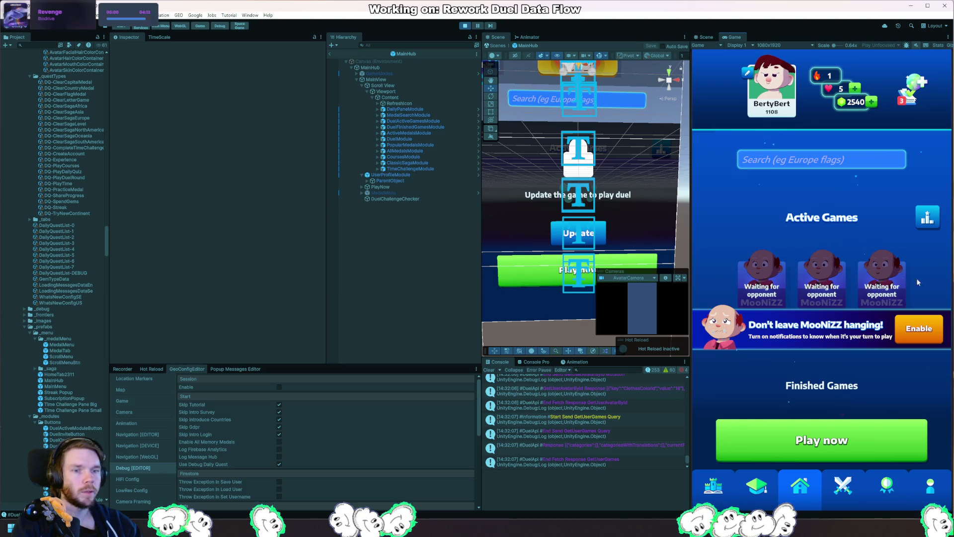
key(alt+Tab)
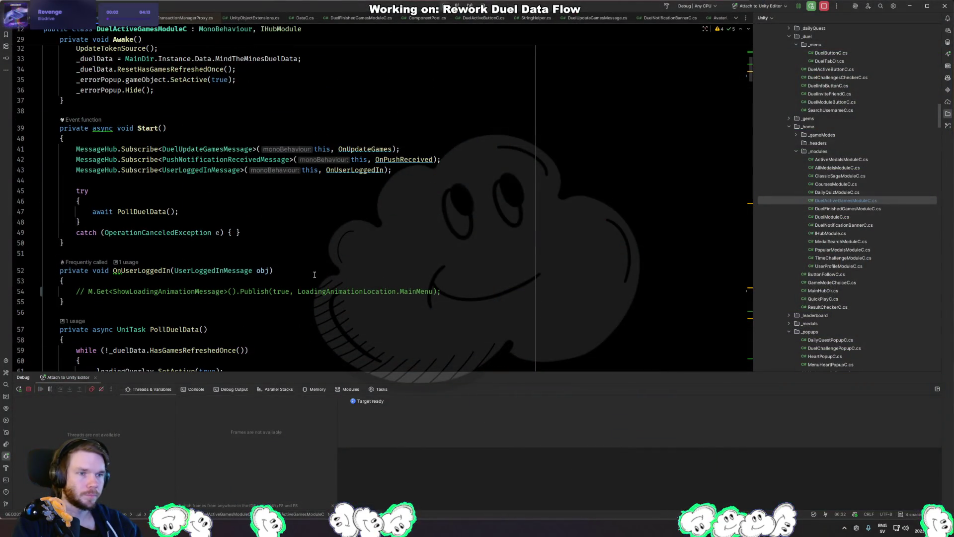
Add _loadingOverlay.SetActive(true); to OnUserLoggedIn and copy that line.
click(206, 280)
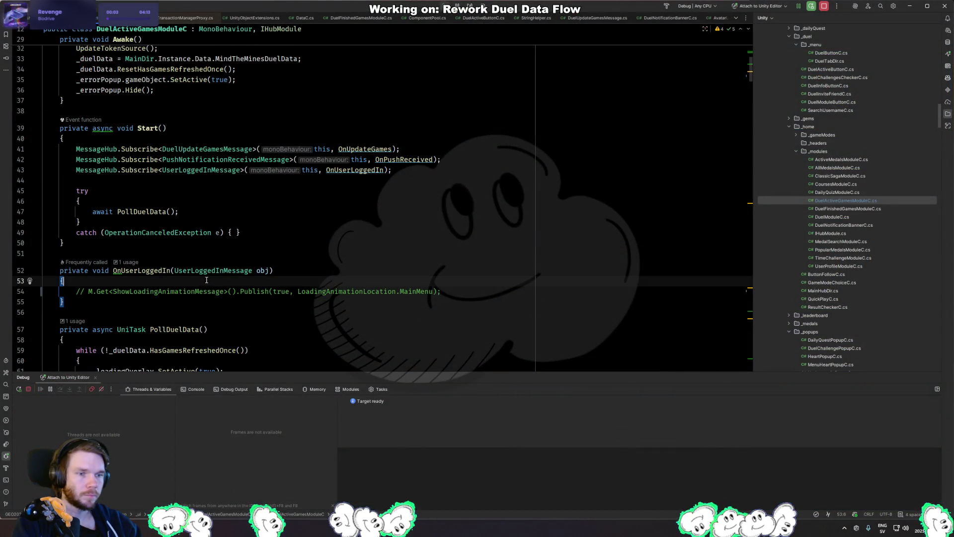
key(Return)
text(_load)
key(Return)
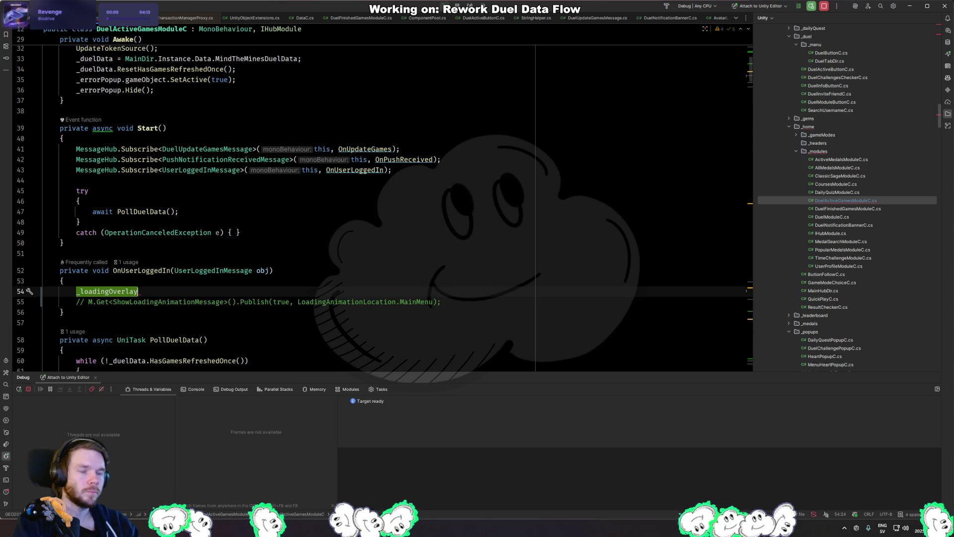
text(.set)
key(Return)
text(true);)
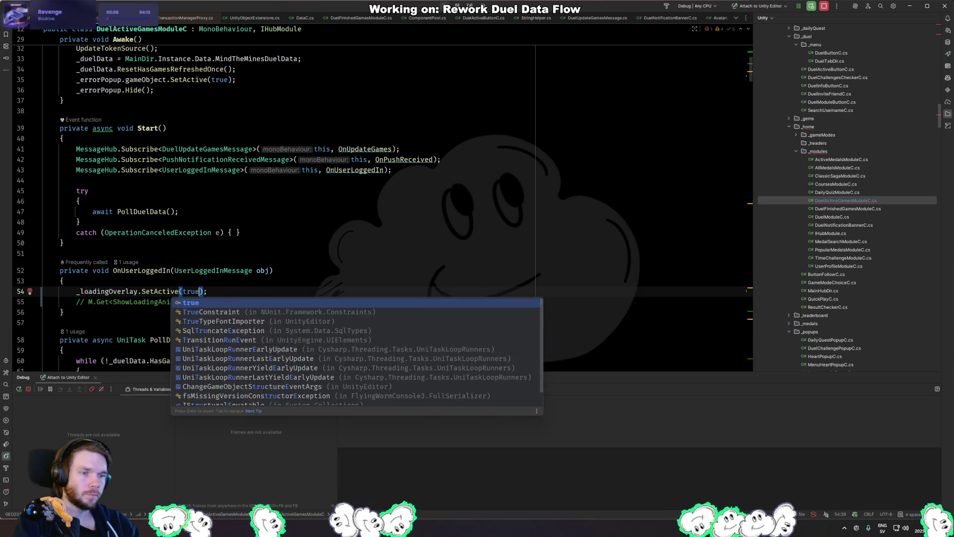
key(Return)
text();)
triple_click(358, 292)
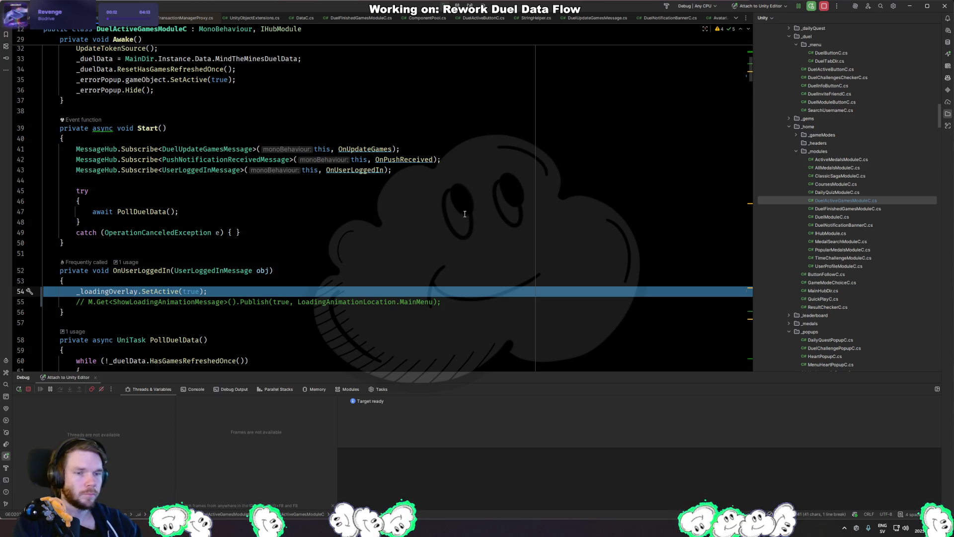
Insert _loadingOverlay.SetActive(false); after _fetchSemaphore.Release() in UpdateGameList, then return to Unity.
scroll(465, 214, down, 10)
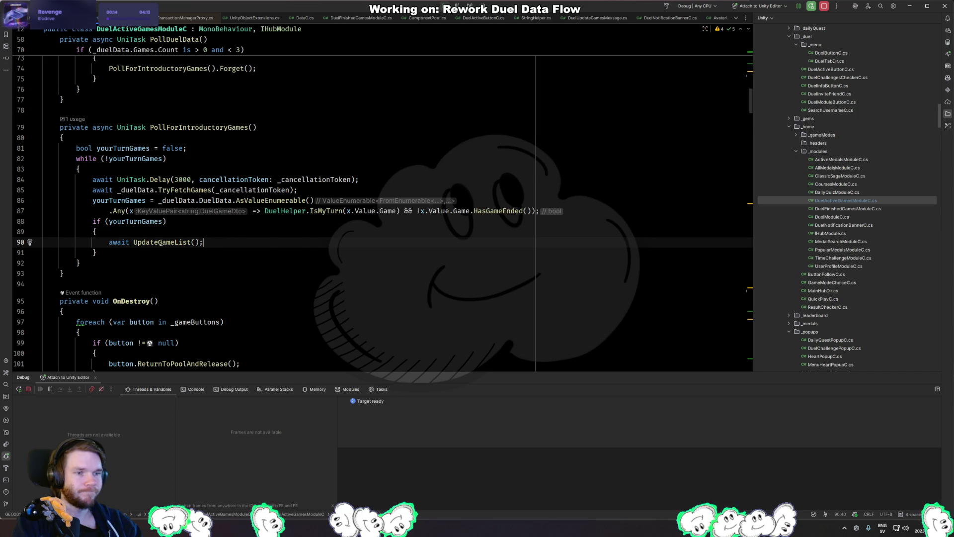
ctrl+click(160, 242)
scroll(210, 241, down, 7)
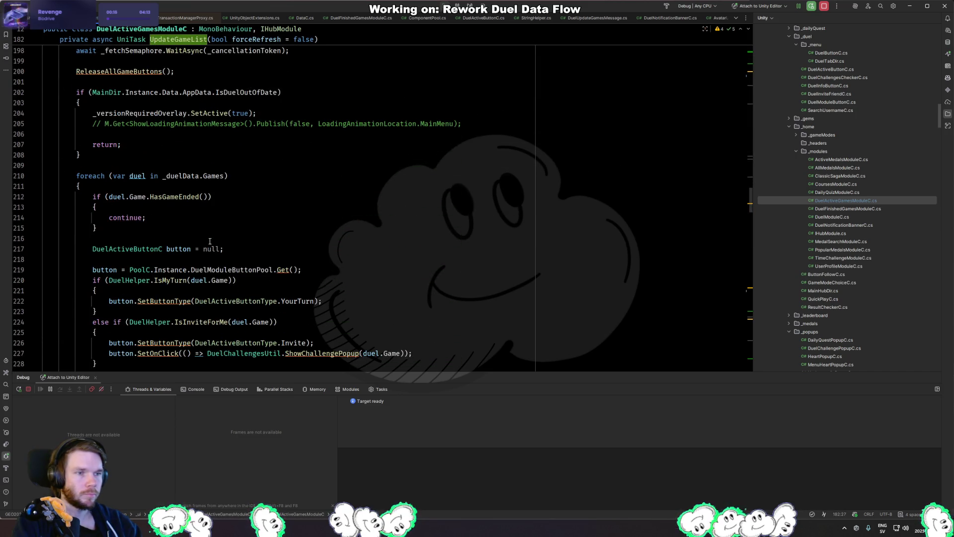
scroll(224, 159, down, 15)
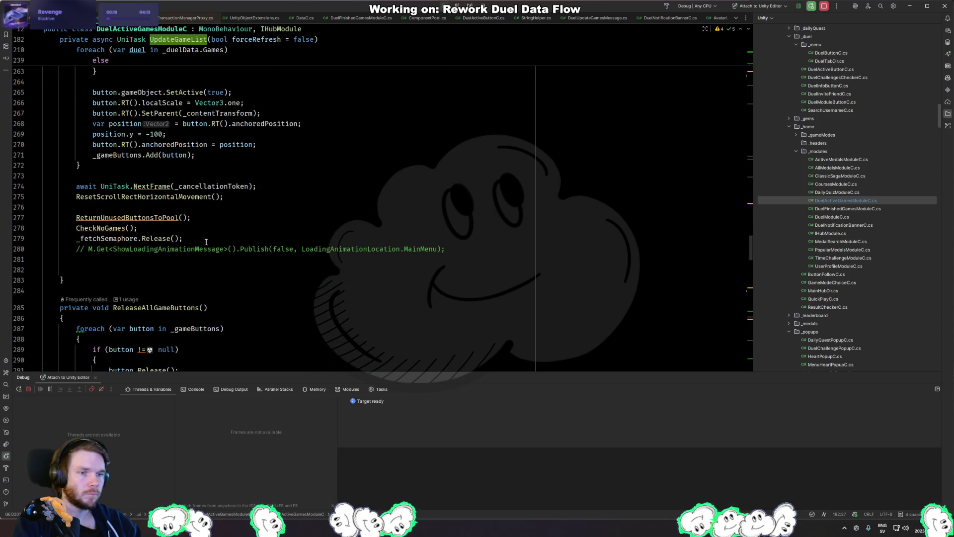
click(206, 241)
key(Return)
key(Tab)
key(Return)
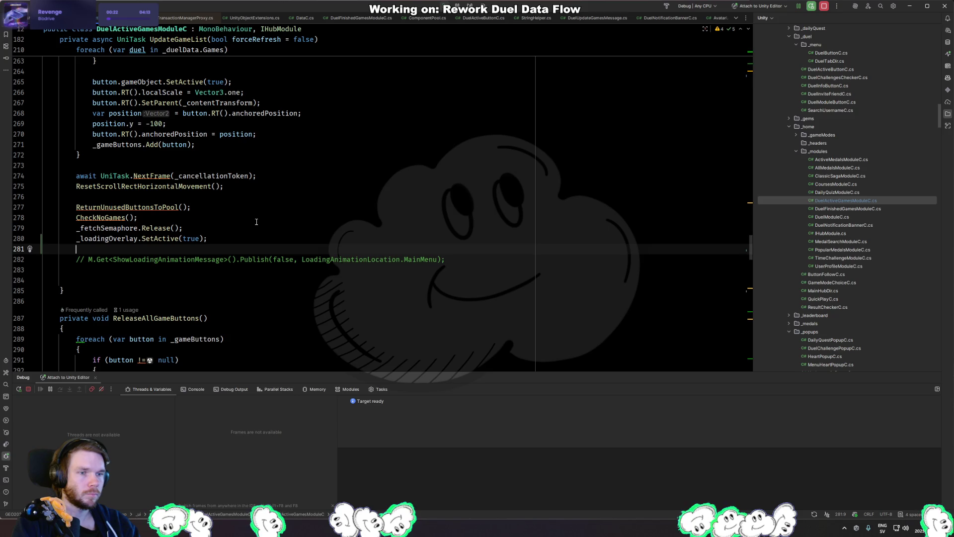
double_click(192, 239)
text(false)
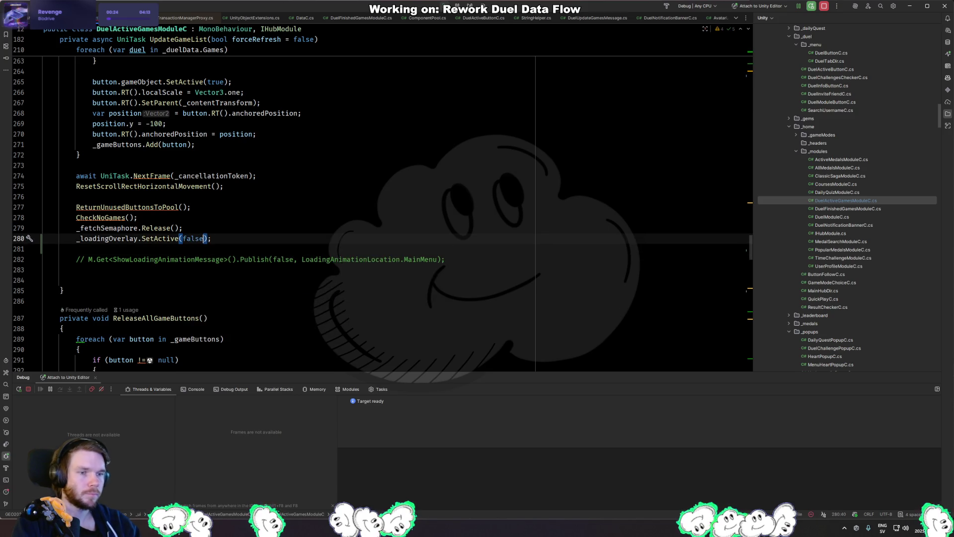
key(alt+Tab)
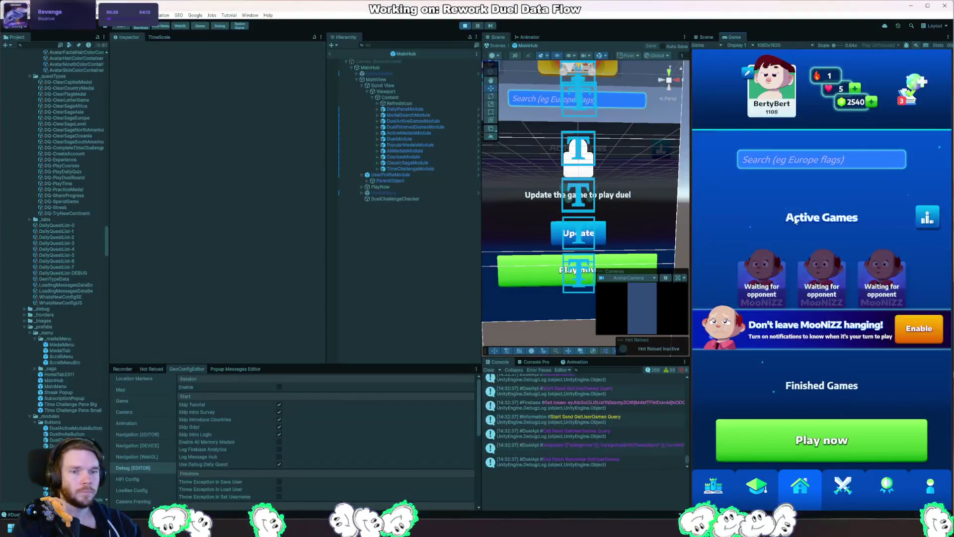
Stop Play mode, resume past the NullReferenceException, and wait for Unity's script reload.
click(465, 26)
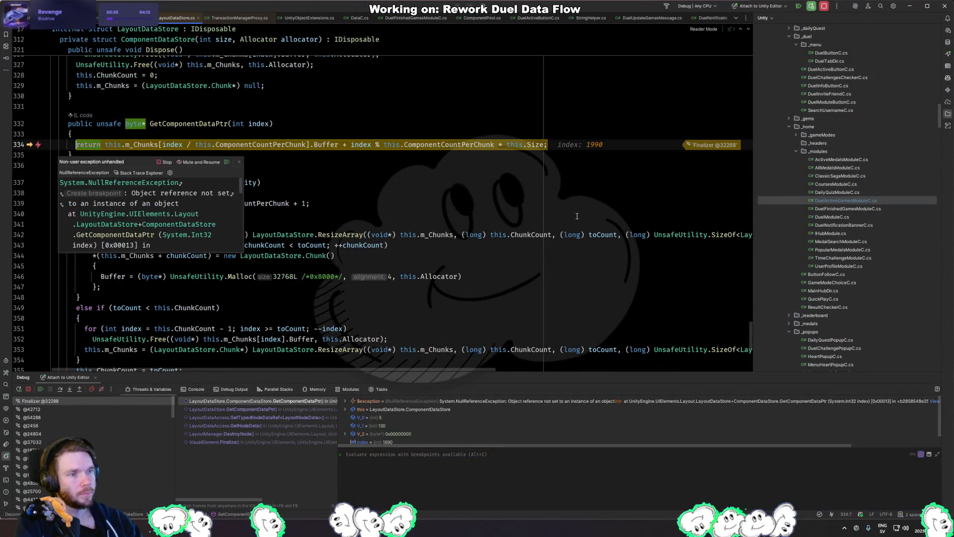
key(F9)
key(alt+Tab)
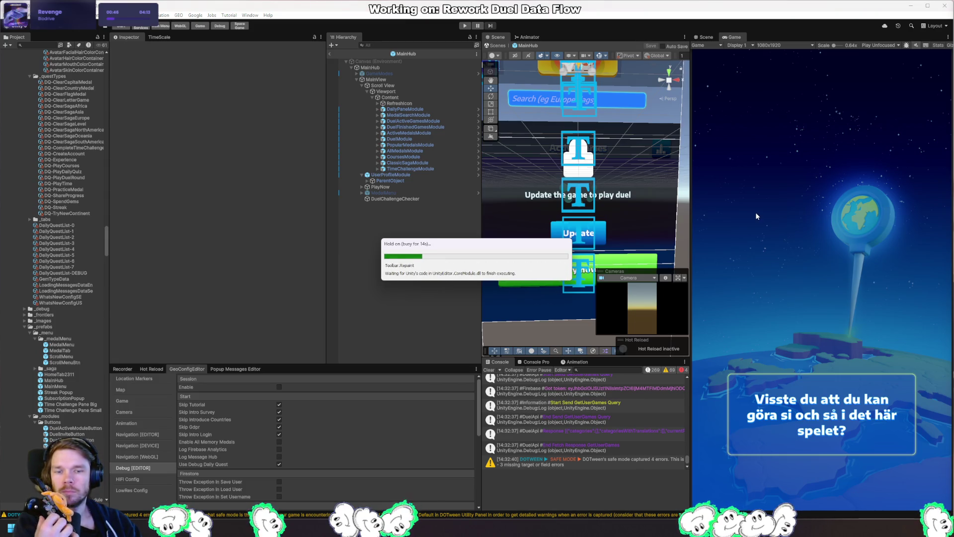
key(alt+Tab)
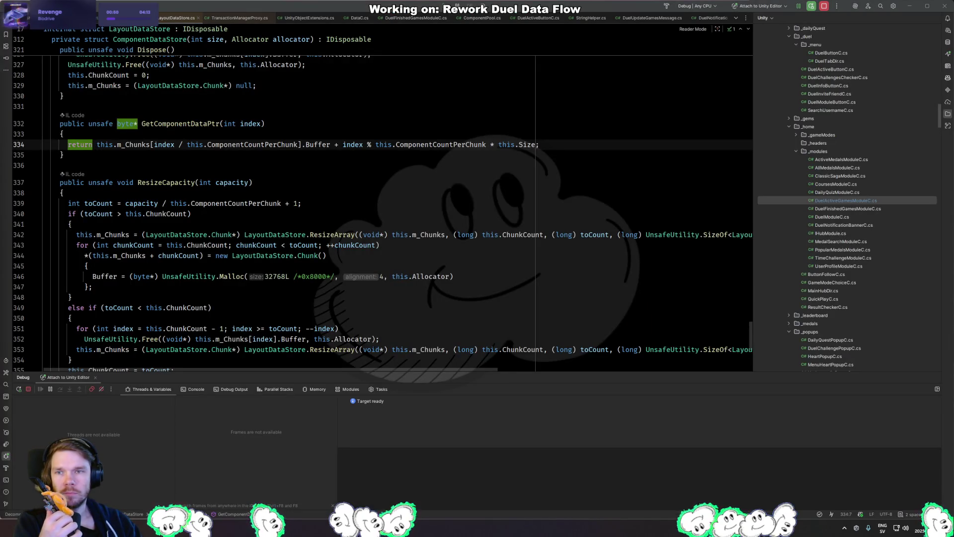
Clear all local game data and log out with GEO > Local Data > Clear All and Logout.
key(alt+Tab)
click(178, 15)
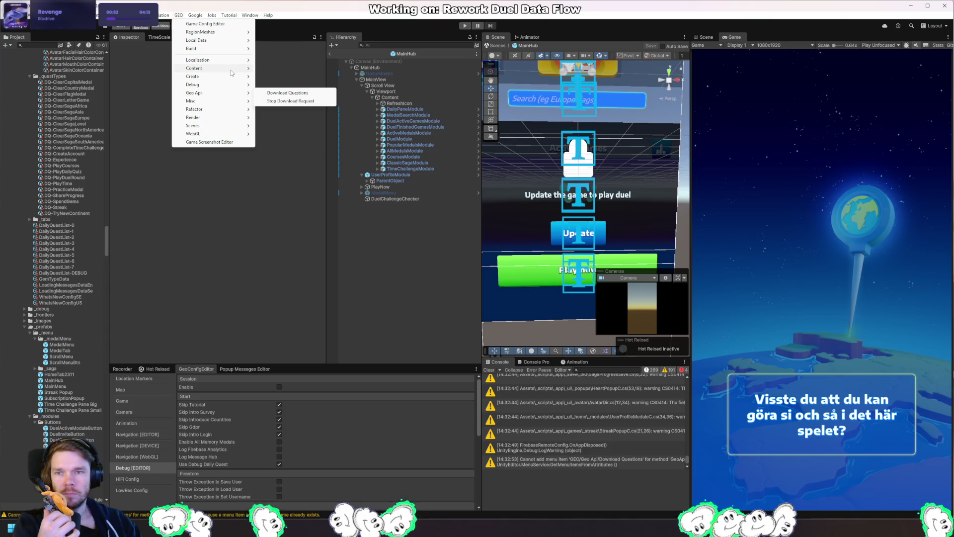
mouse_move(237, 42)
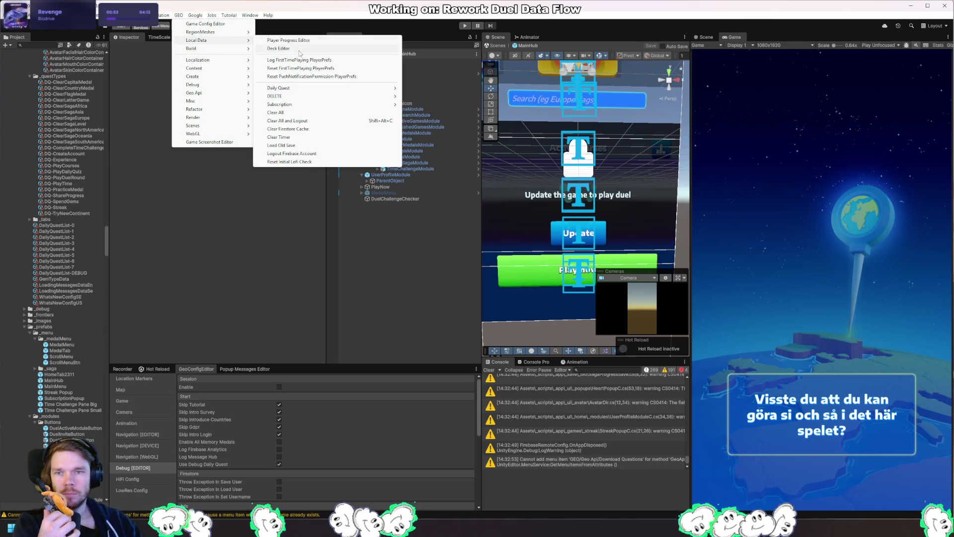
click(330, 121)
Start Play mode, then select _loadingOverlay in UpdateGameList in Rider.
click(465, 26)
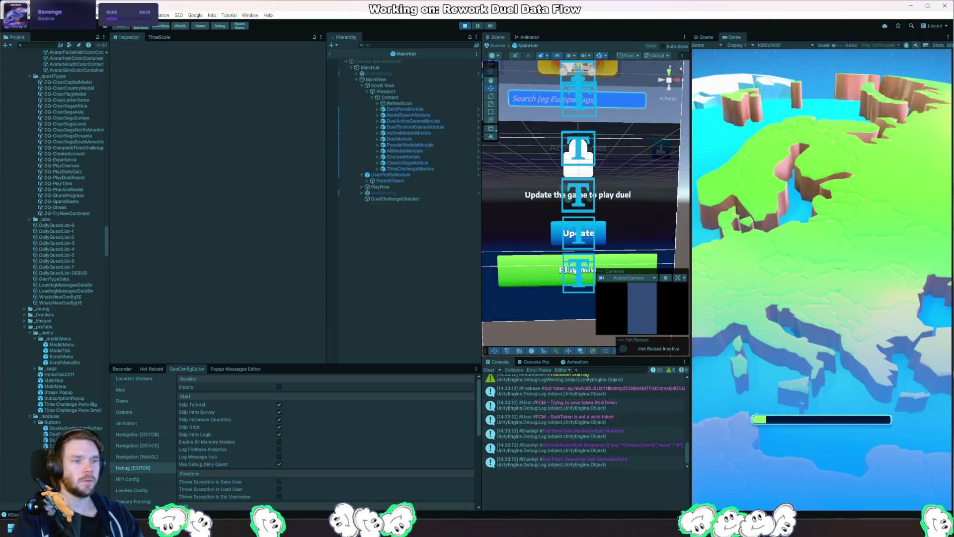
key(alt+Tab)
double_click(112, 239)
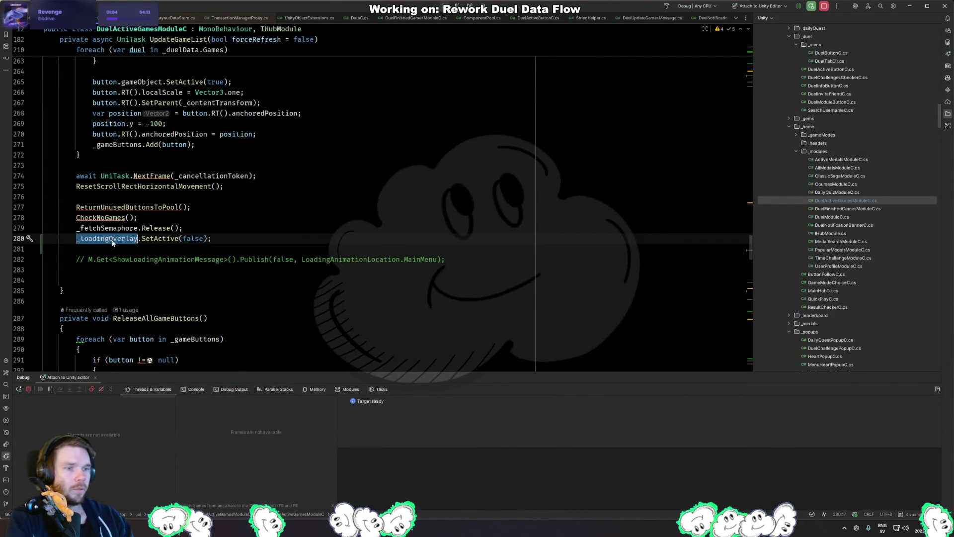
Search the file for _loadingOverlay, cycle through its uses, then return to Unity.
key(ctrl+f)
key(Return)
key(Return)
key(Return)
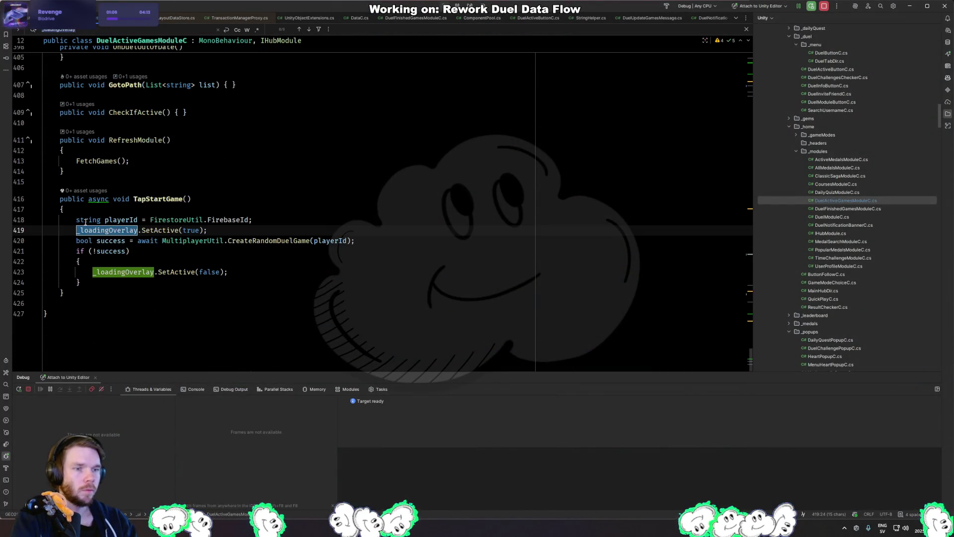
key(Return)
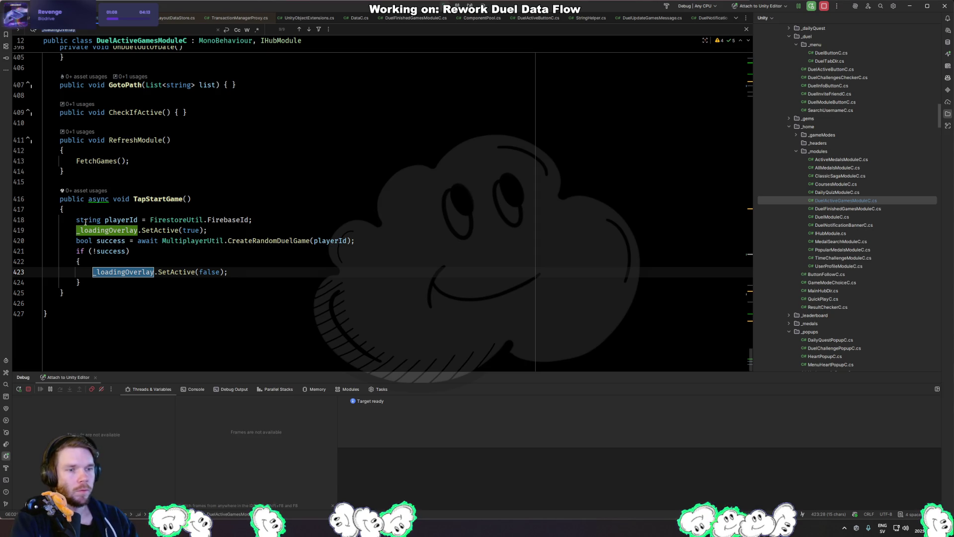
key(Return)
key(Return)
key(Return)
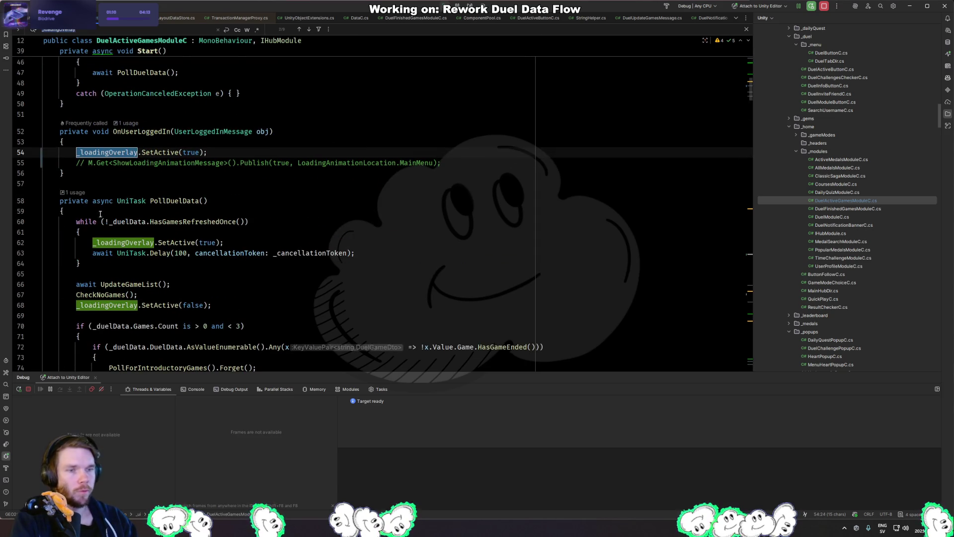
key(alt+Tab)
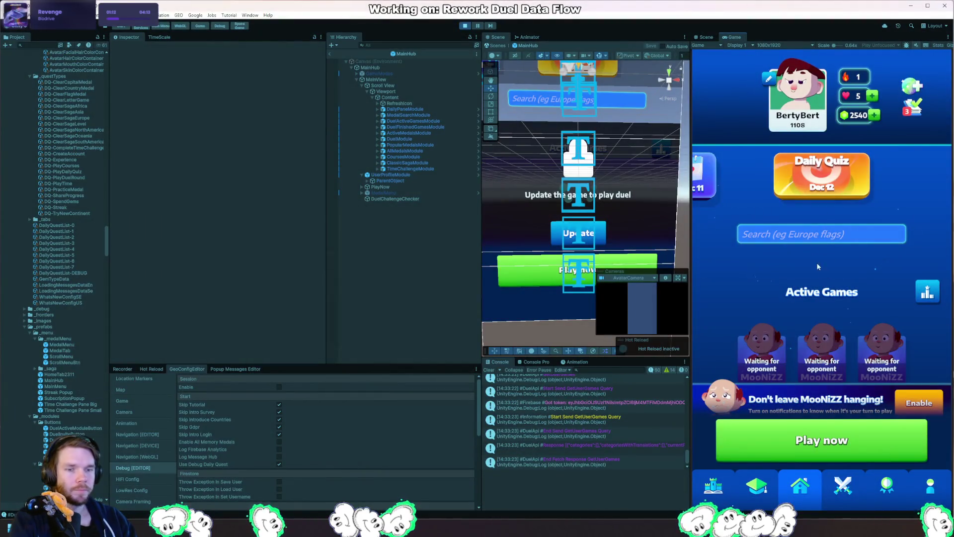
From the profile screen's settings, choose Log out and confirm it.
click(797, 92)
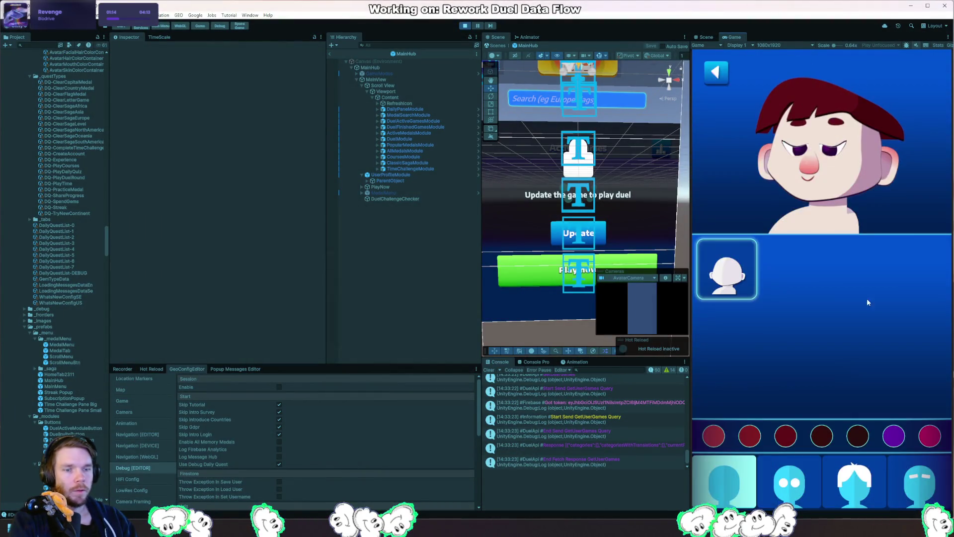
click(716, 72)
click(928, 485)
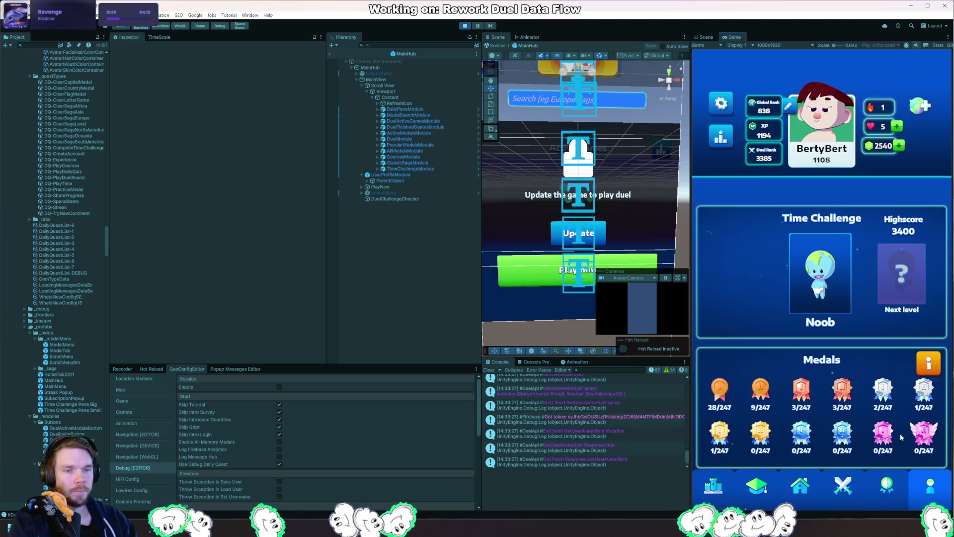
click(721, 104)
click(831, 424)
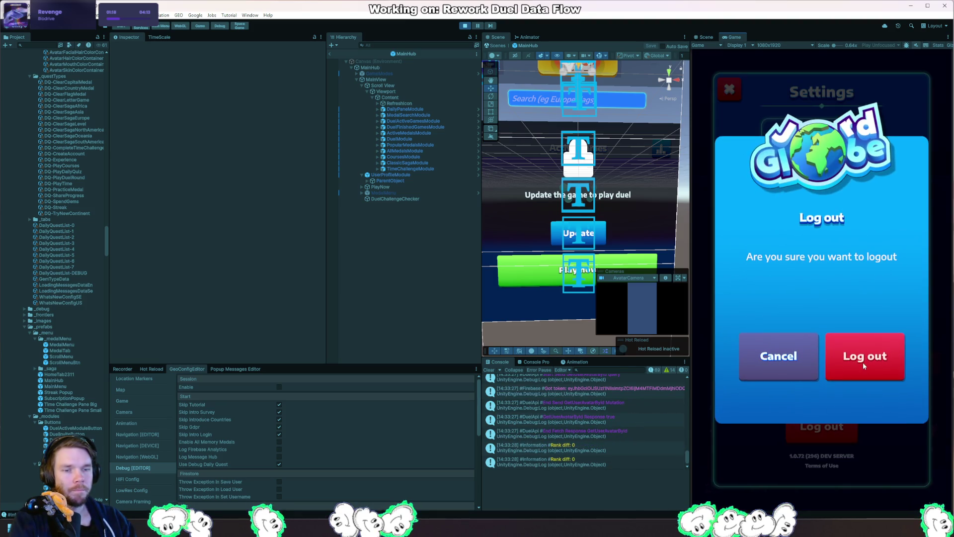
click(845, 361)
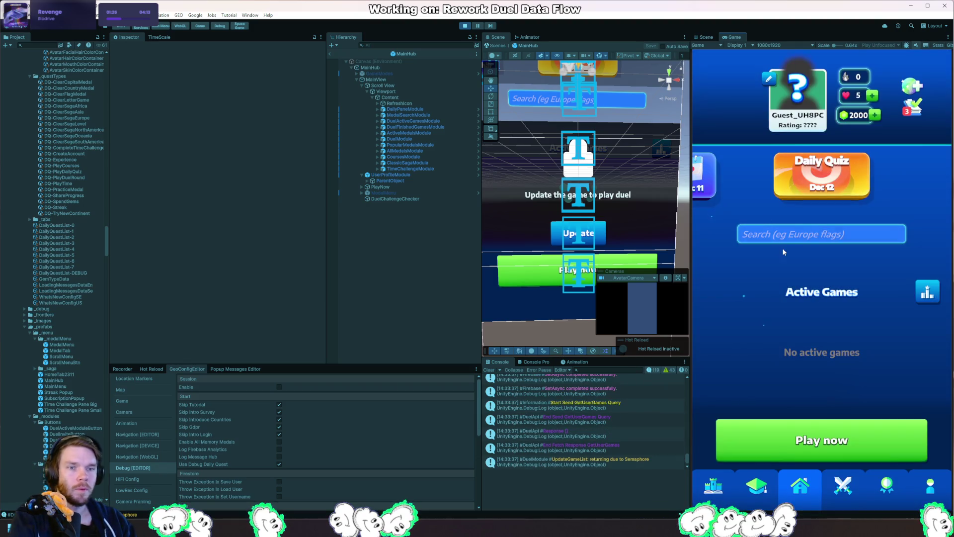
Start a new duel against a random opponent in the Misc category.
click(830, 439)
click(821, 230)
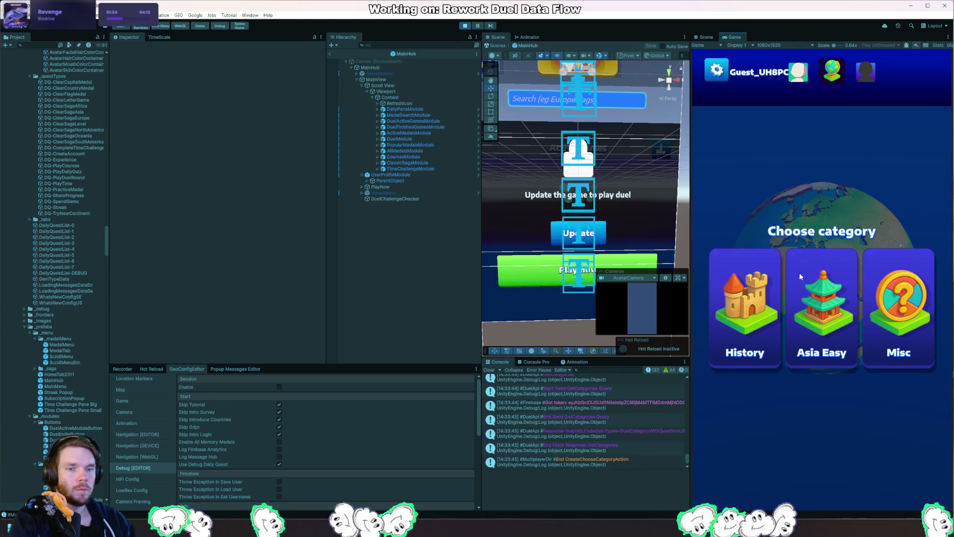
click(902, 318)
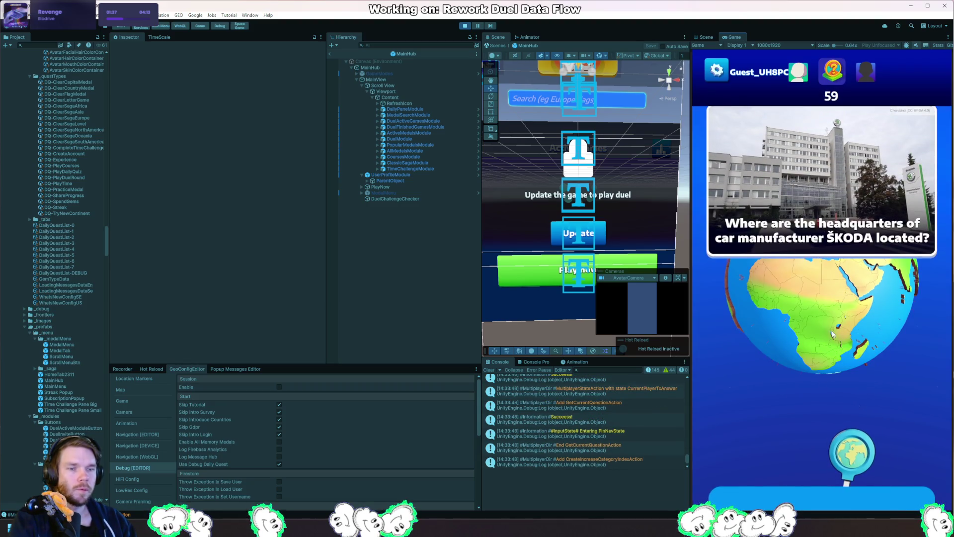
Answer the ŠKODA question with a pin near Czechia, then dismiss the results and streak popup.
scroll(798, 307, up, 3)
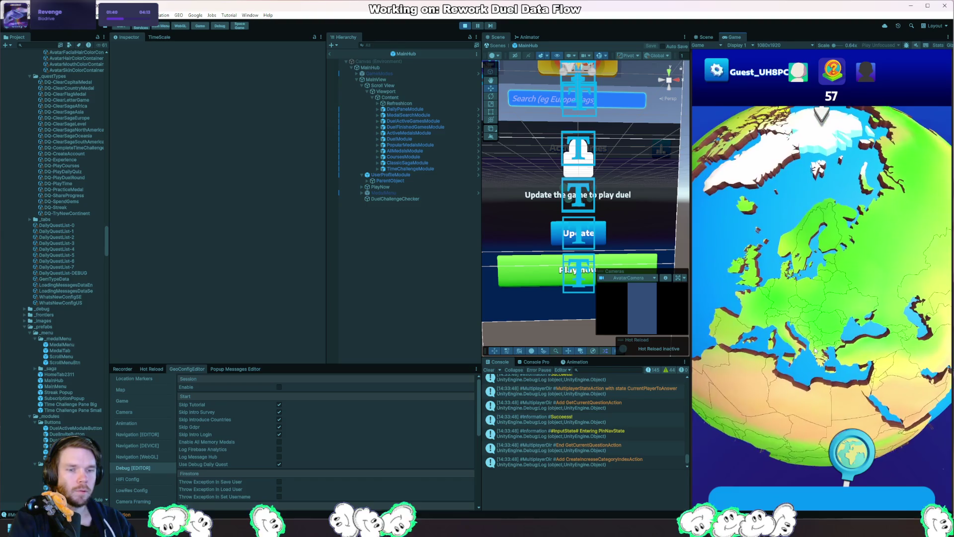
scroll(820, 391, up, 2)
scroll(820, 391, up, 5)
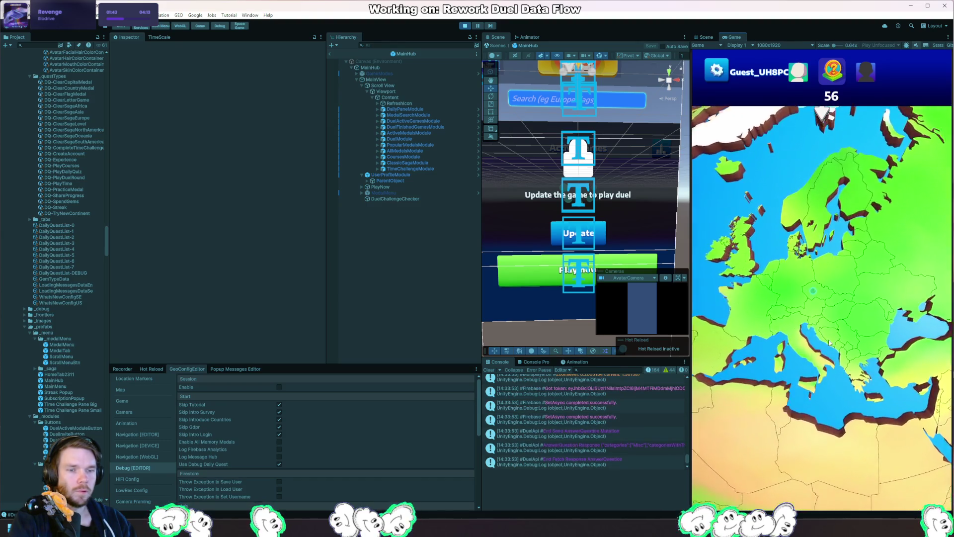
click(853, 291)
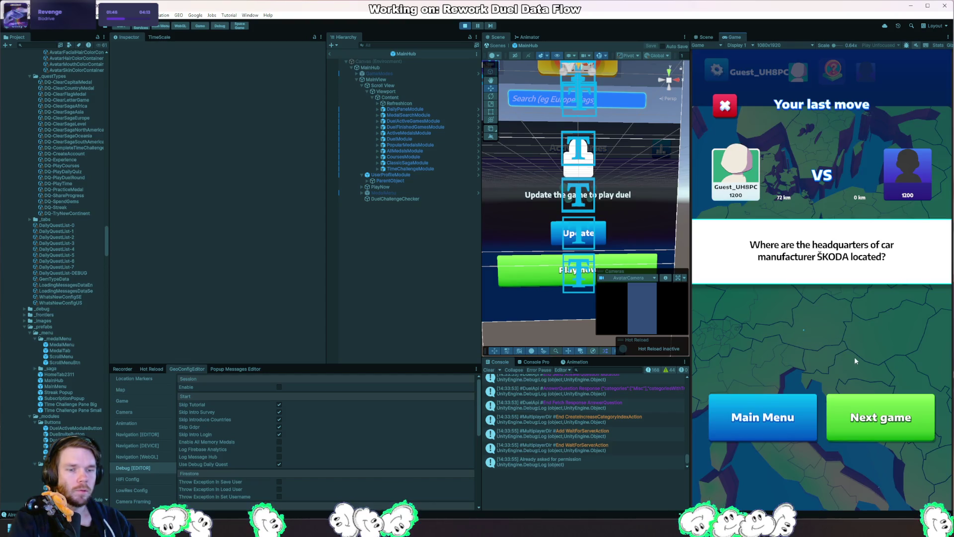
click(769, 419)
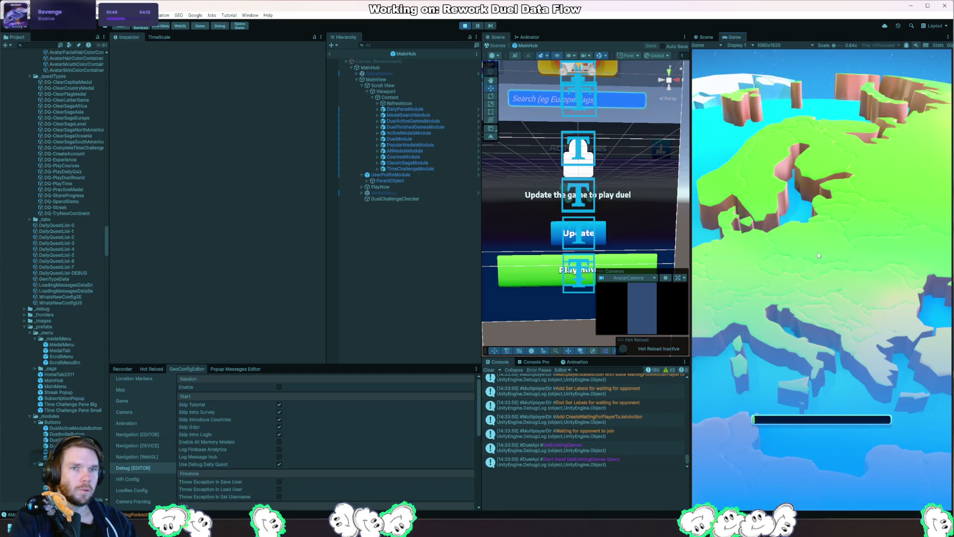
click(826, 406)
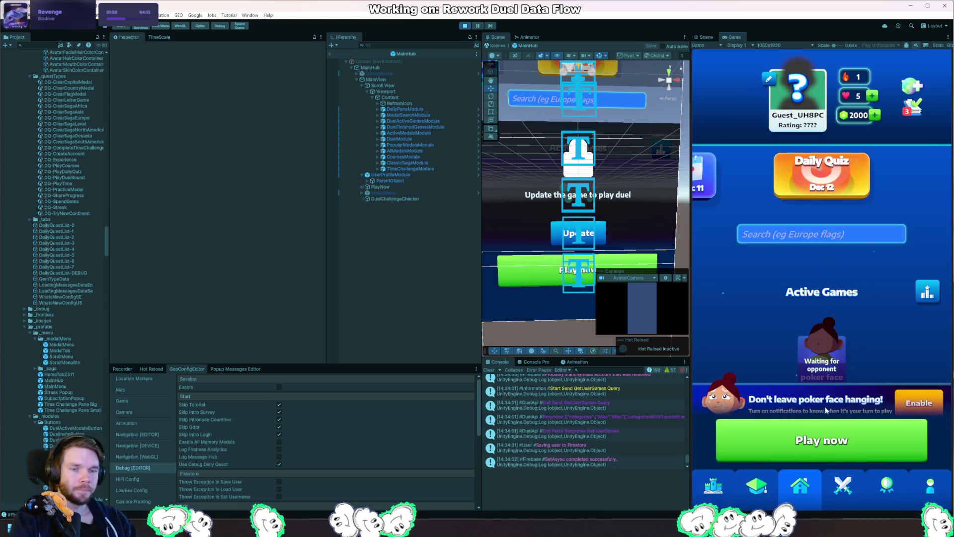
Log in to the existing account and confirm overwriting the guest progress.
click(801, 152)
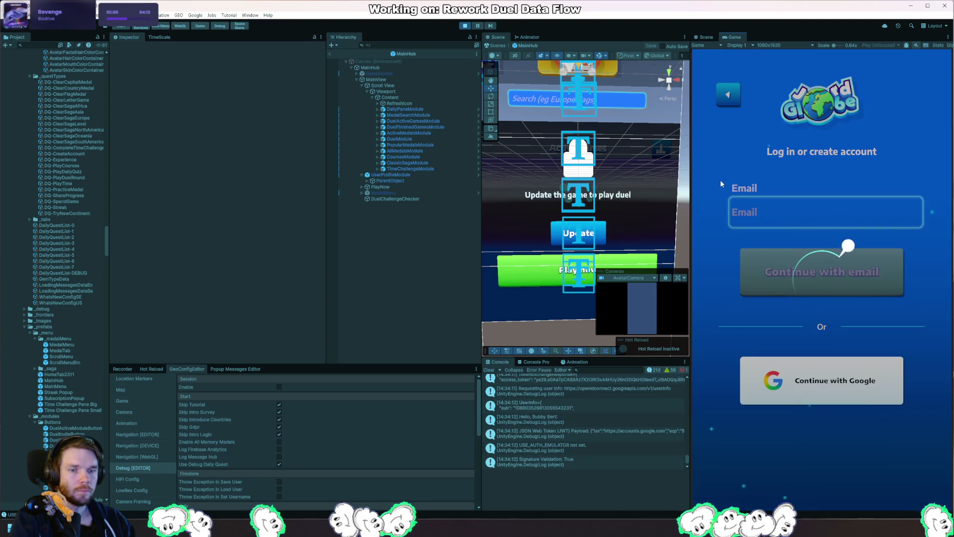
click(878, 363)
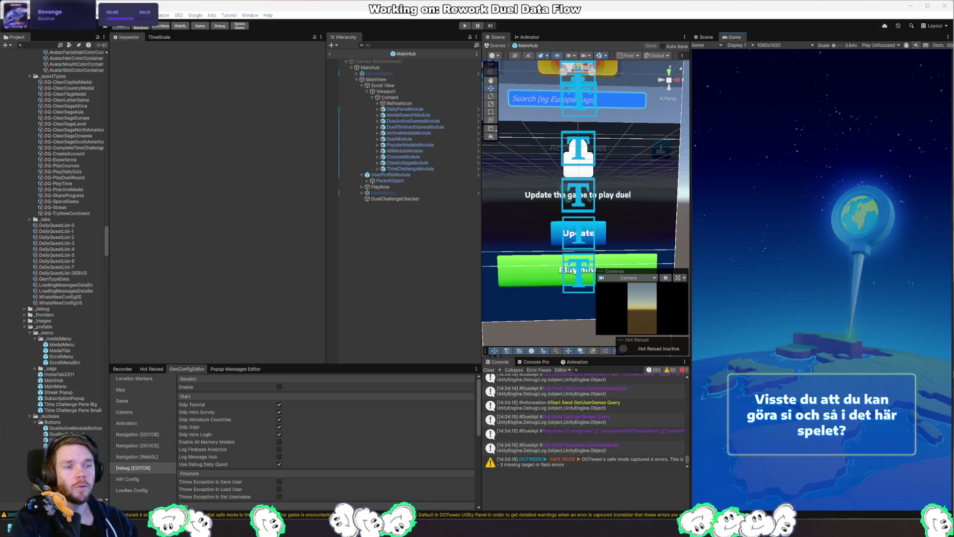
key(alt+Tab)
Scroll DuelActiveGamesModuleC.cs to the CancelCancellationToken call in OnDestroy.
scroll(300, 227, up, 6)
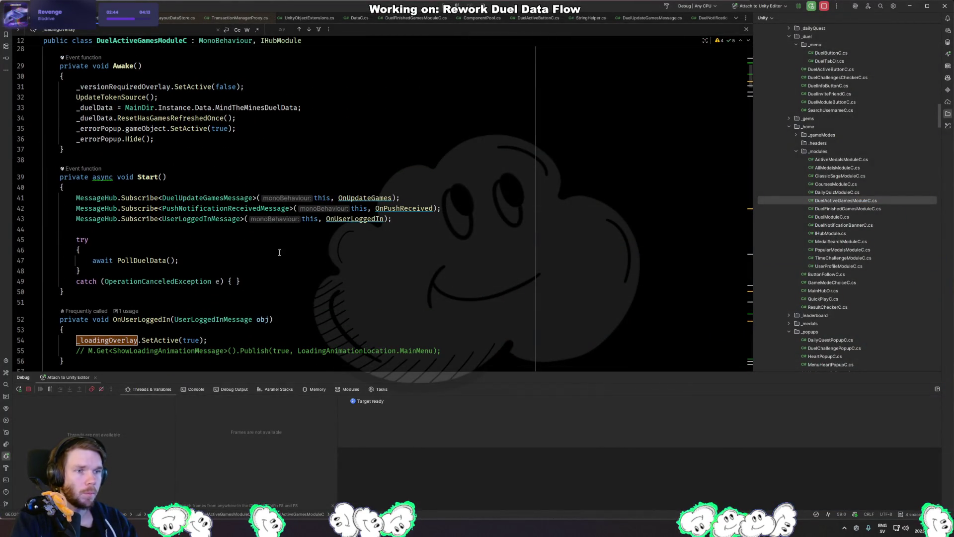
scroll(284, 260, down, 9)
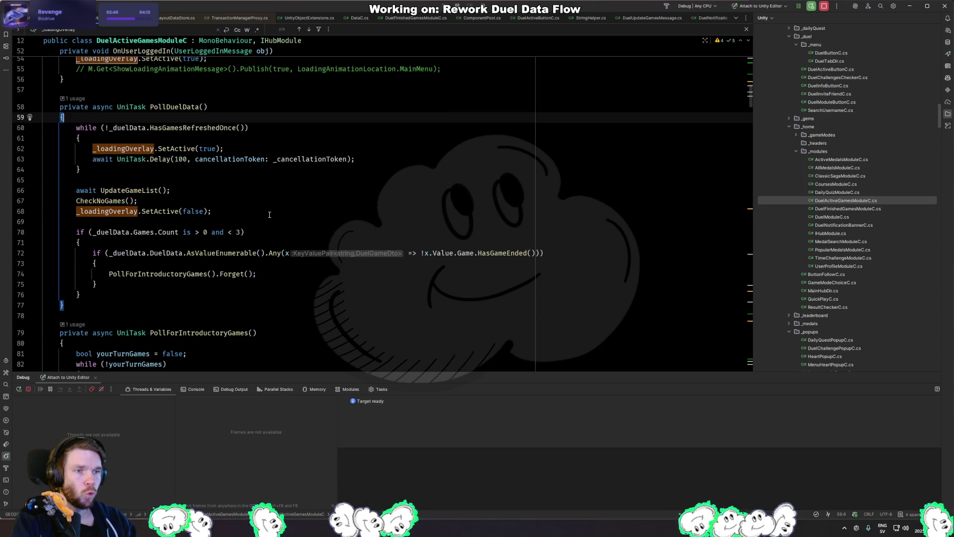
scroll(269, 214, down, 9)
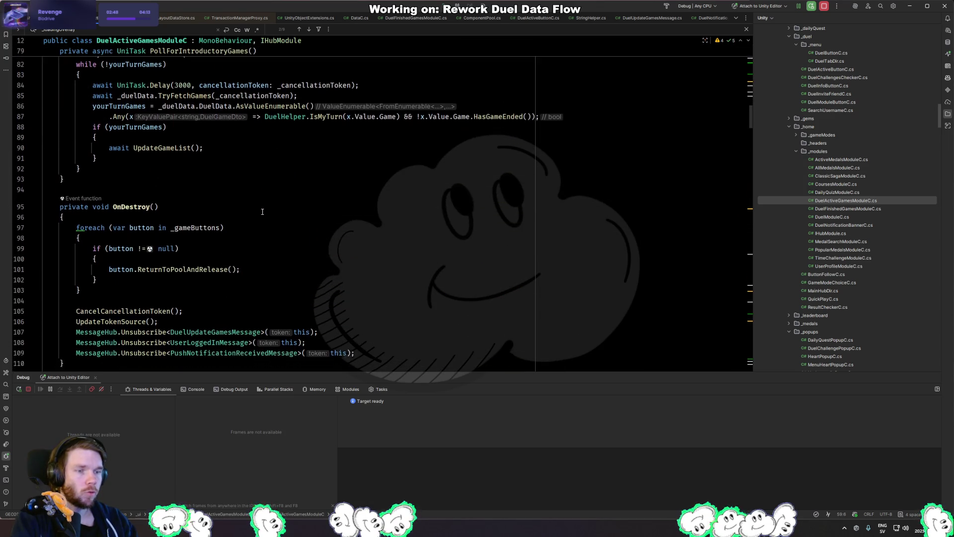
scroll(262, 212, down, 4)
click(154, 173)
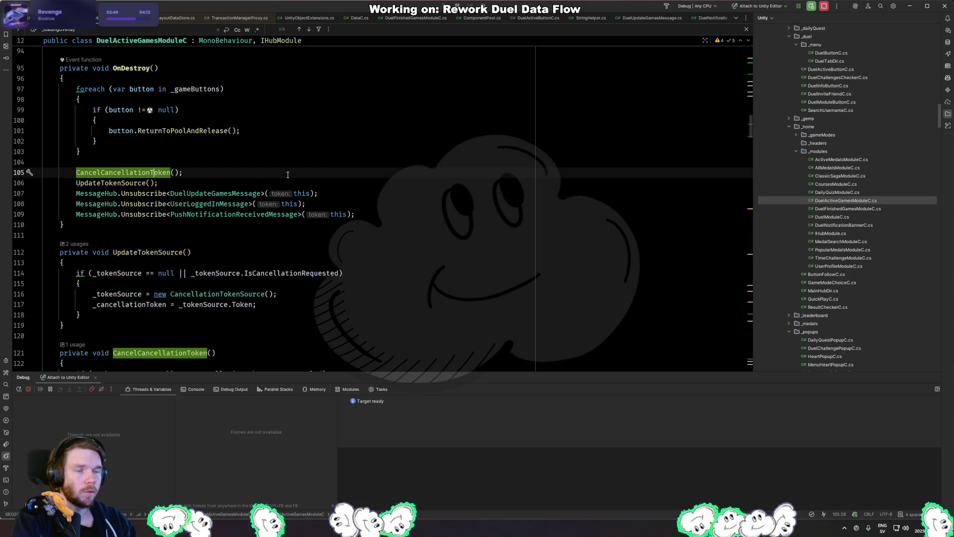
click(254, 184)
Inspect PollForIntroductoryGames and where yourTurnGames is used in its while condition.
scroll(201, 196, down, 5)
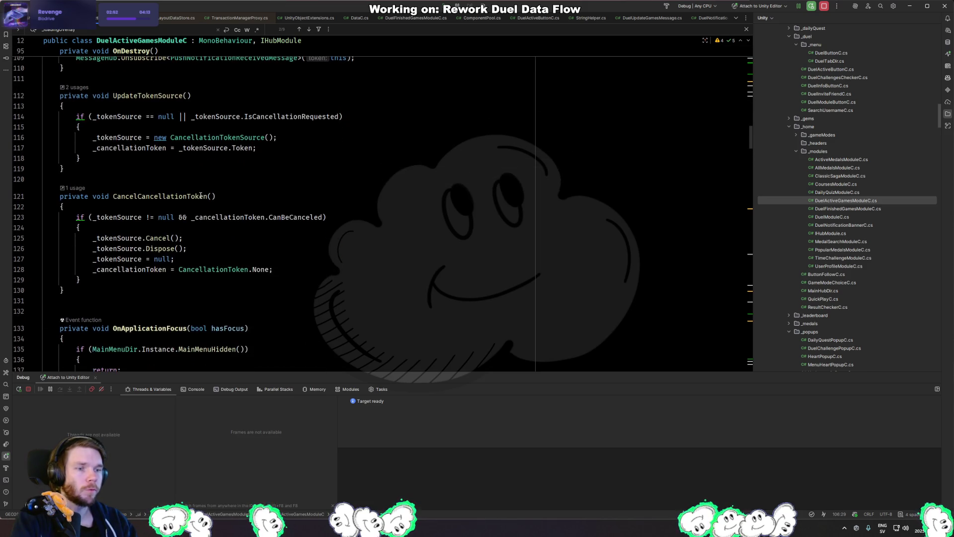
scroll(201, 200, up, 15)
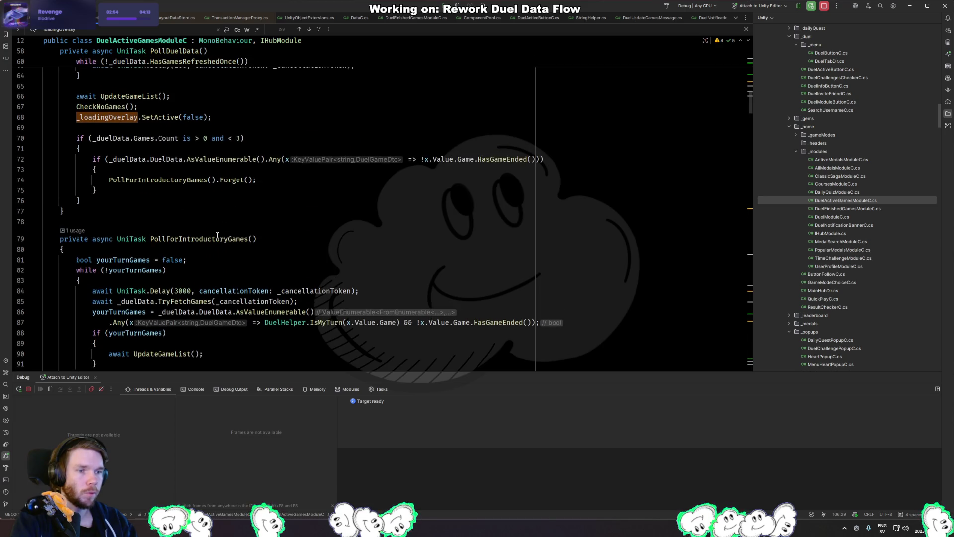
click(218, 238)
scroll(299, 234, down, 2)
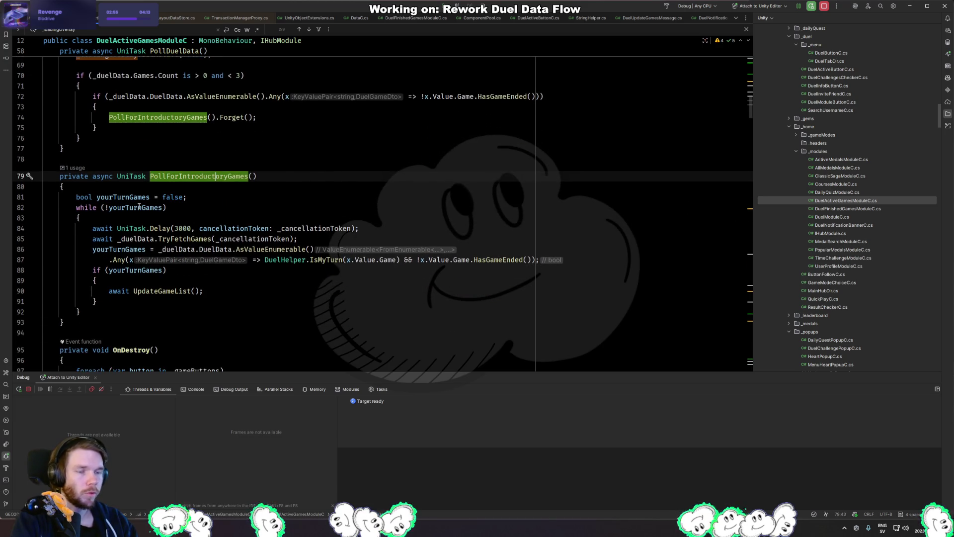
click(123, 208)
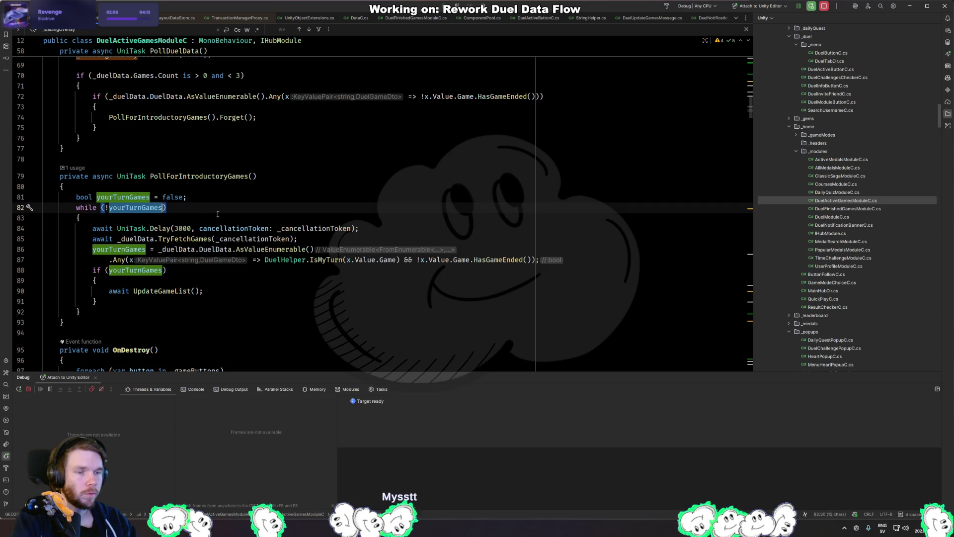
click(190, 205)
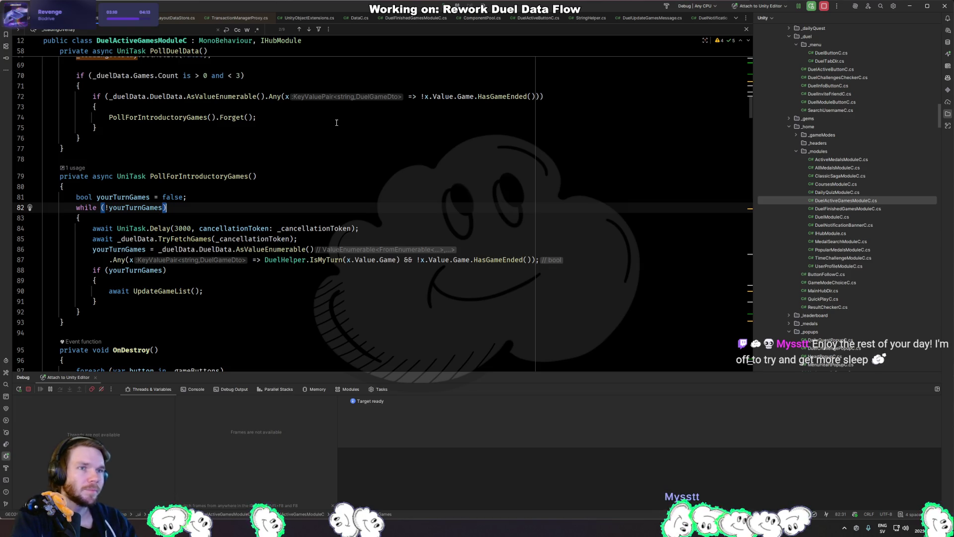
Declare a 'private bool _cancelIntroductoryGamePolling' field after line 77.
click(224, 159)
key(shift+Up)
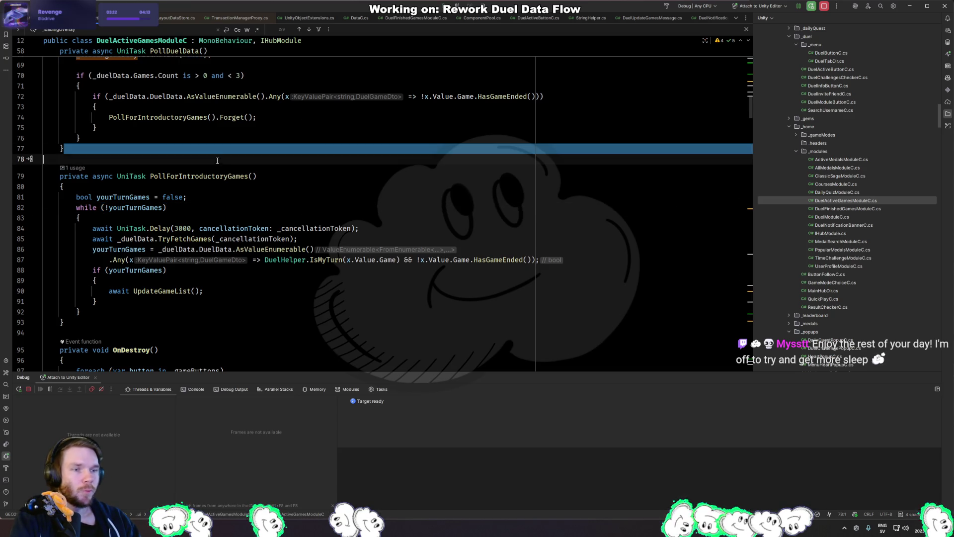
key(Escape)
key(Return)
key(Return)
text(private bool )
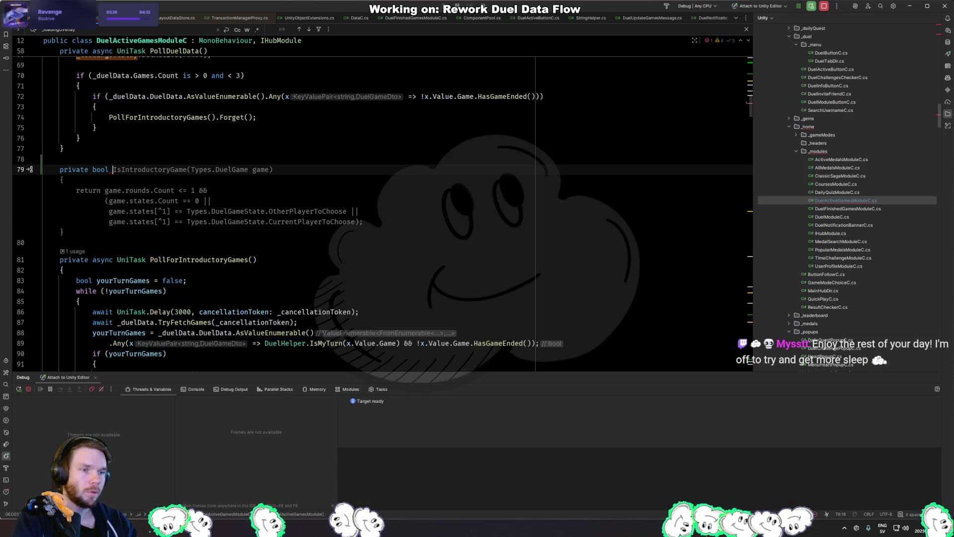
text(_)
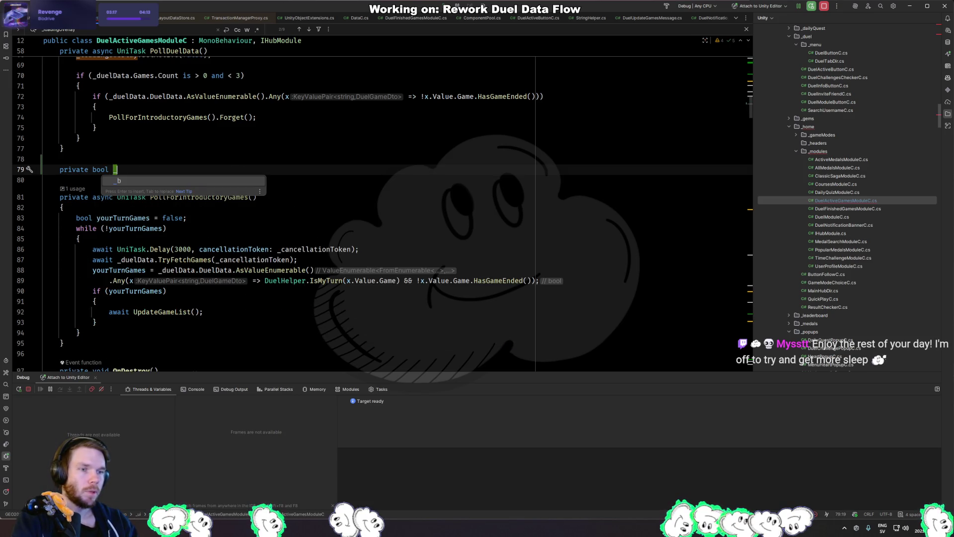
text(cancelI)
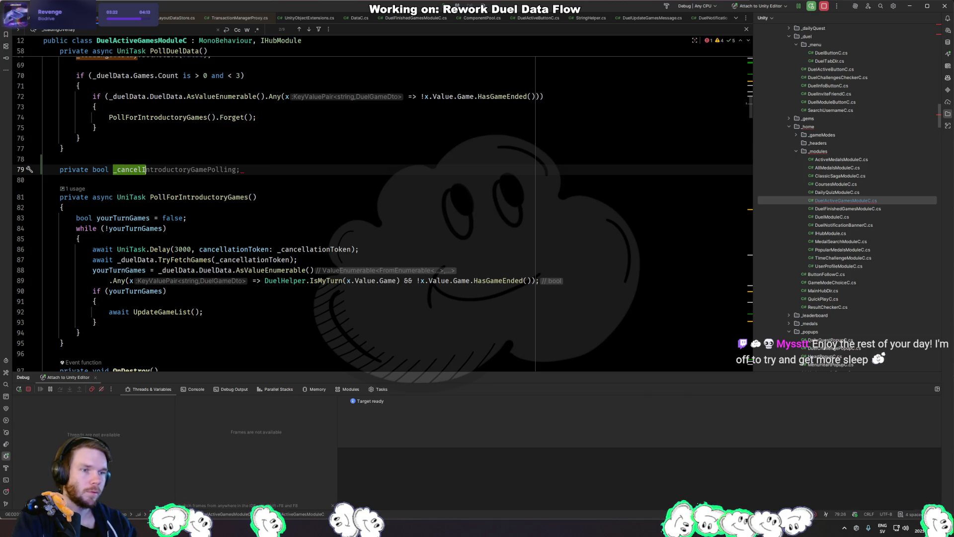
key(Tab)
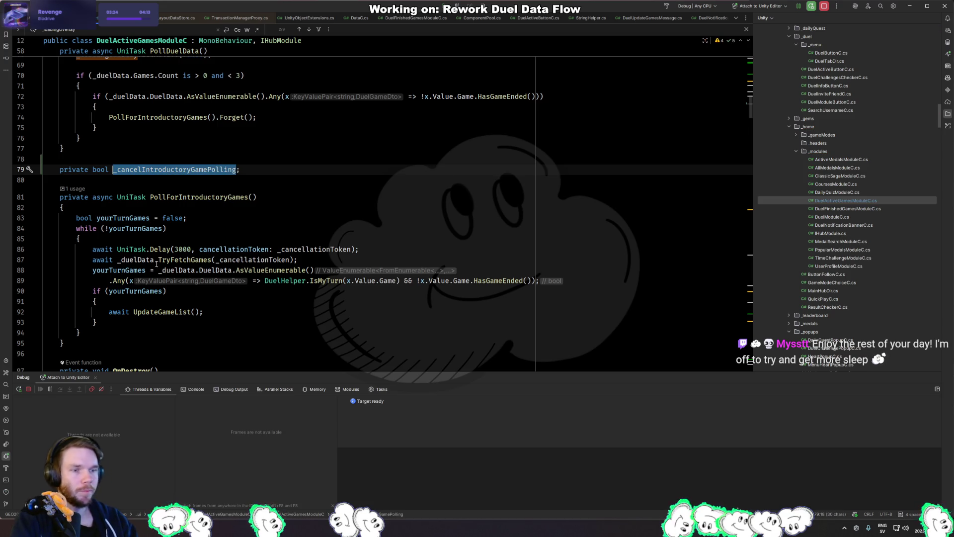
Add '&& !_cancelIntroductoryGamePolling' to the polling while loop's condition.
key(Down)
key(Down)
key(Down)
key(Up)
key(End)
key(Left)
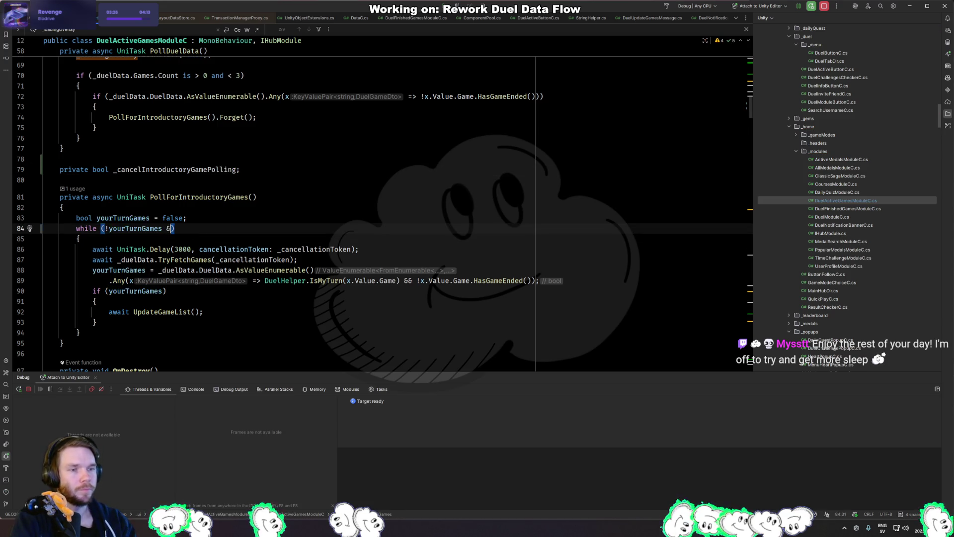
text(&&)
key(Tab)
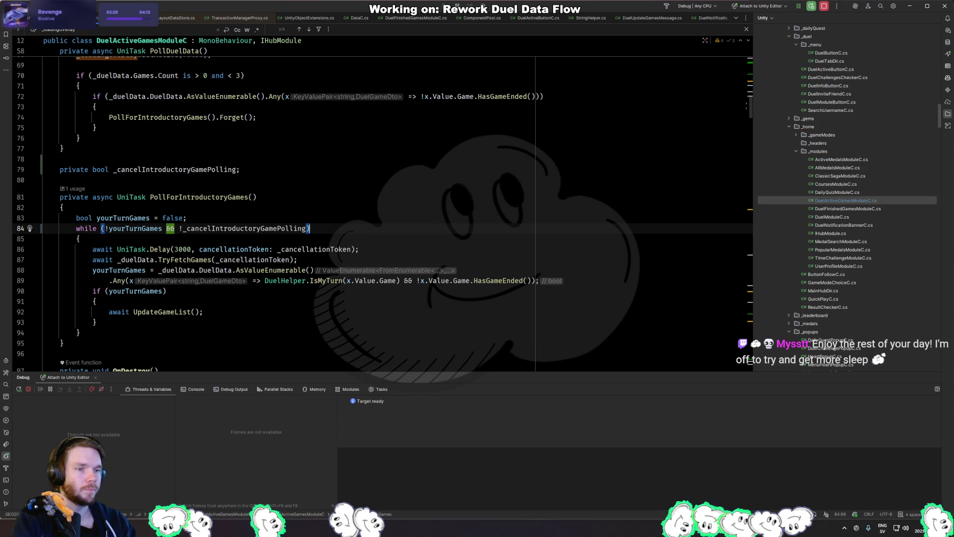
Move the _cancelIntroductoryGamePolling declaration up among the other private fields.
click(243, 170)
key(ctrl+x)
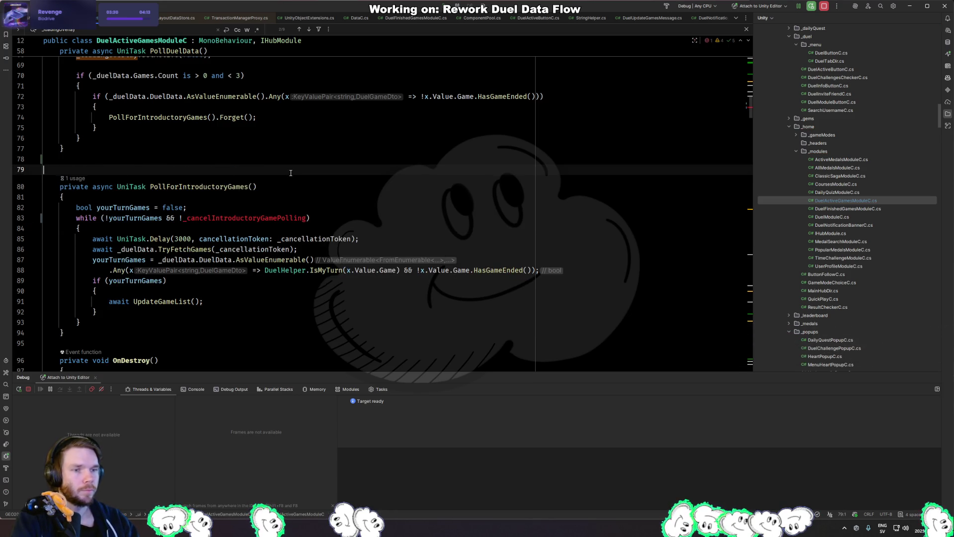
key(ctrl+Home)
scroll(246, 204, down, 5)
scroll(246, 205, down, 1)
click(149, 130)
key(ctrl+v)
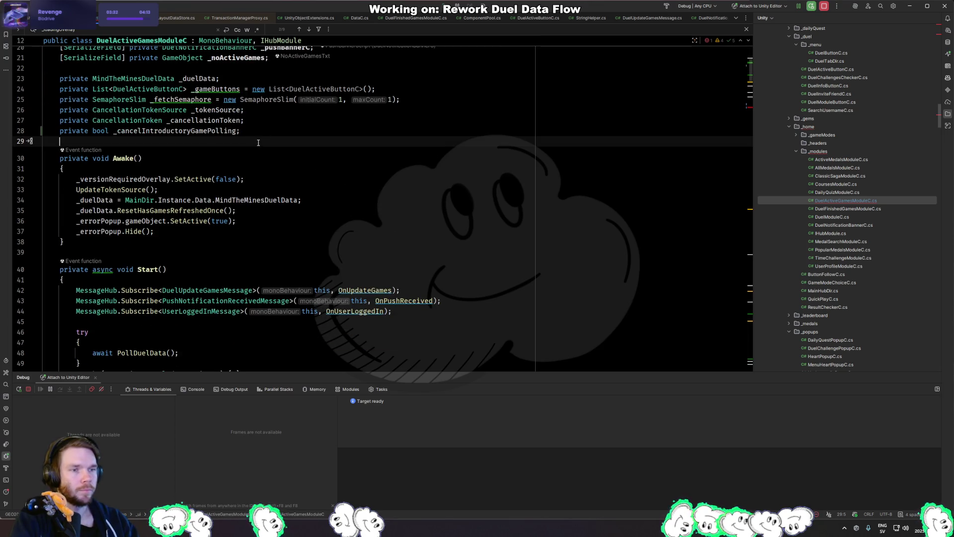
double_click(174, 131)
Add '_cancelIntroductoryGamePolling = true;' inside OnUserLoggedIn.
key(ctrl+Home)
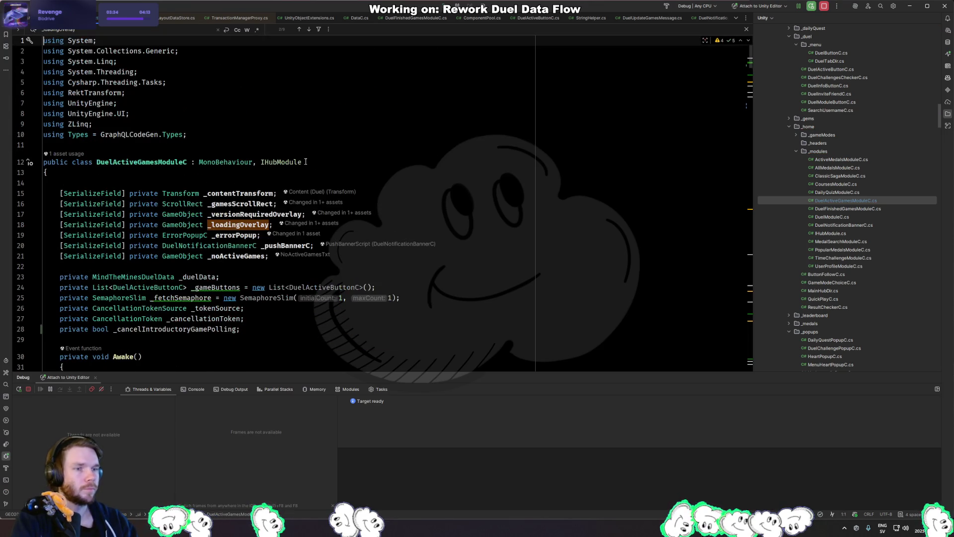
scroll(287, 218, down, 13)
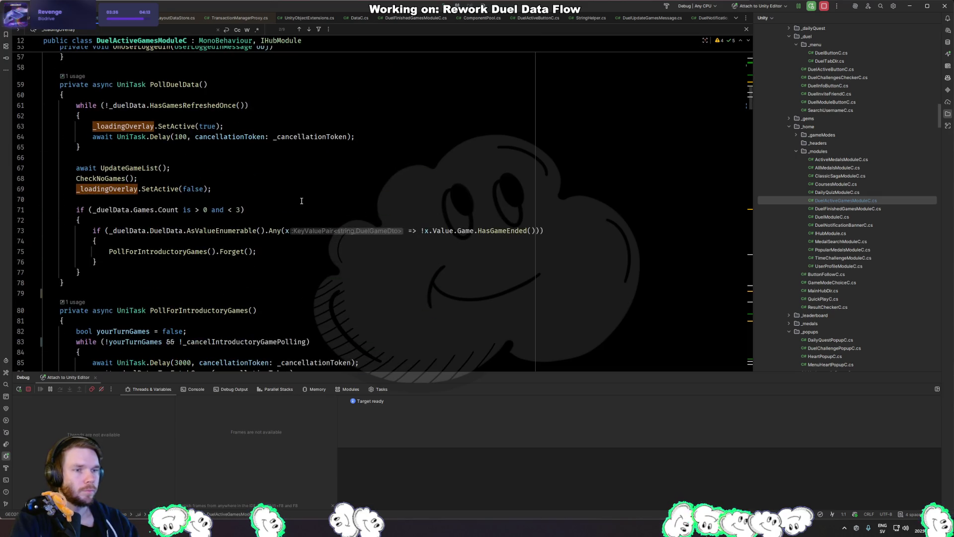
scroll(286, 205, up, 1)
click(306, 194)
key(Return)
key(ctrl+v)
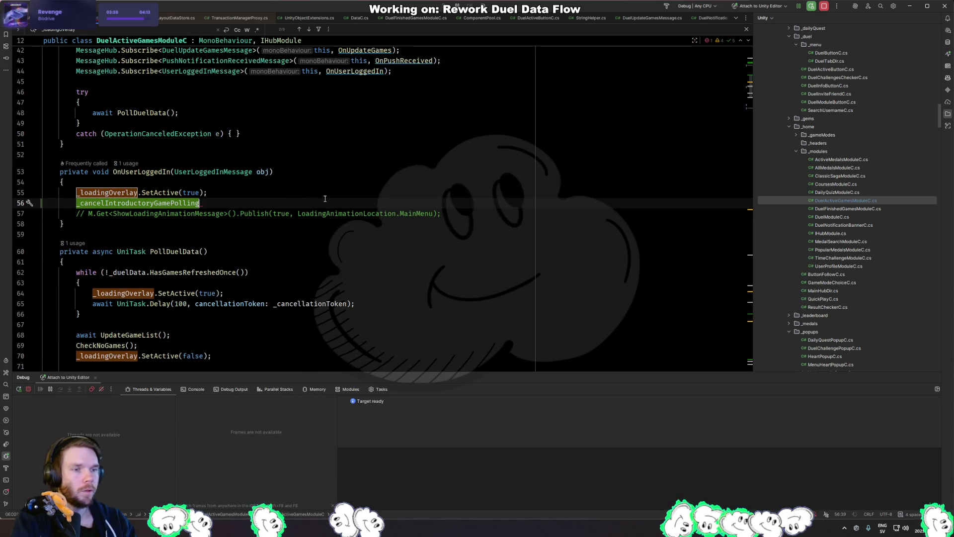
text( = true;)
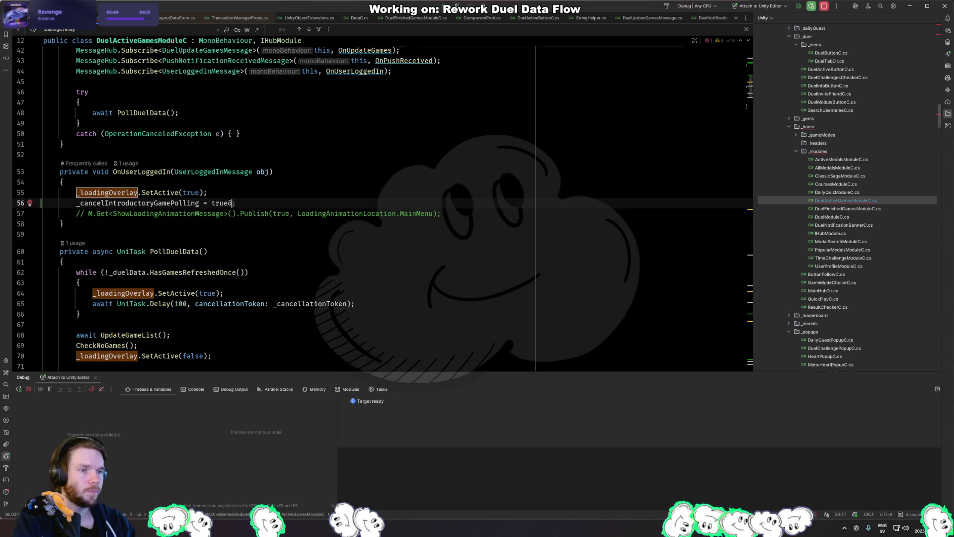
key(alt+Tab)
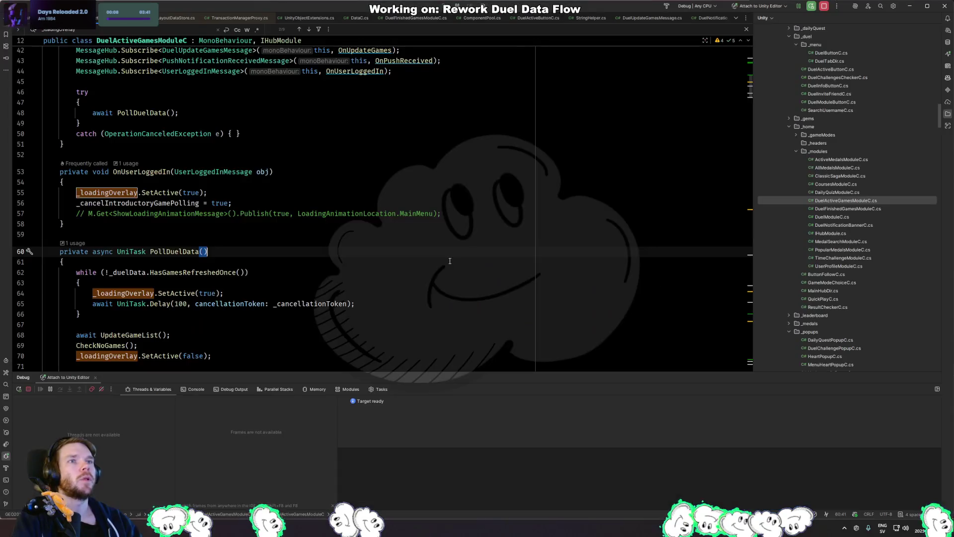
key(alt+Tab)
click(462, 276)
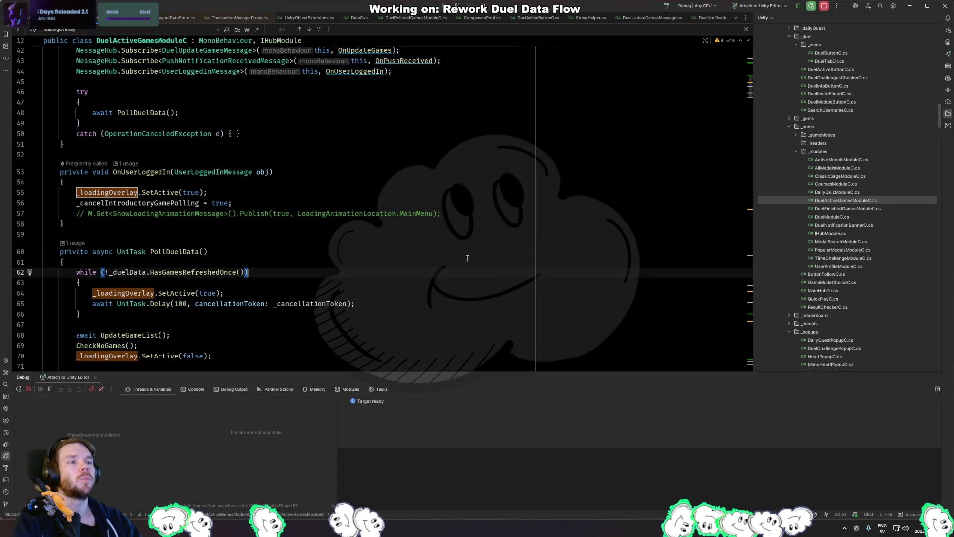
Open AvatarDir.cs and search 'create' to find CreateAvatarsDone.
key(ctrl+shift+t)
text(avatardi)
key(Return)
key(ctrl+f)
text(createy)
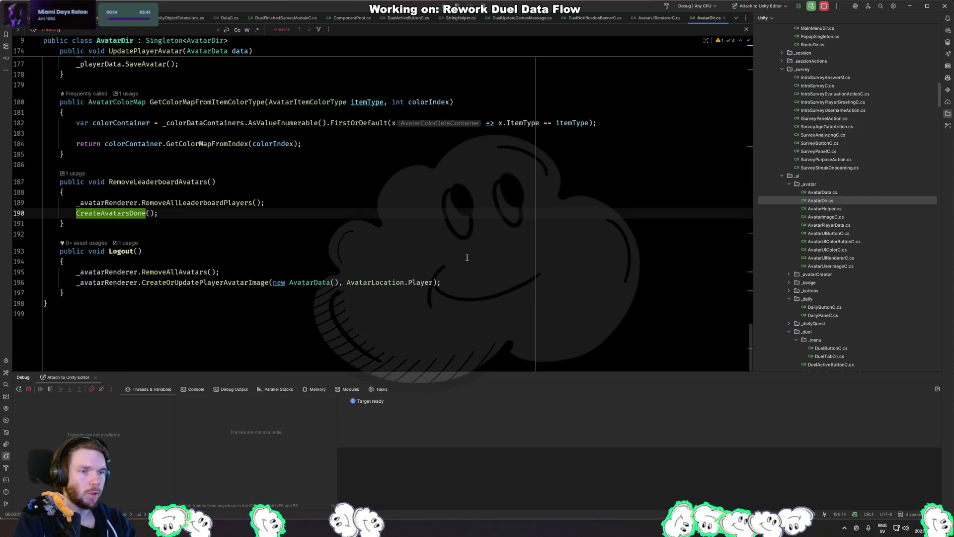
key(BackSpace)
text(y)
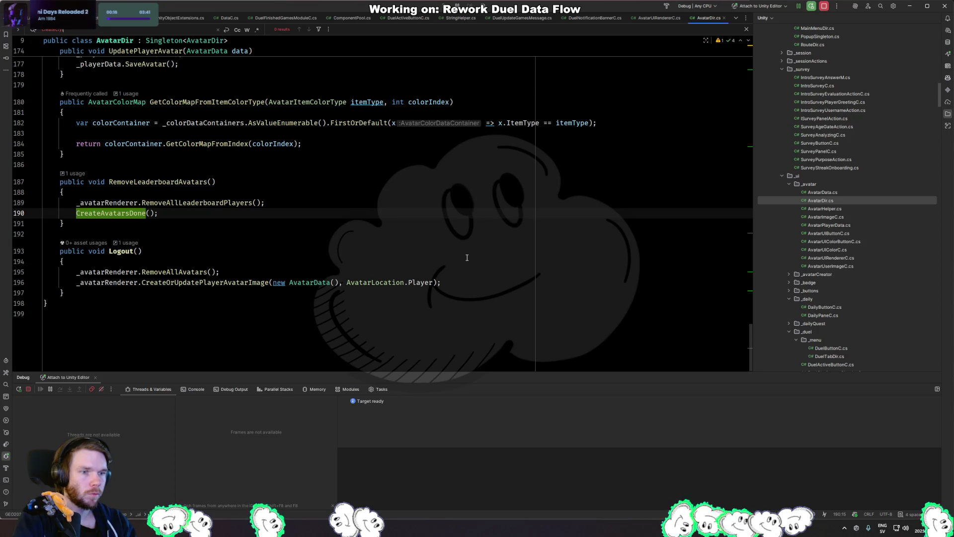
key(Escape)
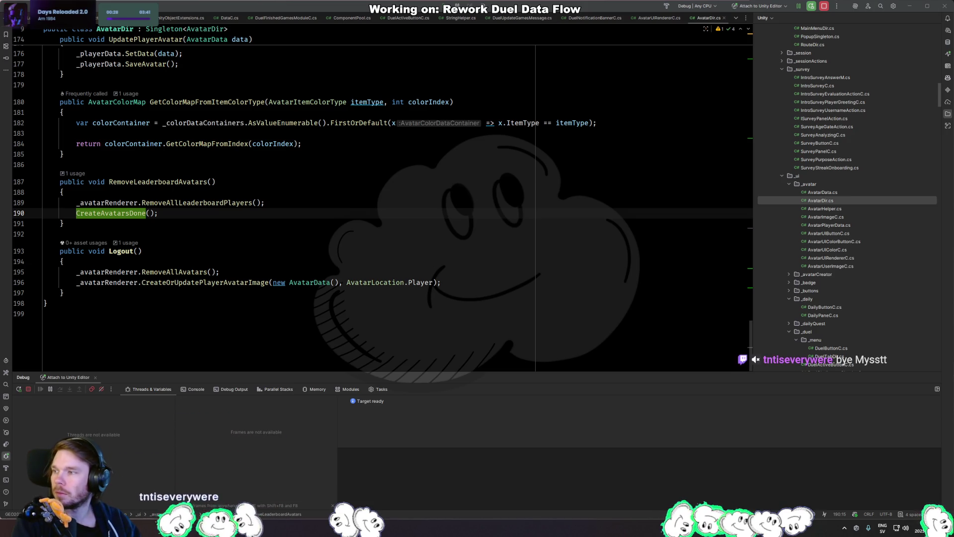
Scroll up through AvatarDir's avatar creation and logout code.
click(354, 203)
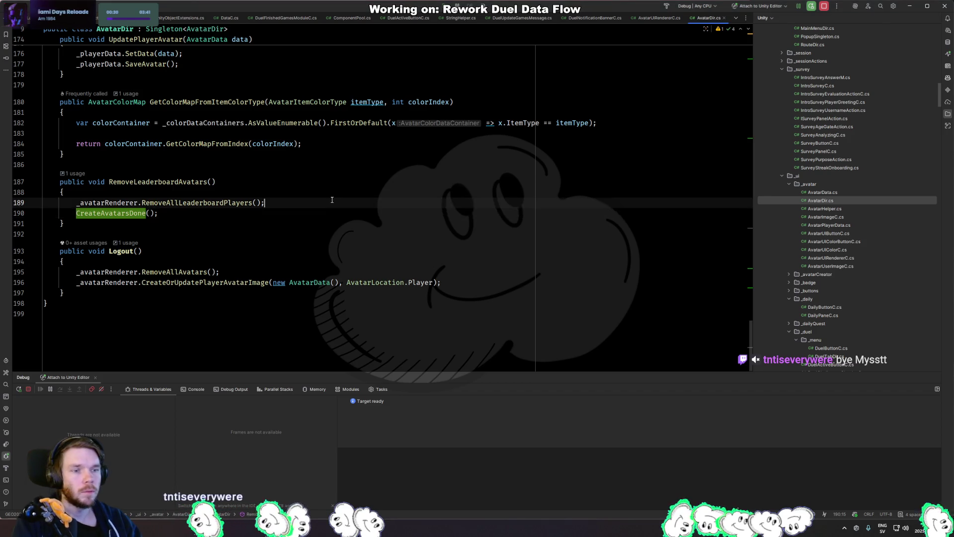
scroll(354, 209, up, 5)
scroll(354, 212, up, 20)
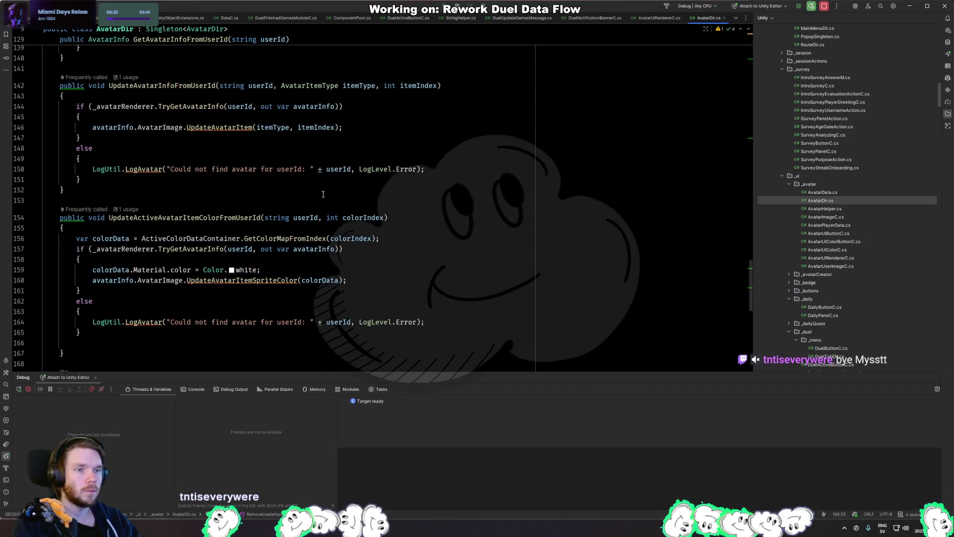
scroll(296, 193, up, 20)
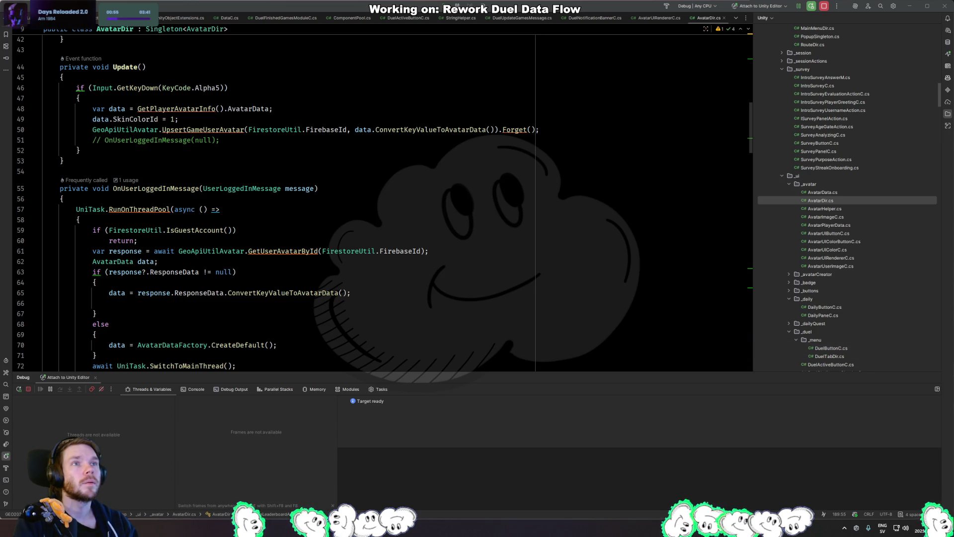
click(373, 141)
click(409, 168)
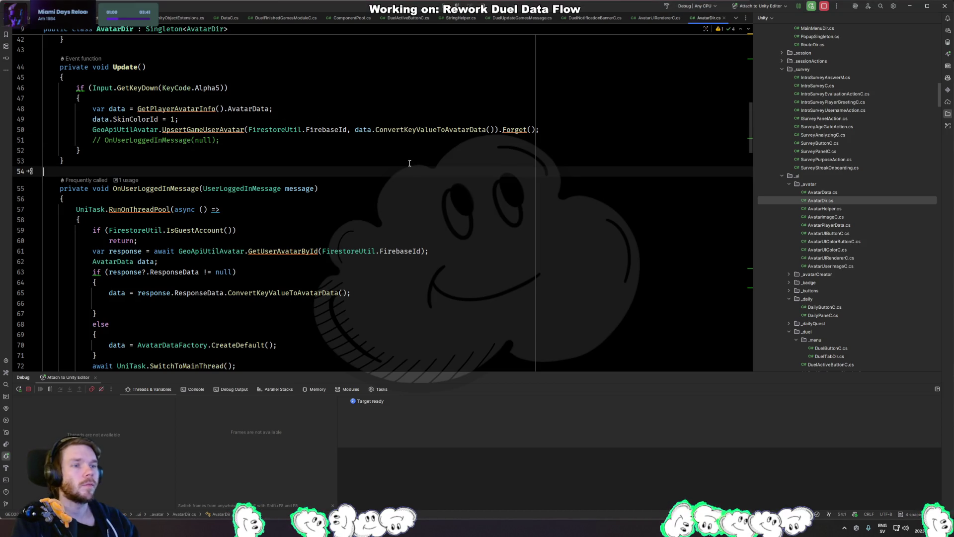
Open DuelNotificationBannerC.cs through the project-wide file search.
key(ctrl+shift+n)
text(duelnoti)
key(Return)
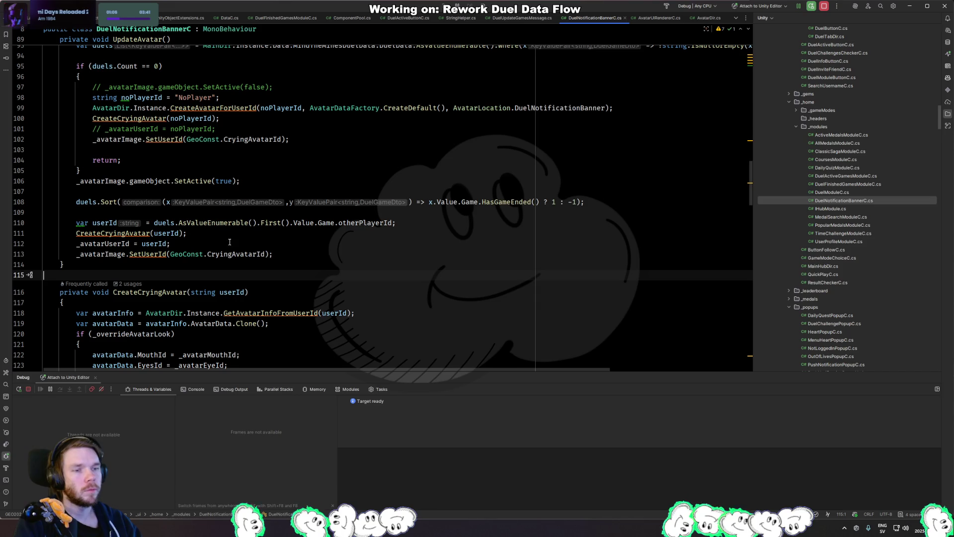
Inspect UpdateAvatar, jump to its caller, and highlight uses of _avatarUserId.
click(218, 243)
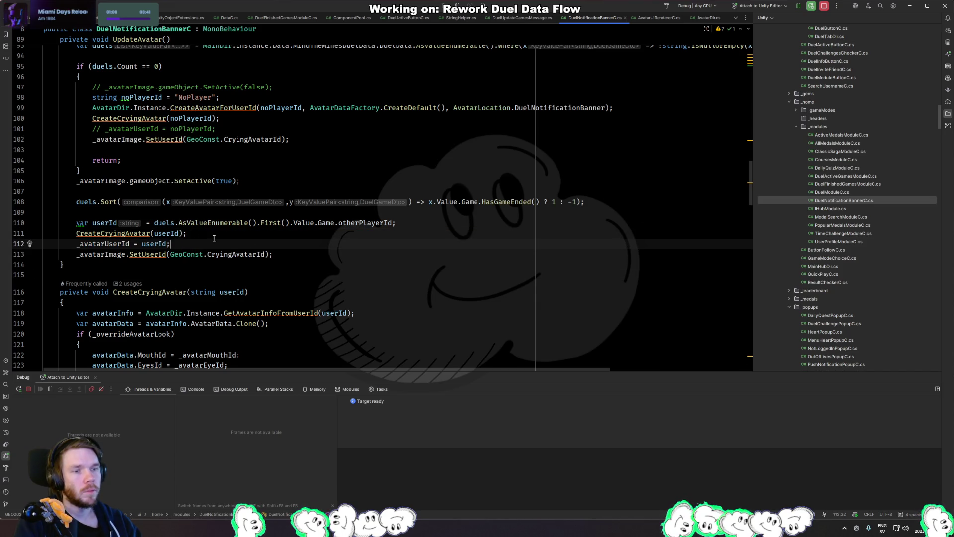
click(360, 253)
click(262, 196)
scroll(262, 196, up, 3)
click(155, 69)
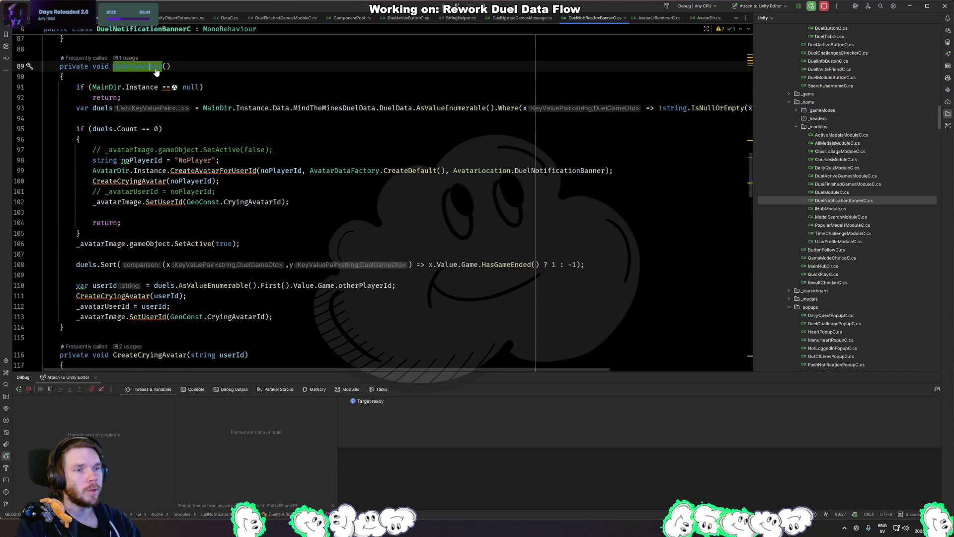
ctrl+click(155, 69)
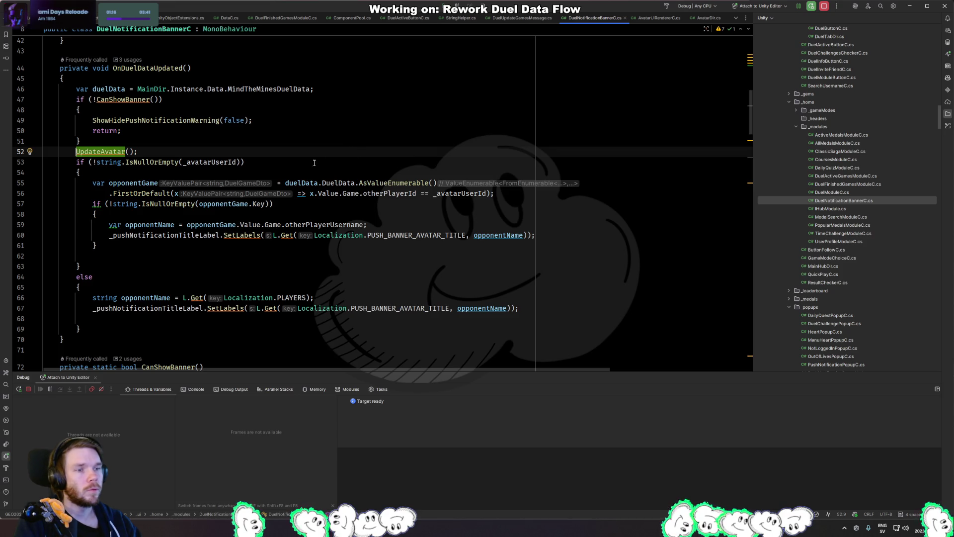
click(209, 161)
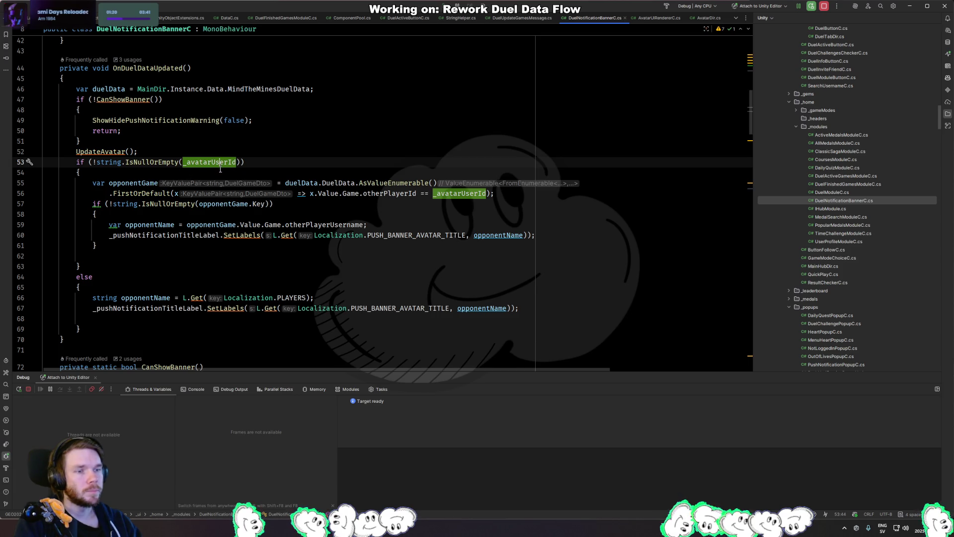
Below the opponentName assignment, add an if on opponentName.IsNotNullOrEmpty() with an opening brace.
click(149, 235)
key(Up)
key(End)
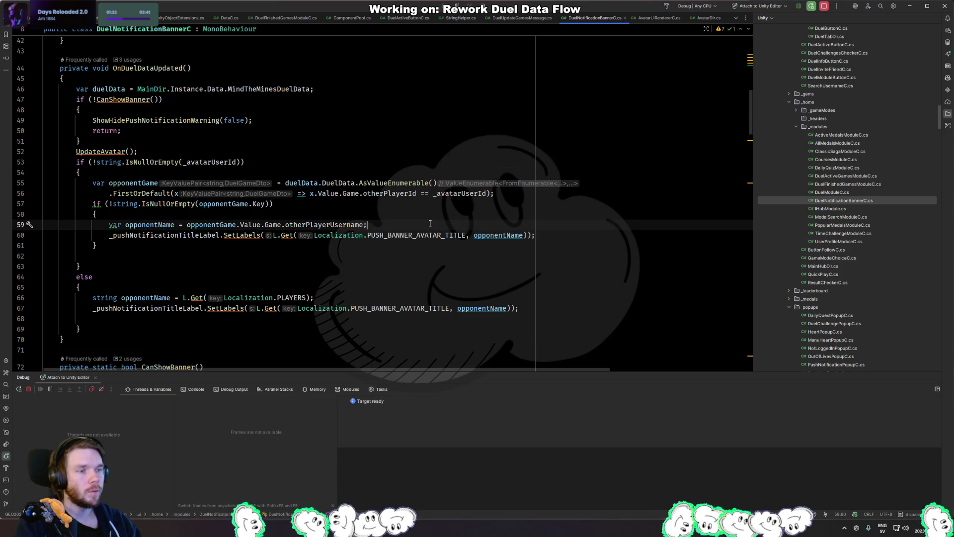
key(Return)
text(if (o)
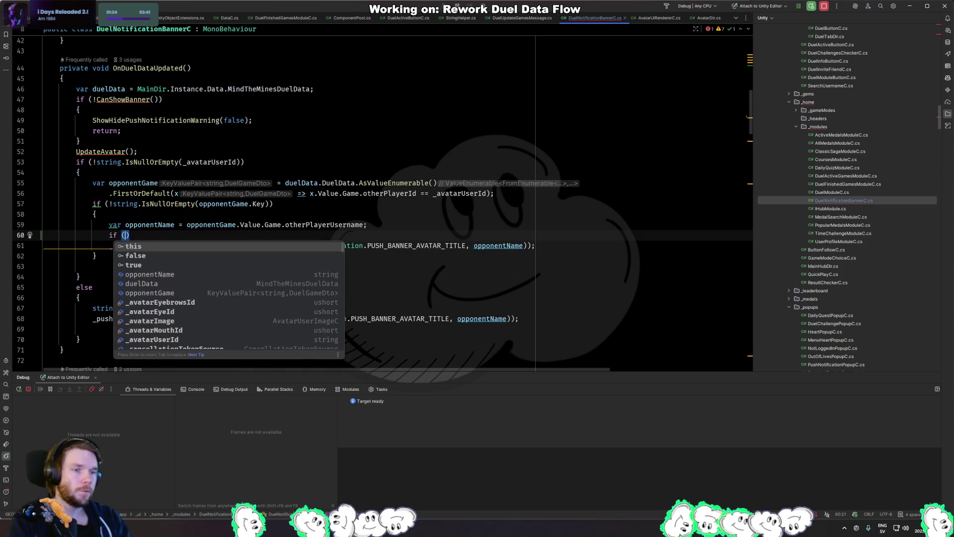
key(Return)
text(.)
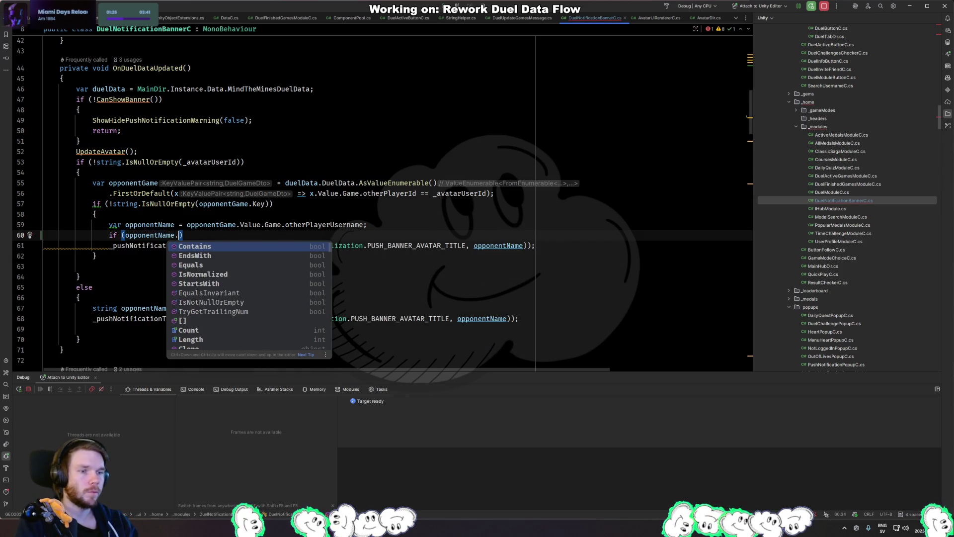
text(Is)
key(Down)
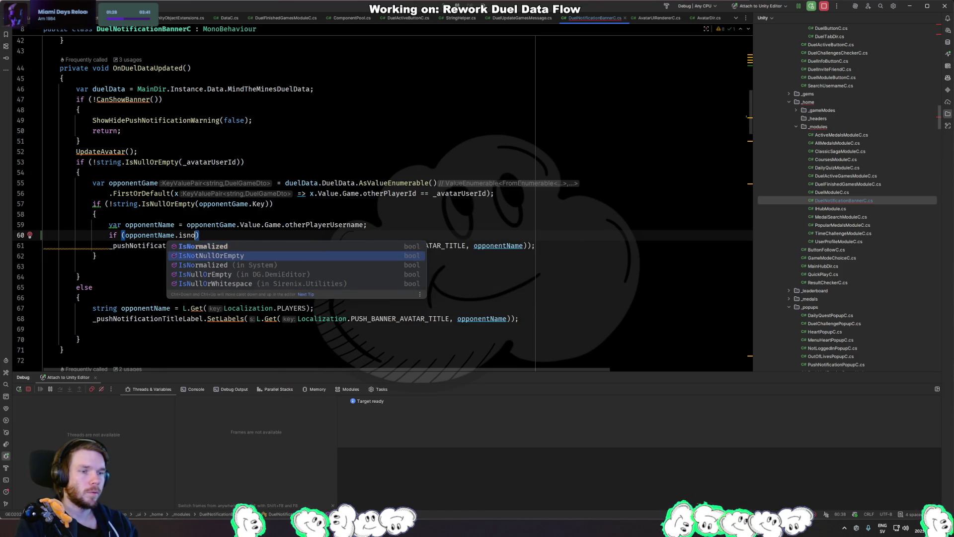
key(Return)
key(End)
key(Return)
text({)
key(Return)
Wrap the label line in the block and change the condition to string.IsNullOrEmpty(opponentName).
key(ctrl+shift+alt+Up)
key(Down)
key(BackSpace)
key(Up)
key(Up)
key(Up)
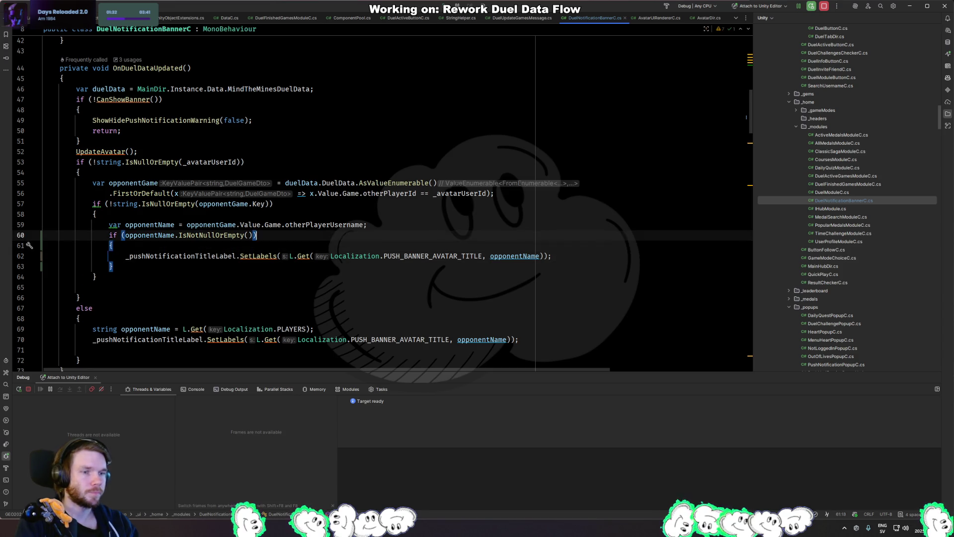
key(Down)
key(Left)
key(Left)
key(Left)
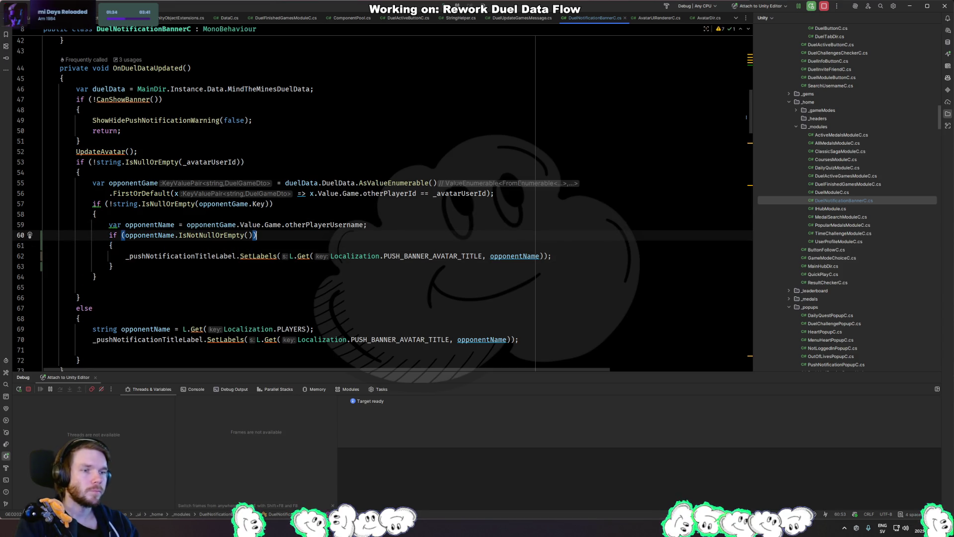
key(ctrl+BackSpace)
key(ctrl+Left)
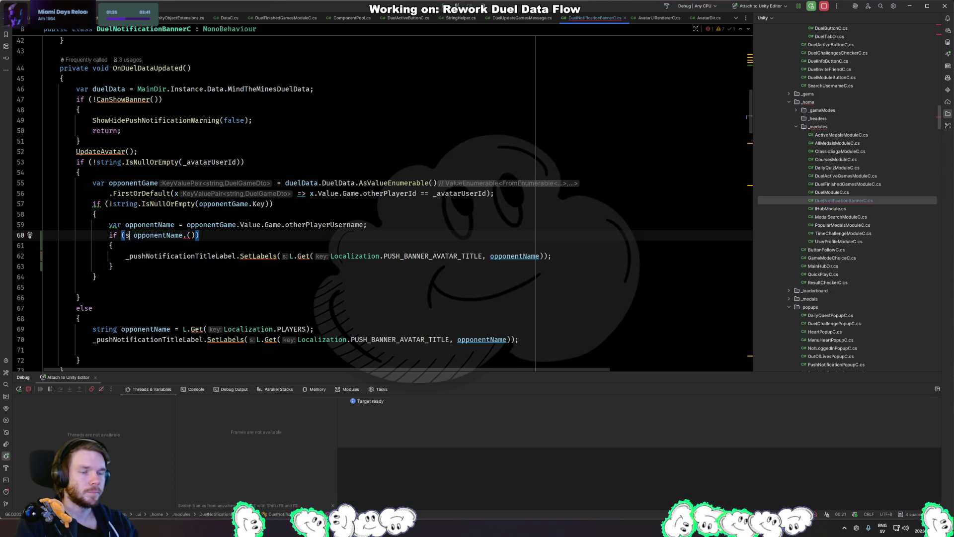
text(string.IsNu)
key(Return)
key(ctrl+Right)
text())
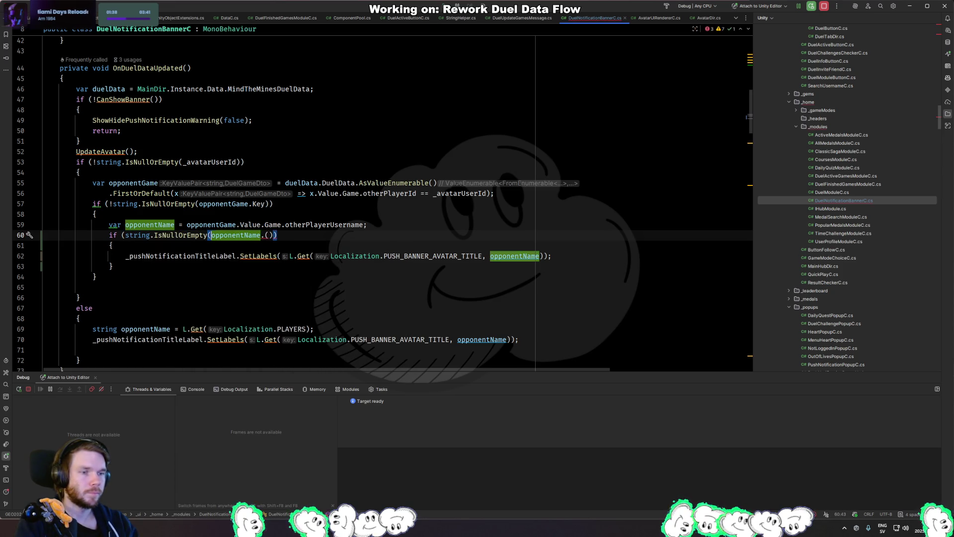
key(Delete)
key(Delete)
key(Delete)
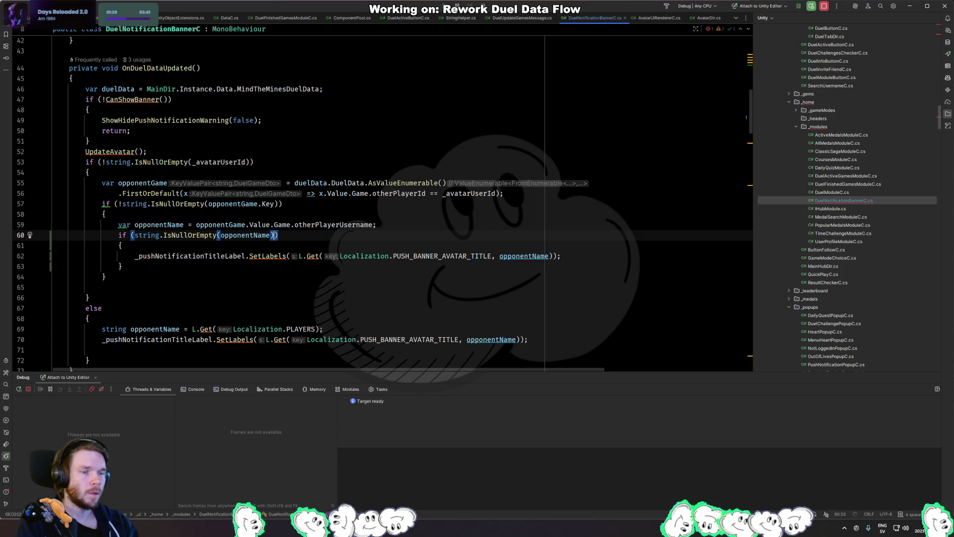
text())
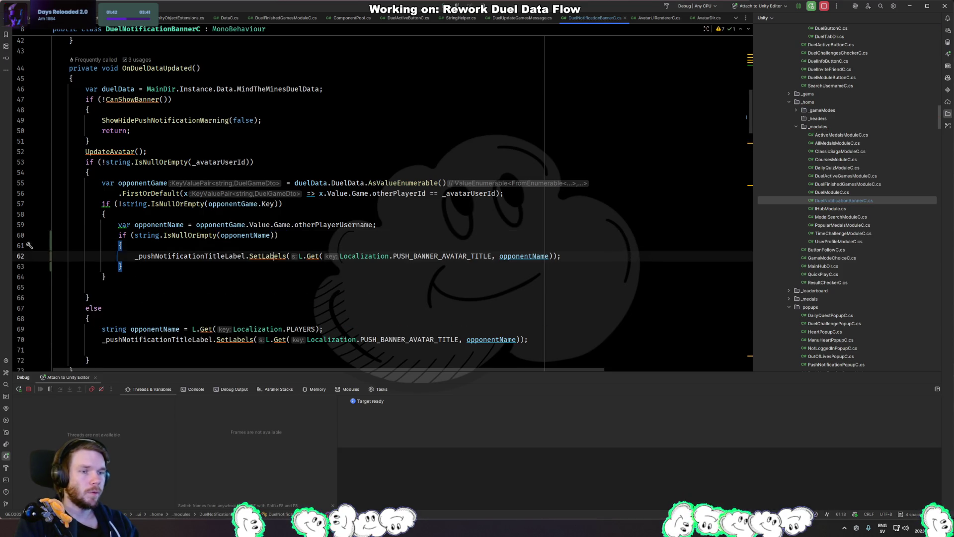
key(Down)
key(Down)
Begin the if body with 'opponentName =' and search the solution for GetGuestName.
key(alt+shift+Down)
key(Up)
key(Up)
key(End)
key(Return)
text(op)
key(Return)
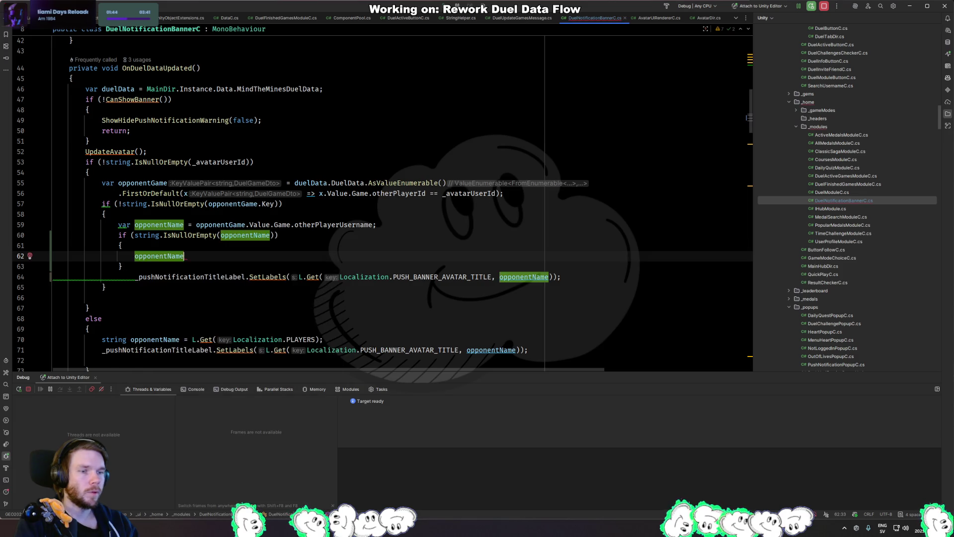
text( =)
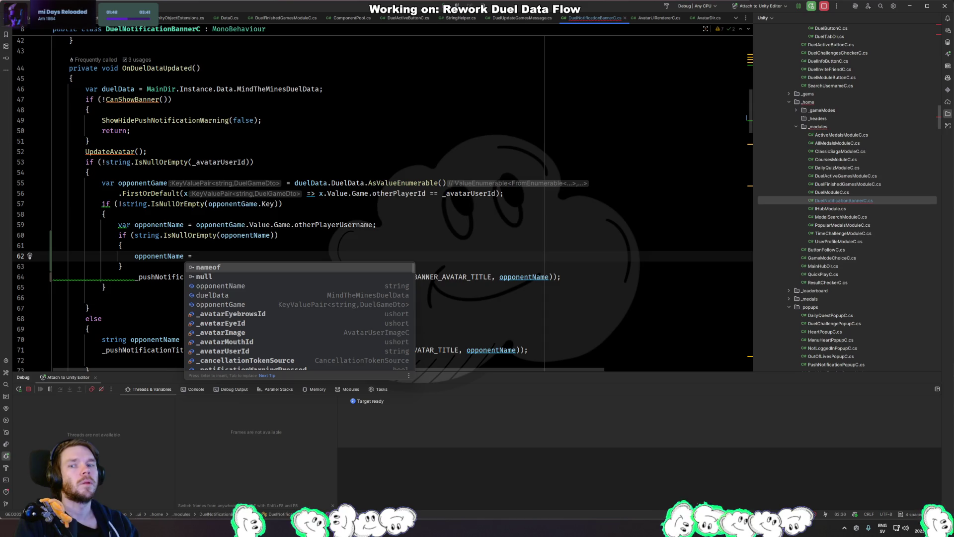
key(ctrl+shift+f)
text(GetGuestName)
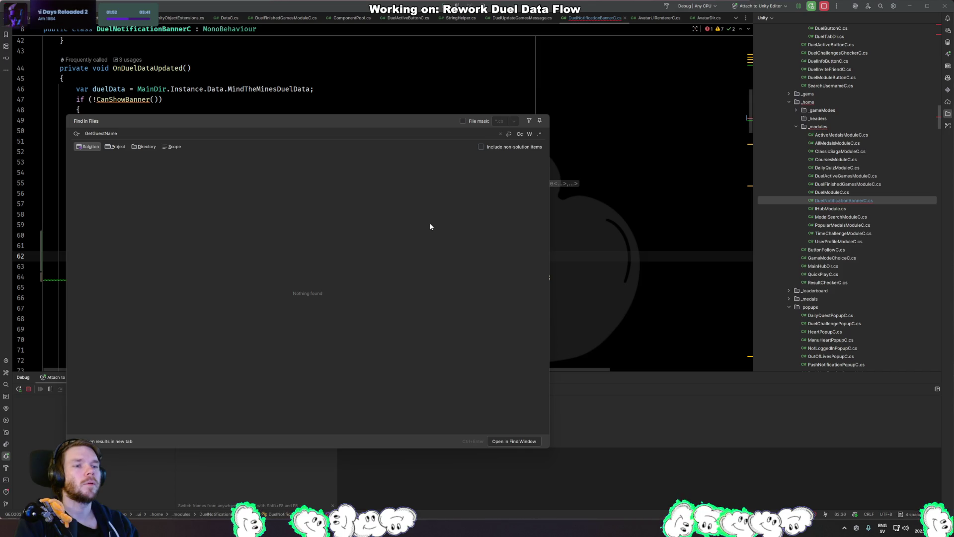
Search GuestName, open UserProfileDir.cs at line 72 and copy the GetGuestUsername call.
key(BackSpace)
key(BackSpace)
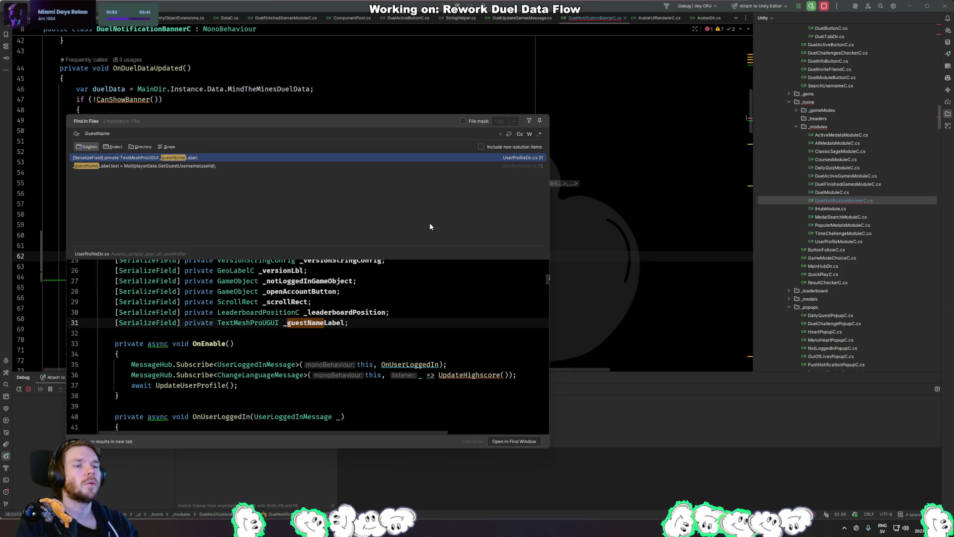
key(Down)
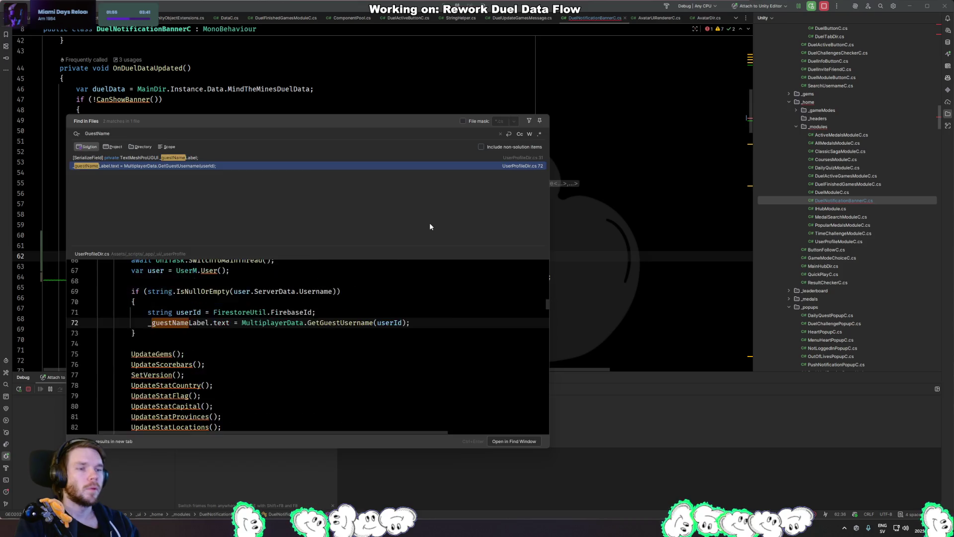
key(Return)
drag(364, 145, 195, 145)
key(ctrl+c)
key(ctrl+Tab)
Paste the GetGuestUsername call on line 62, passing opponentGame.Value.Game.otherPlayerId instead of userId.
key(ctrl+v)
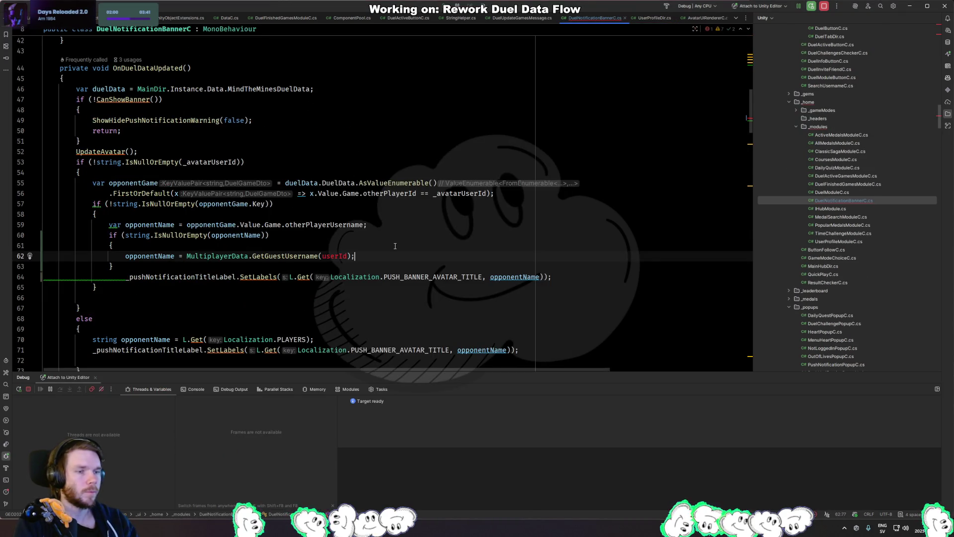
key(Left)
key(BackSpace)
key(BackSpace)
key(BackSpace)
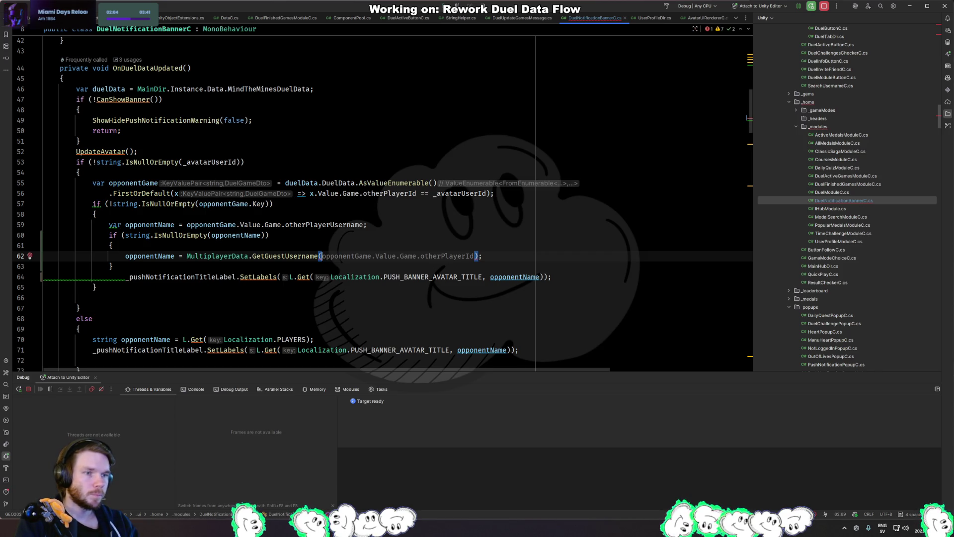
key(Tab)
Remove the extra indentation on line 64 and select the opponentName fallback block.
key(Down)
key(Down)
key(Home)
key(BackSpace)
key(Left)
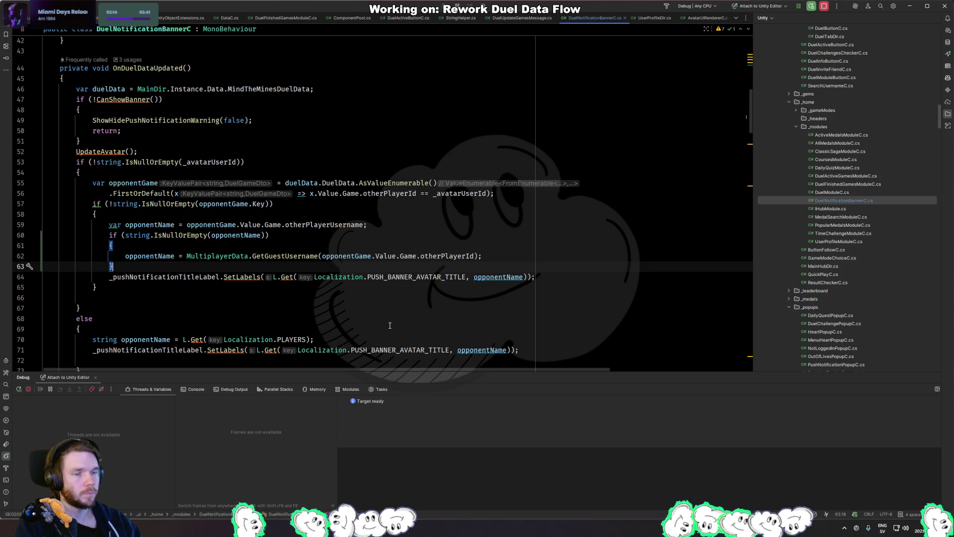
click(338, 225)
click(507, 257)
scroll(508, 264, down, 1)
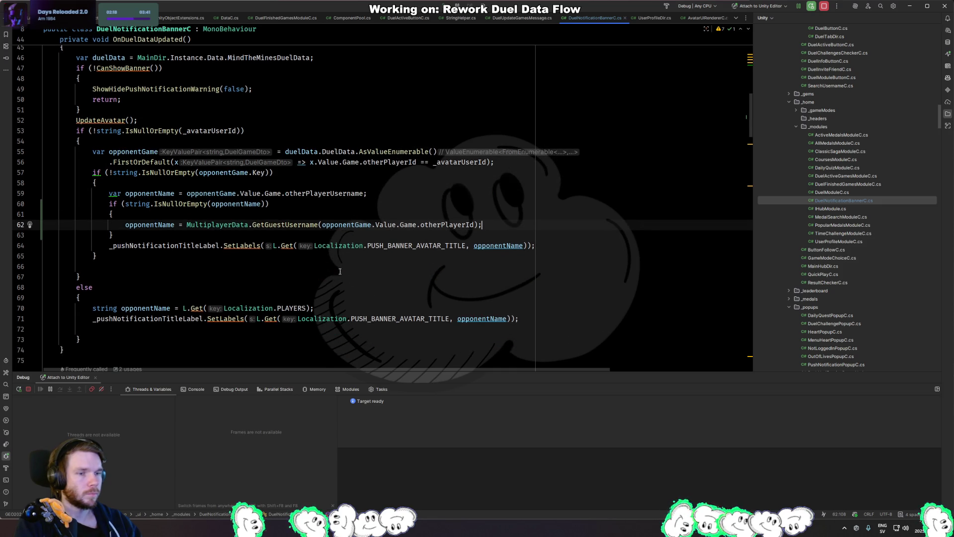
drag(348, 237, 418, 198)
key(ctrl+c)
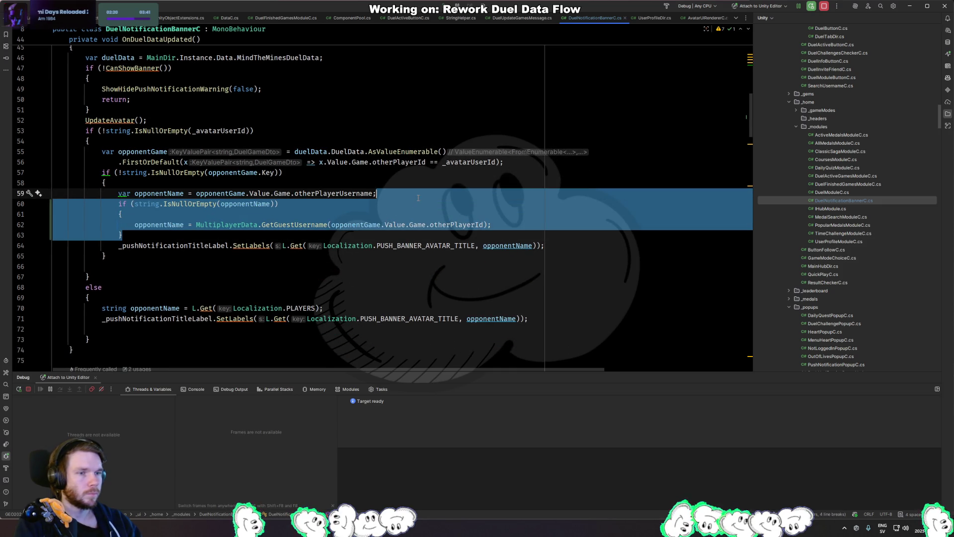
Paste the fallback block after UpdateAvatar() and cut the original opponentName declaration line.
click(257, 117)
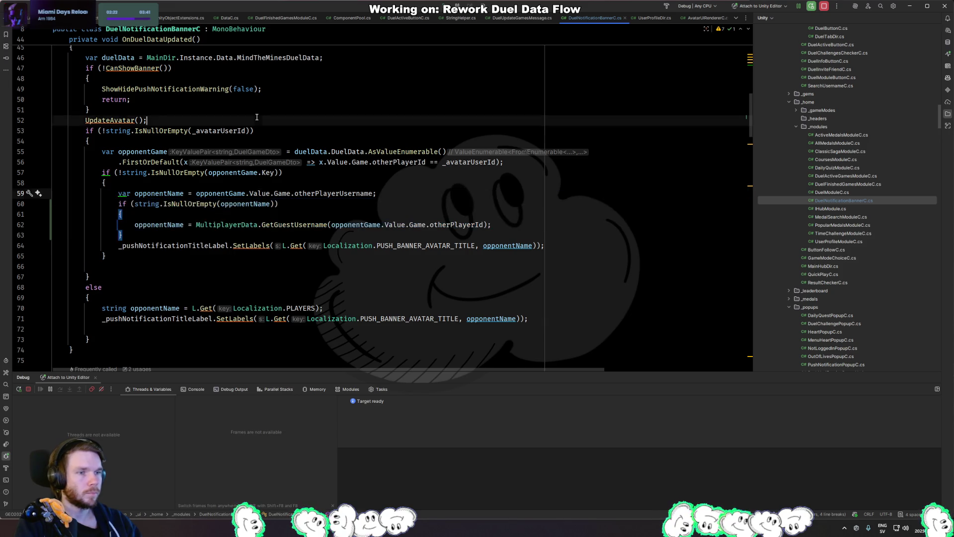
key(ctrl+v)
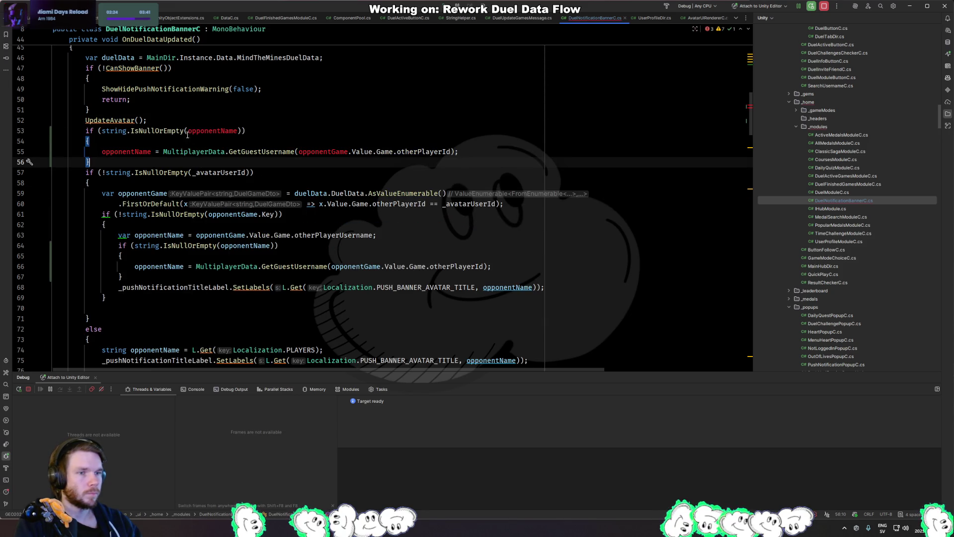
click(201, 131)
click(160, 235)
key(ctrl+y)
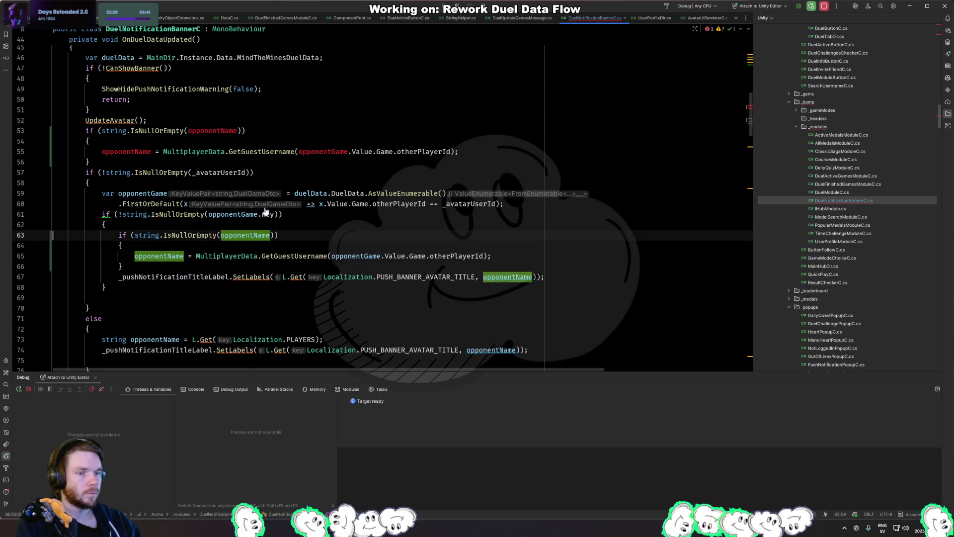
Insert the opponentName declaration above the fallback check after UpdateAvatar() and tidy its indentation.
click(251, 124)
key(Return)
text(var opponentName = opponentGame.Value.Game.otherPlayerUsername;)
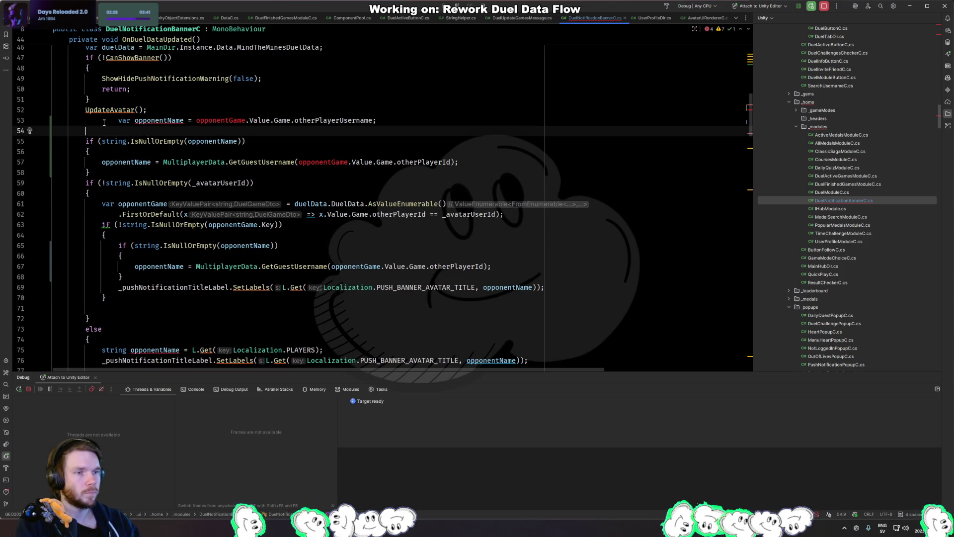
key(Up)
key(shift+Tab)
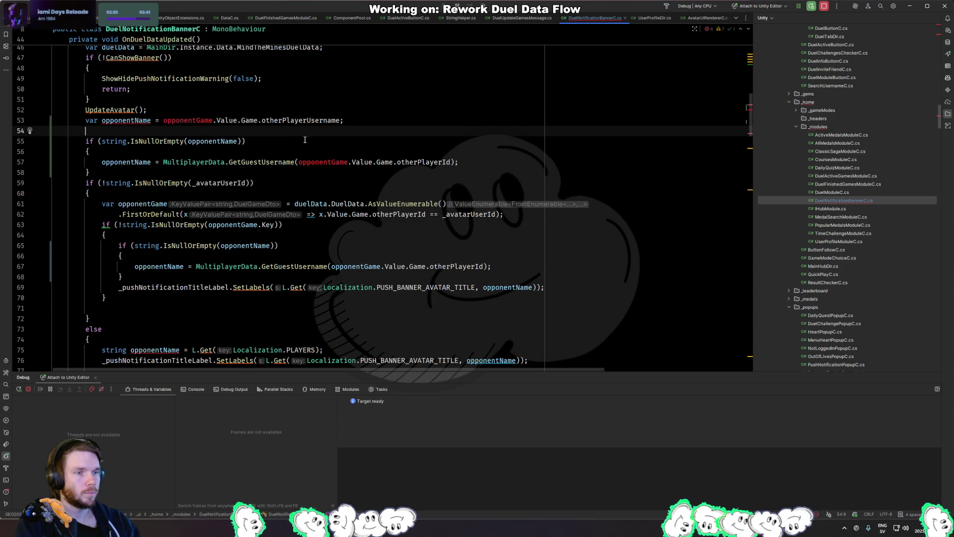
key(End)
key(Delete)
Check where opponentGame is declared, undo the rearrangement, and return to the Unity Editor.
click(149, 204)
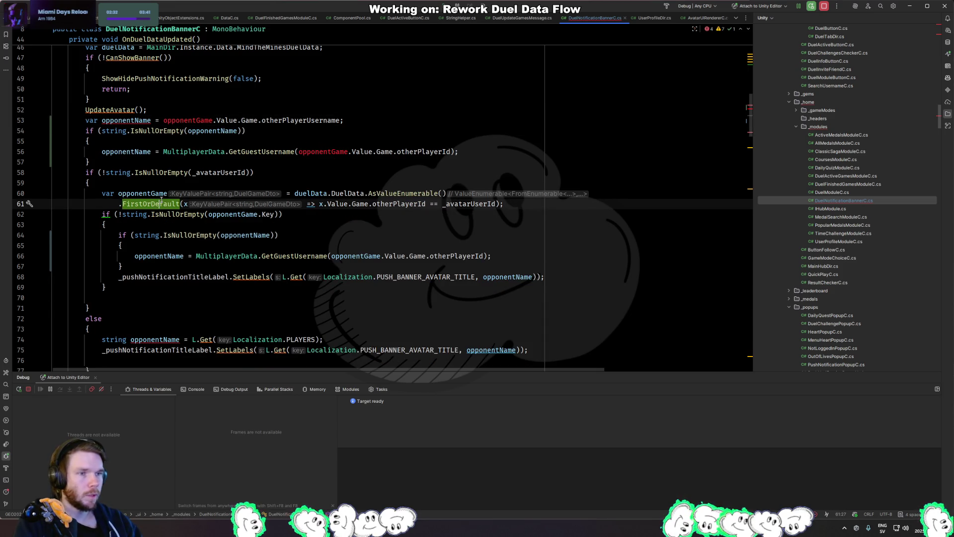
click(164, 195)
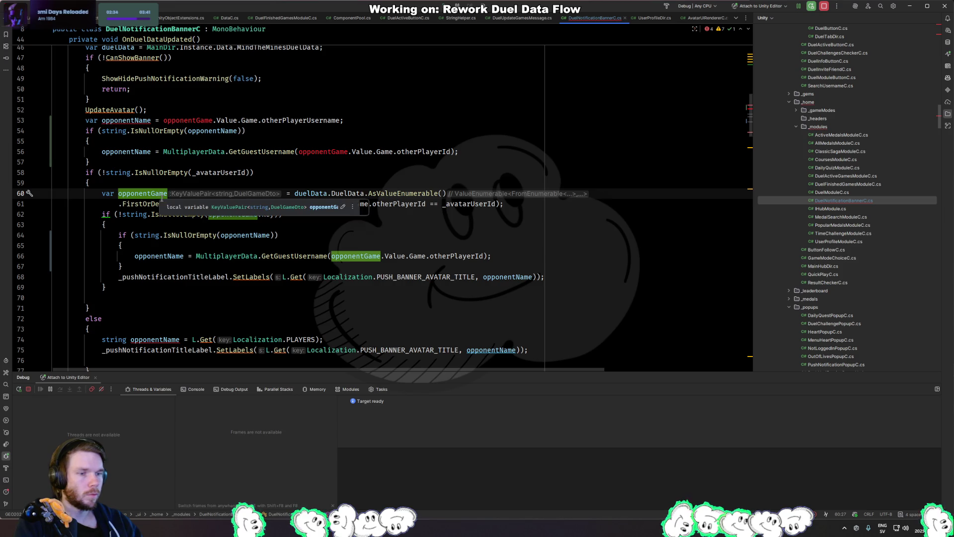
key(ctrl+z)
key(ctrl+z)
key(ctrl+z)
key(ctrl+z)
key(ctrl+z)
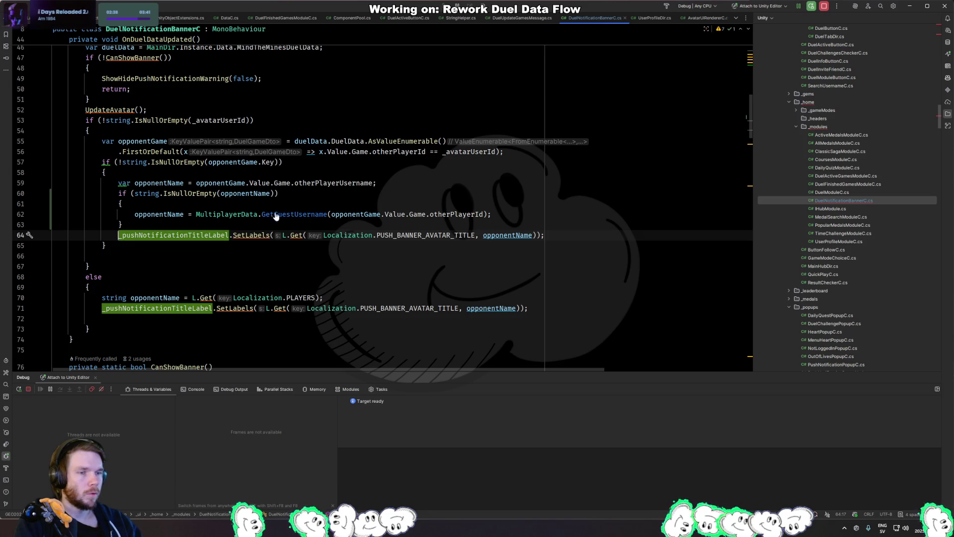
click(342, 294)
click(565, 312)
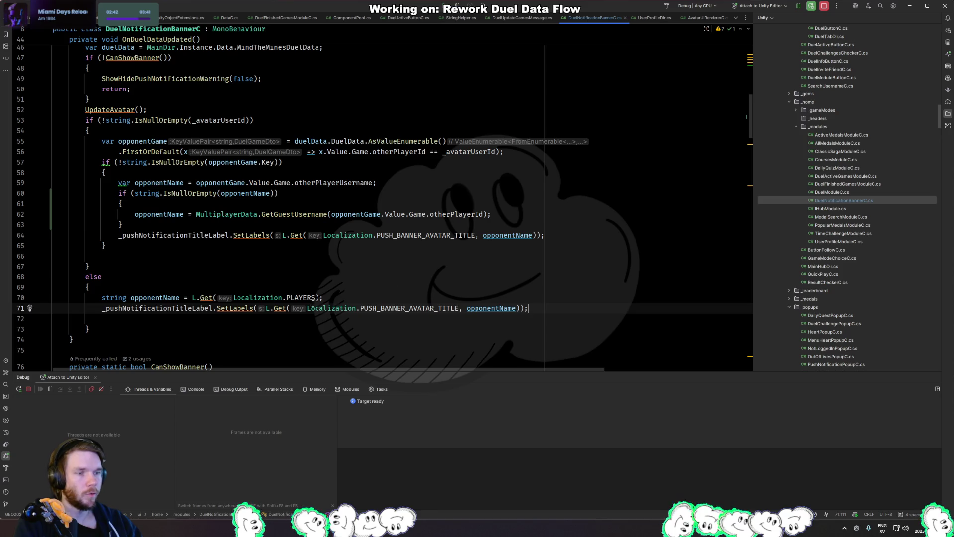
key(alt+Tab)
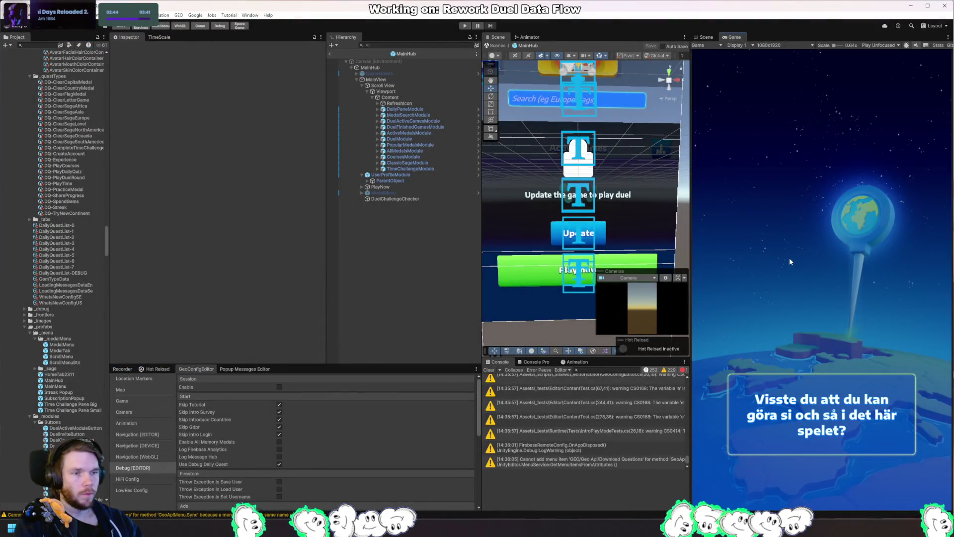
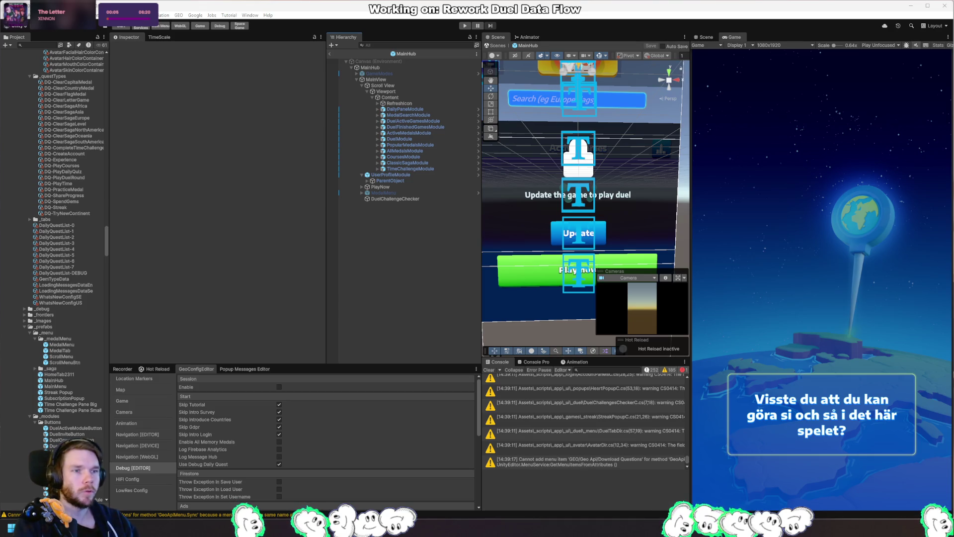
Switch from the Unity Editor back to DuelNotificationBannerC.cs in Rider.
key(alt+Tab)
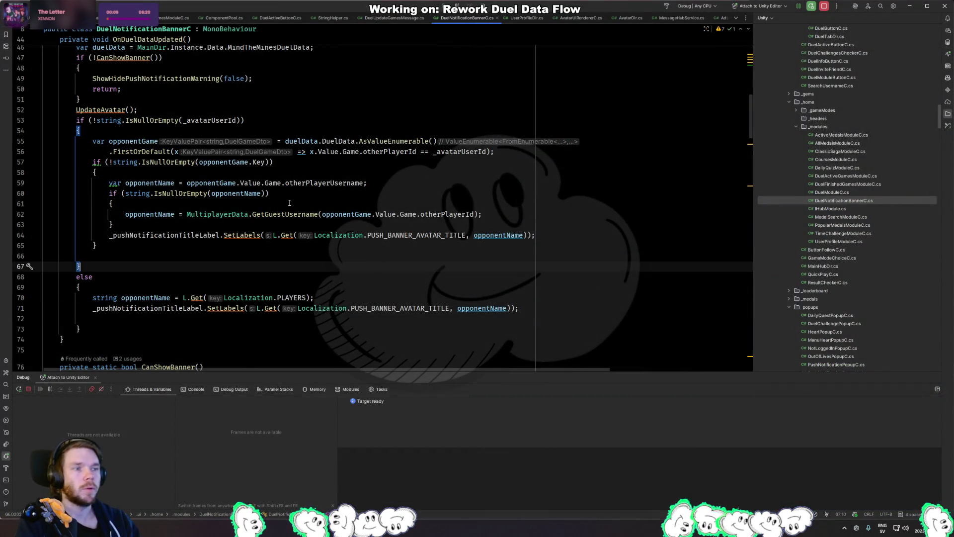
key(ctrl+shift+n)
text(pushnoti)
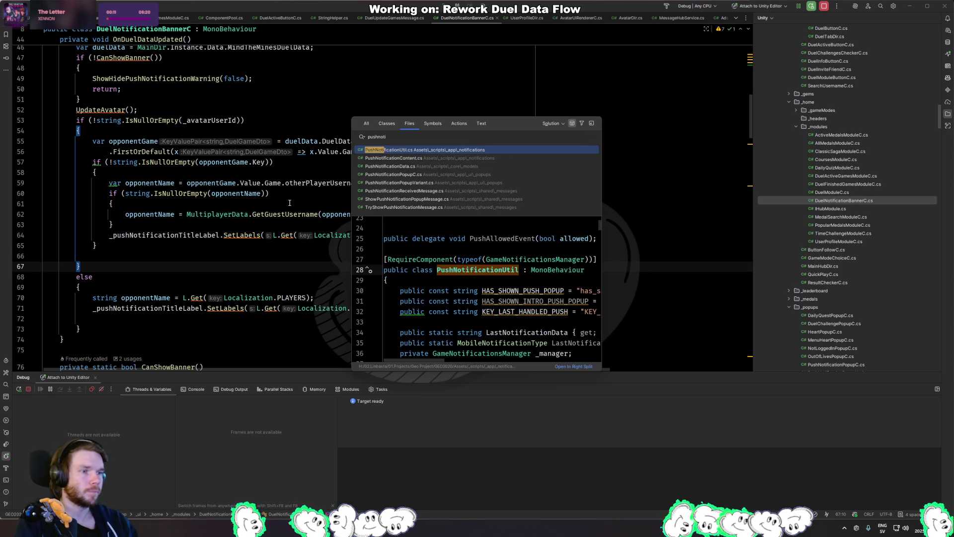
text(duelnotif)
key(Return)
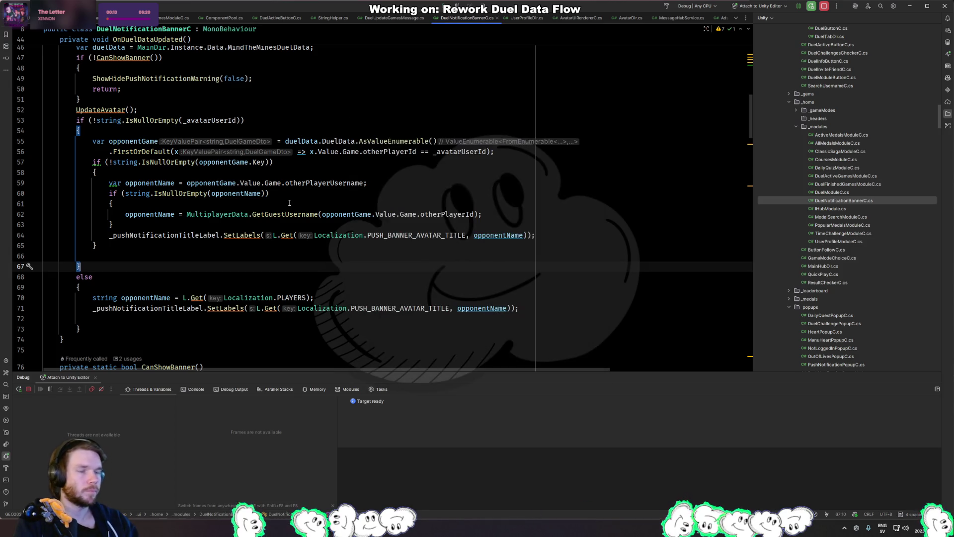
scroll(380, 189, up, 10)
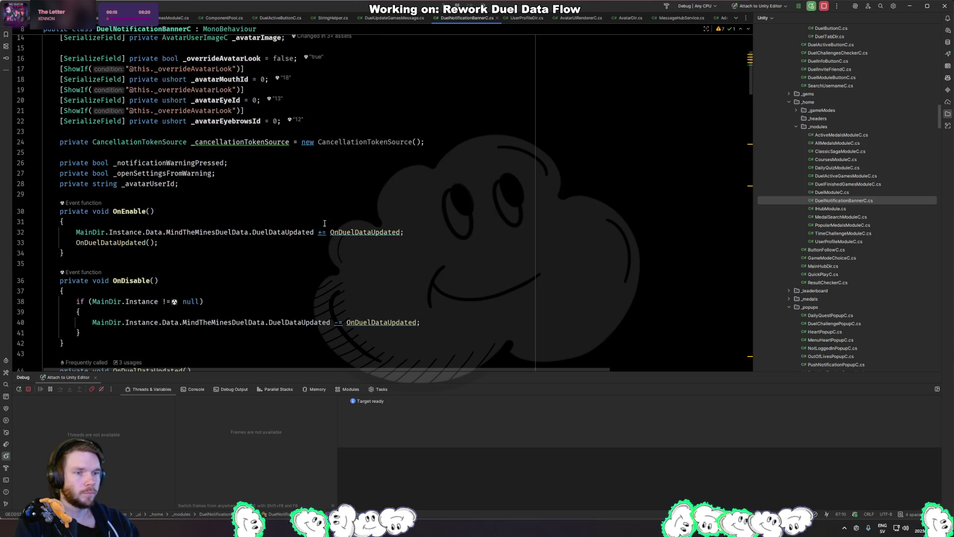
click(129, 242)
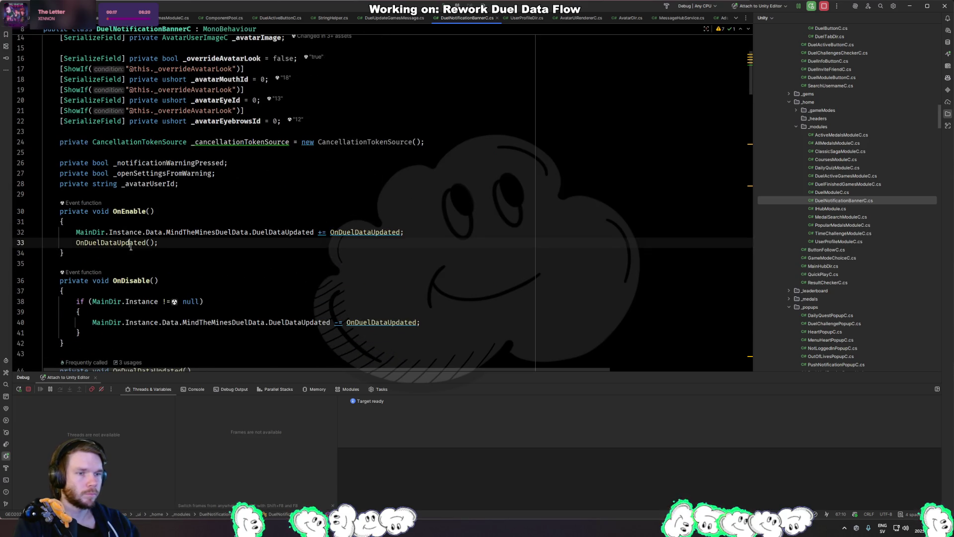
key(ctrl+b)
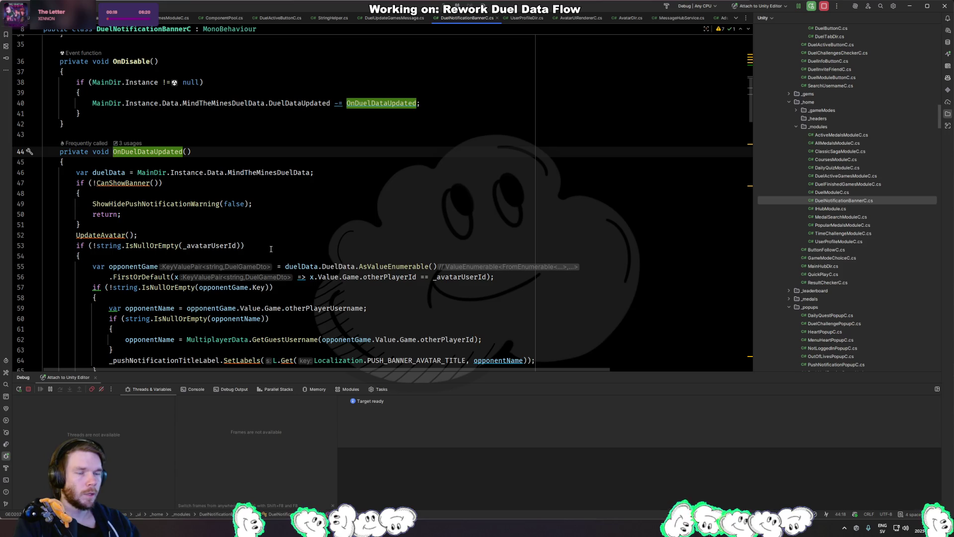
scroll(266, 259, up, 3)
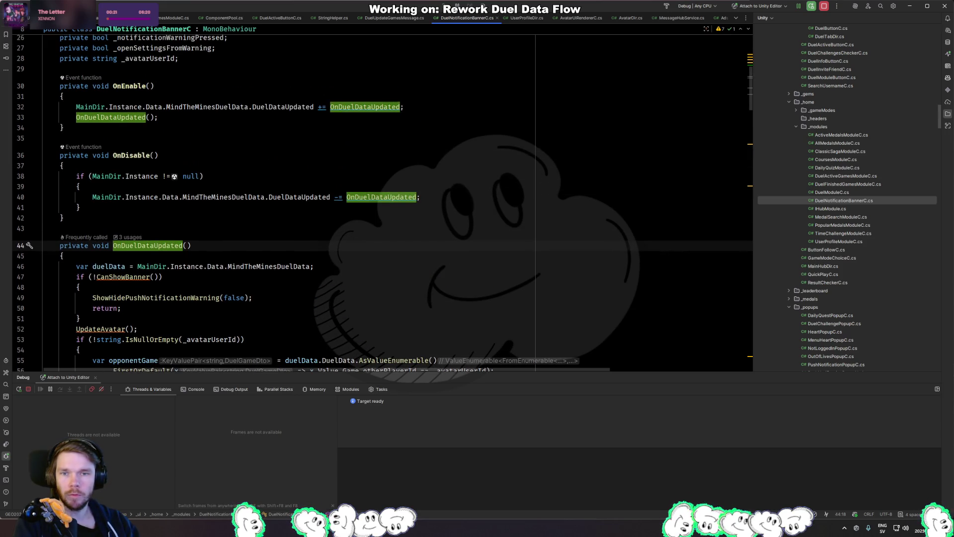
key(alt+Tab)
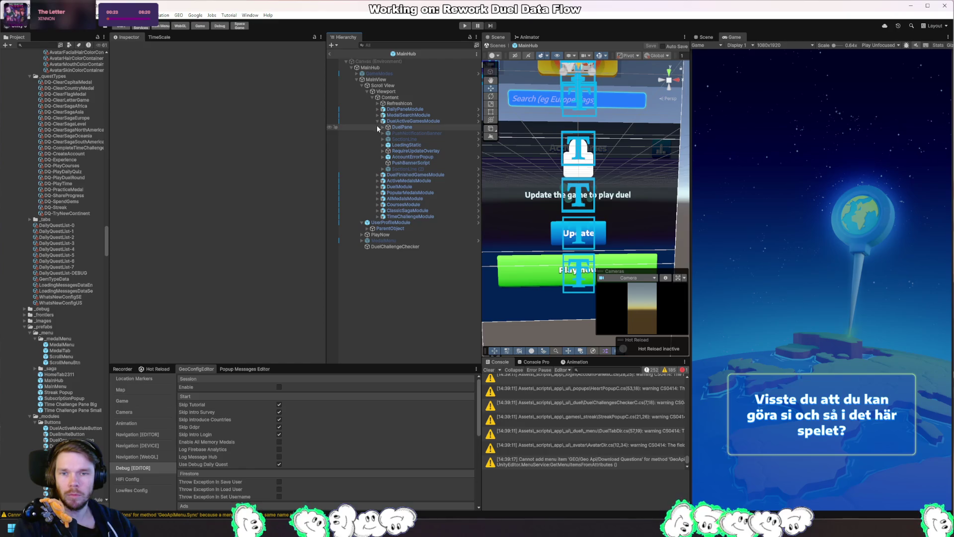
click(410, 163)
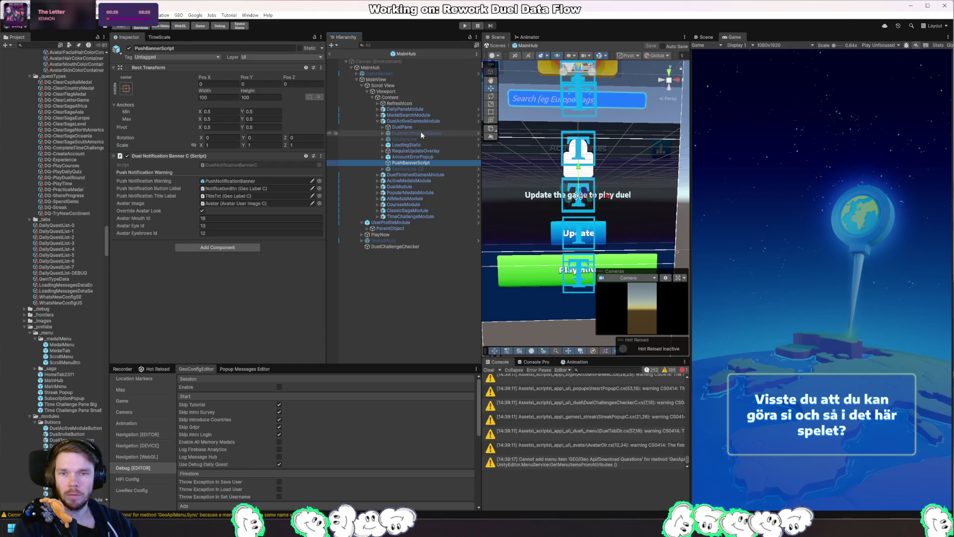
key(alt+Tab)
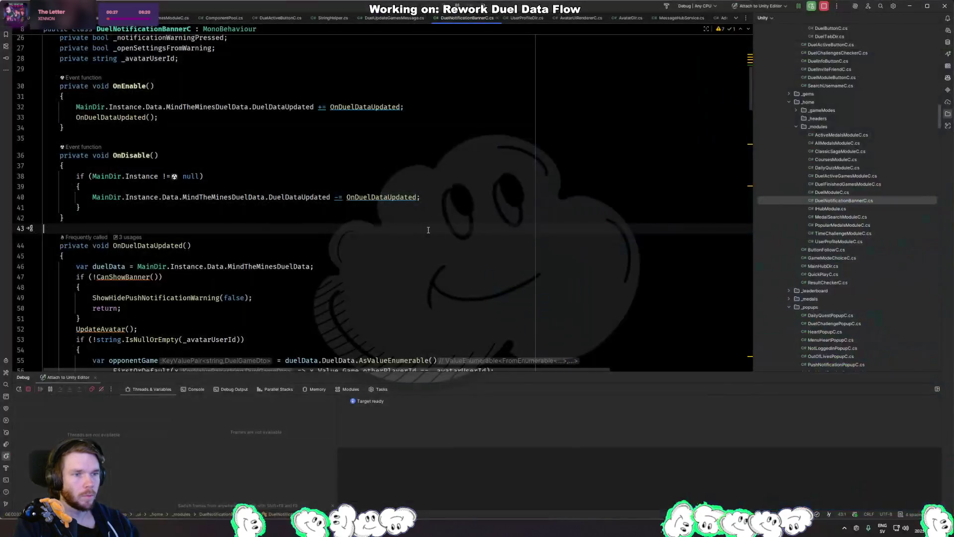
click(117, 117)
ctrl+click(117, 117)
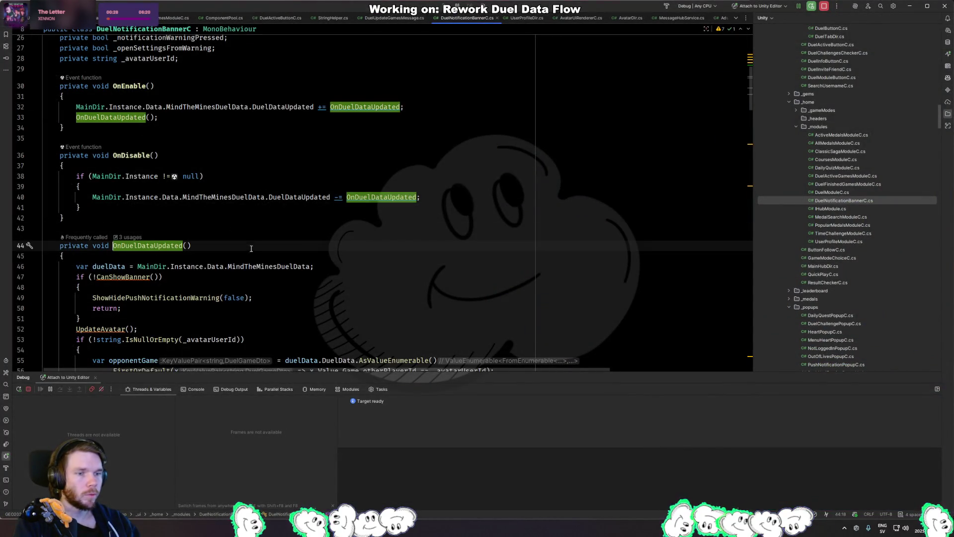
scroll(132, 179, down, 3)
click(131, 183)
click(172, 204)
scroll(173, 149, down, 7)
scroll(172, 149, down, 12)
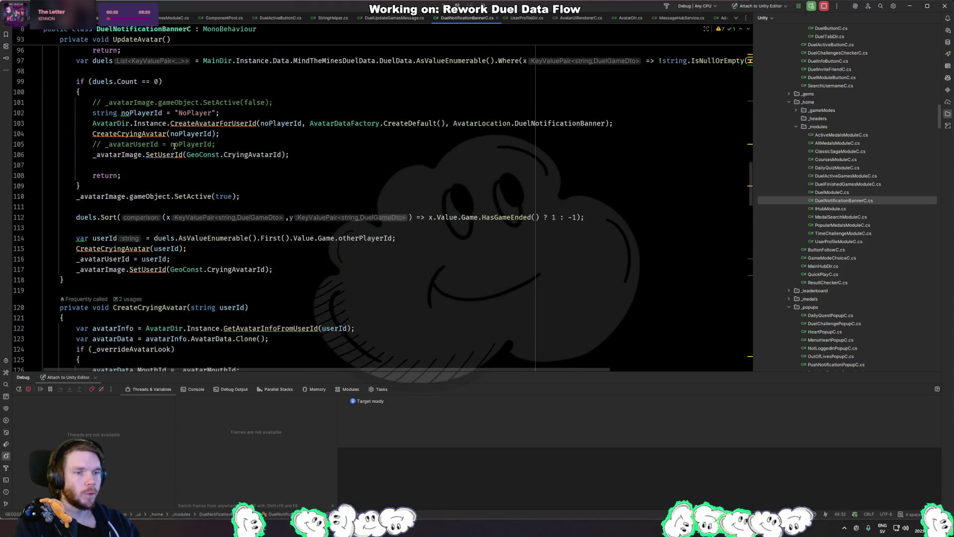
scroll(173, 149, up, 2)
scroll(211, 190, down, 5)
scroll(211, 190, down, 18)
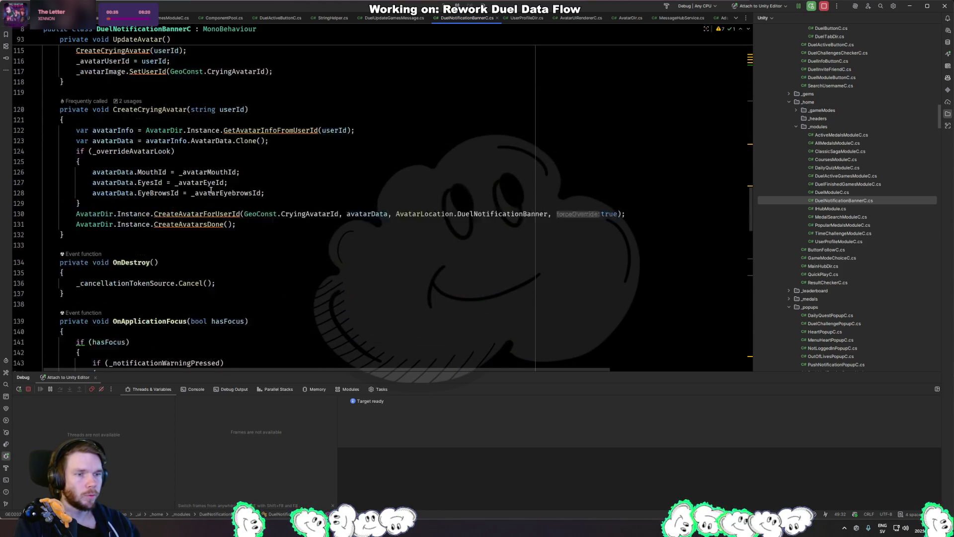
scroll(211, 190, down, 3)
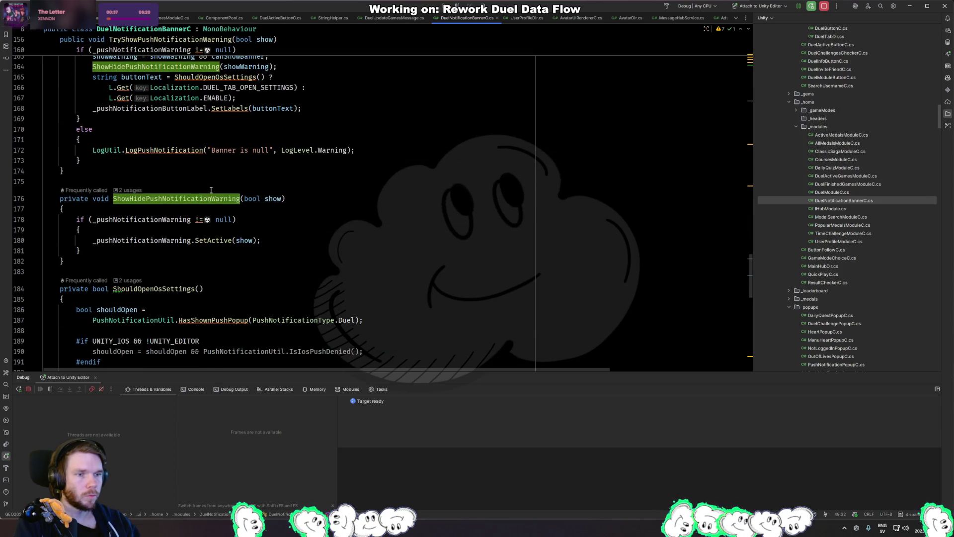
scroll(213, 149, up, 4)
ctrl+click(224, 110)
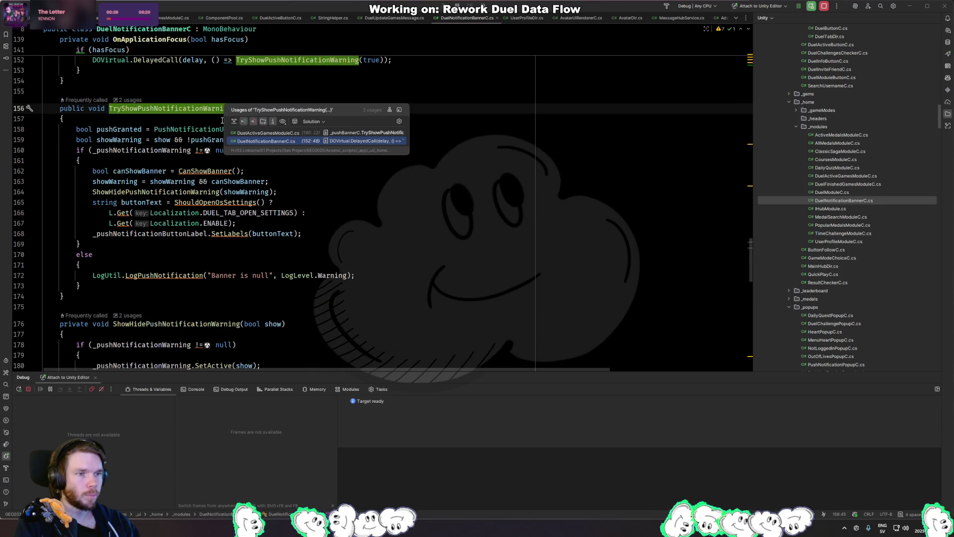
mouse_move(409, 154)
mouse_down()
mouse_move(474, 187)
mouse_move(535, 191)
mouse_move(551, 168)
mouse_up()
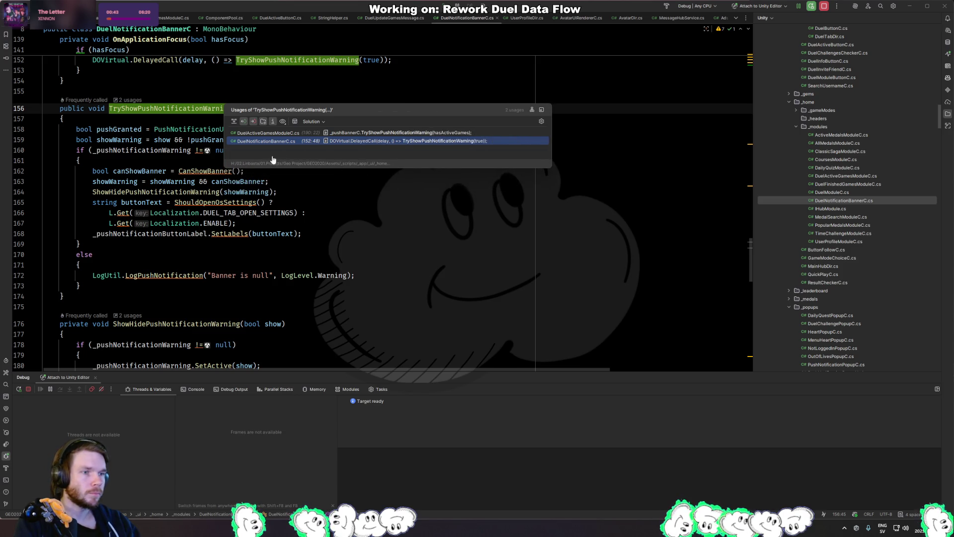
key(Escape)
key(ctrl+alt+Left)
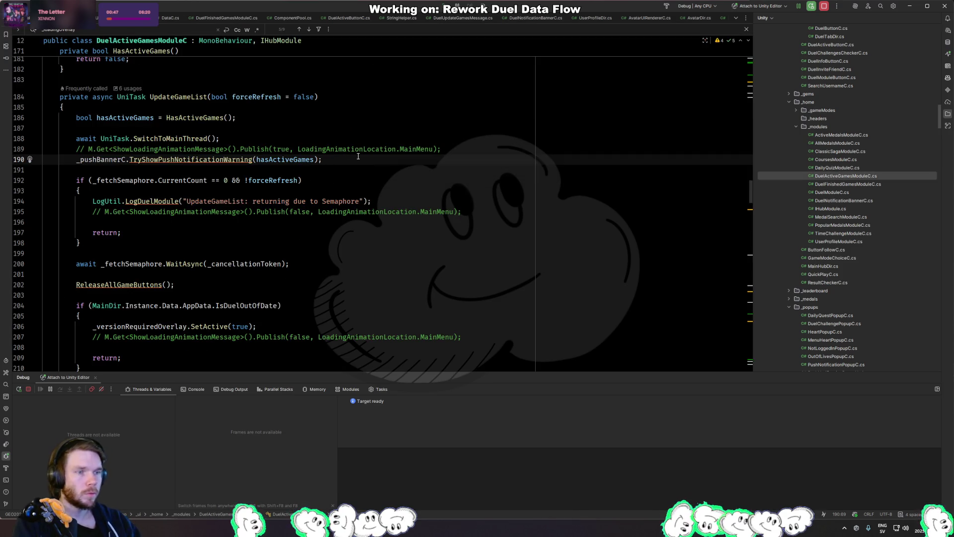
key(ctrl+Tab)
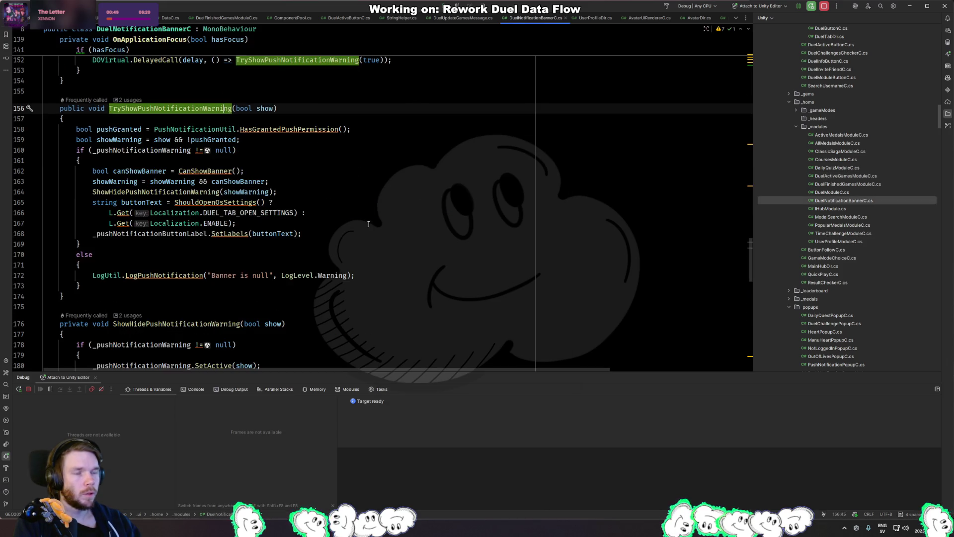
scroll(354, 201, up, 5)
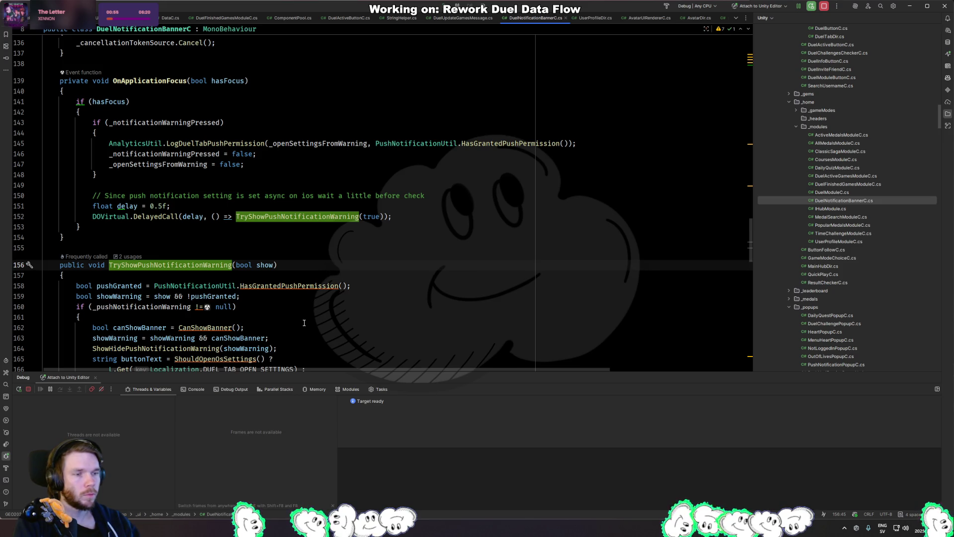
scroll(295, 327, down, 5)
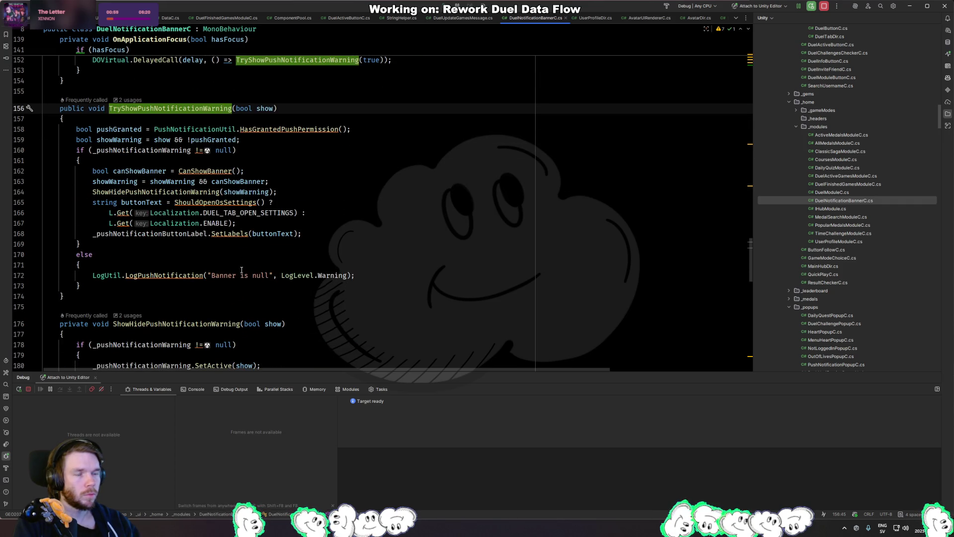
Delete the whole TryShowPushNotificationWarning method.
click(90, 296)
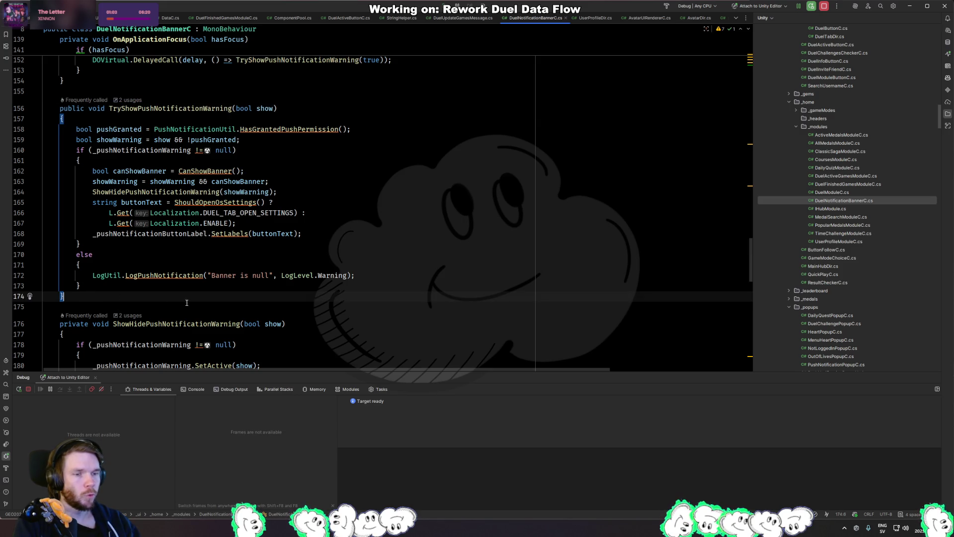
shift+click(234, 97)
key(Delete)
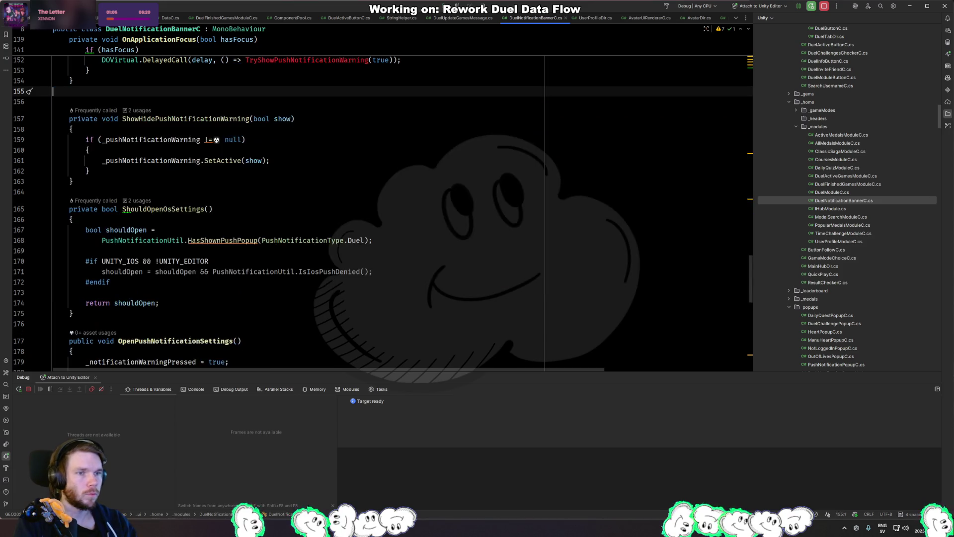
scroll(412, 254, up, 7)
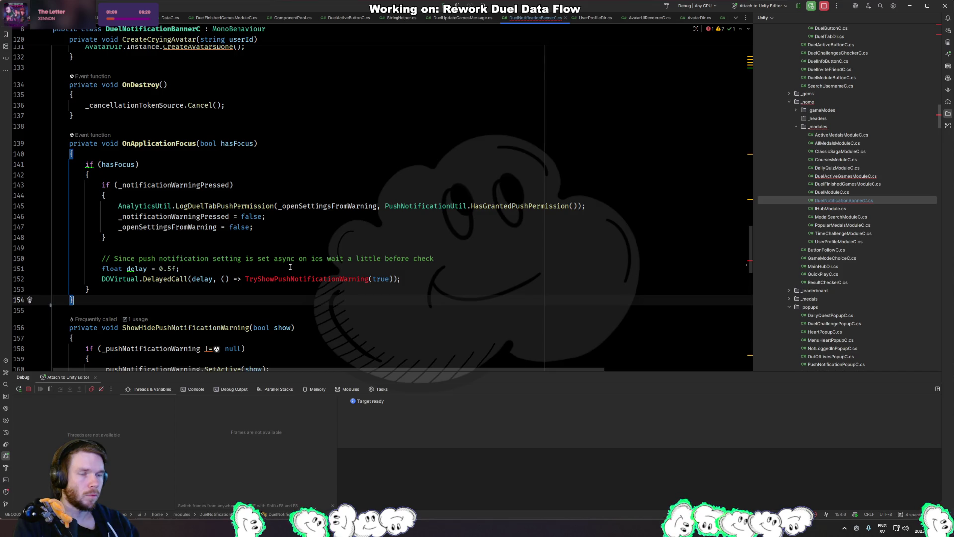
From OnDuelDataUpdated, go to the ShowHidePushNotificationWarning declaration.
key(ctrl+Home)
scroll(247, 251, down, 4)
scroll(247, 251, down, 4)
click(125, 249)
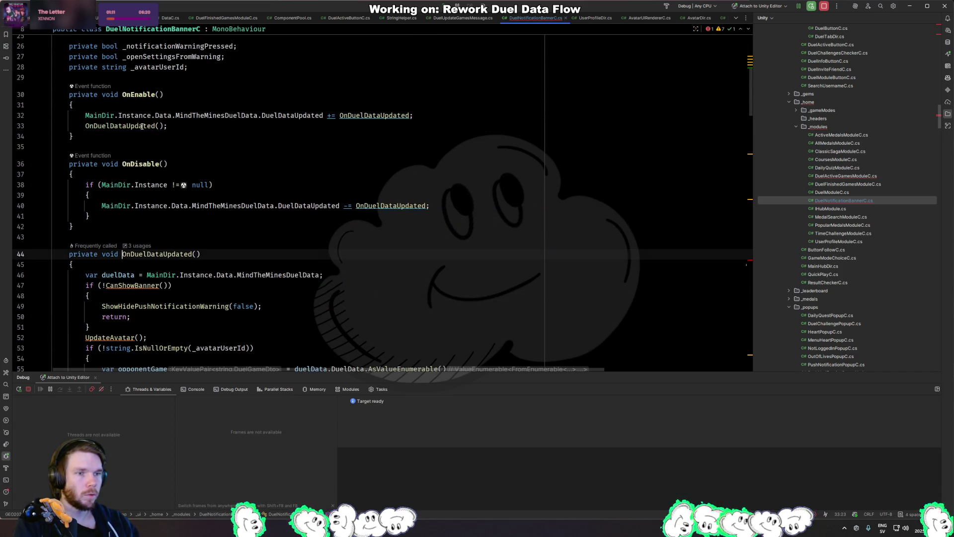
scroll(165, 145, down, 6)
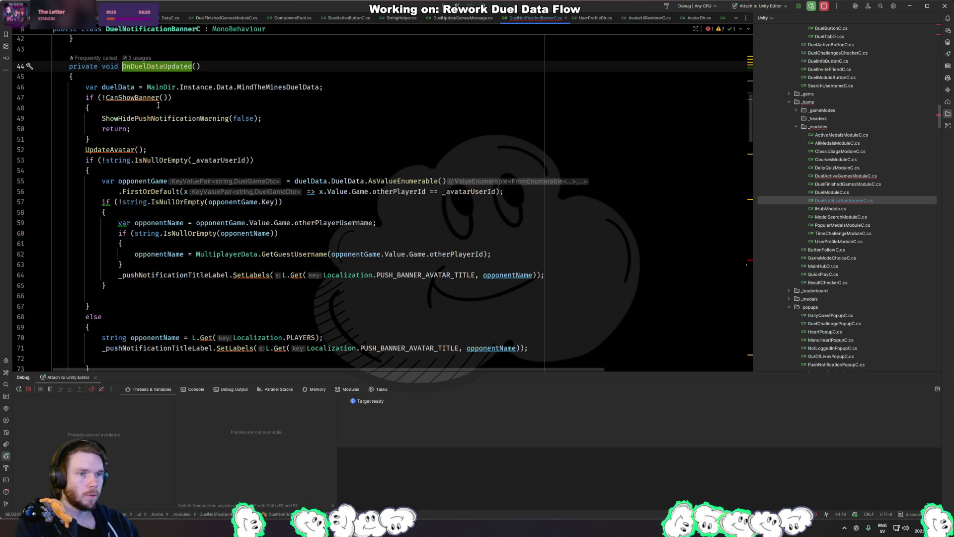
click(147, 118)
click(181, 119)
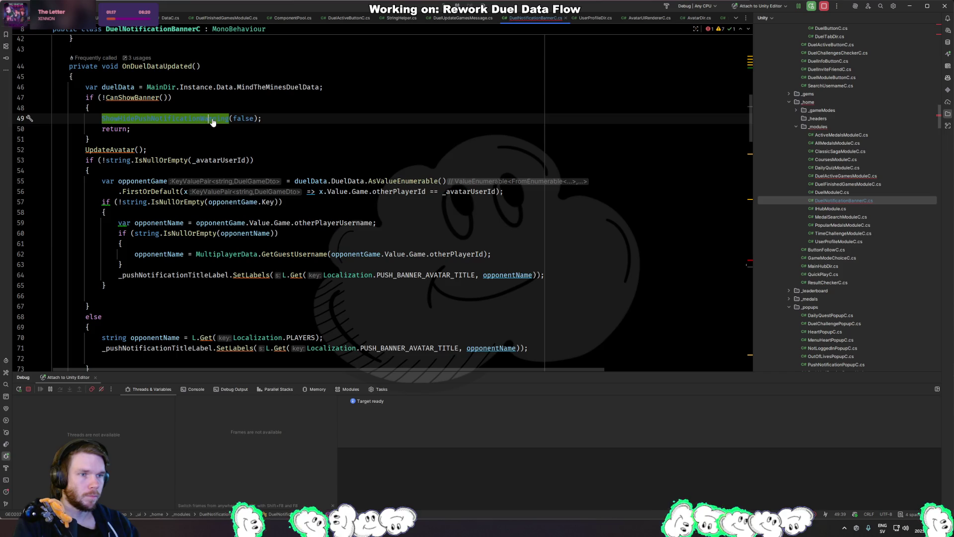
ctrl+click(209, 119)
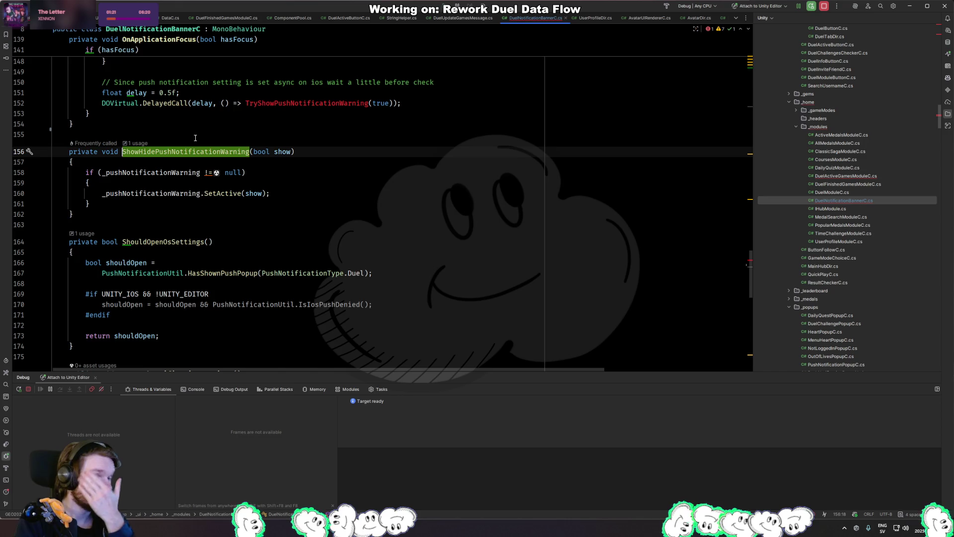
Return to OnDuelDataUpdated and place the caret around the CanShowBanner guard.
scroll(248, 182, up, 4)
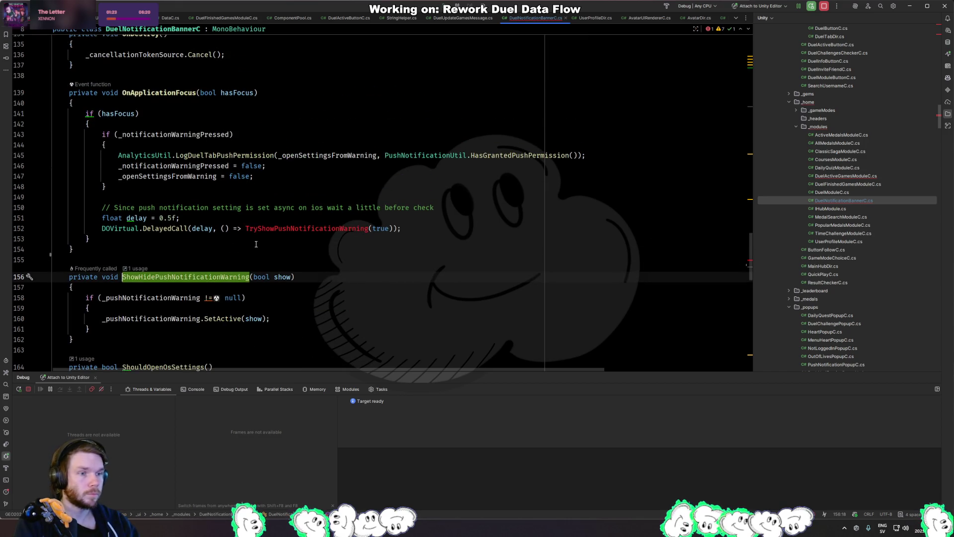
key(ctrl+alt+Left)
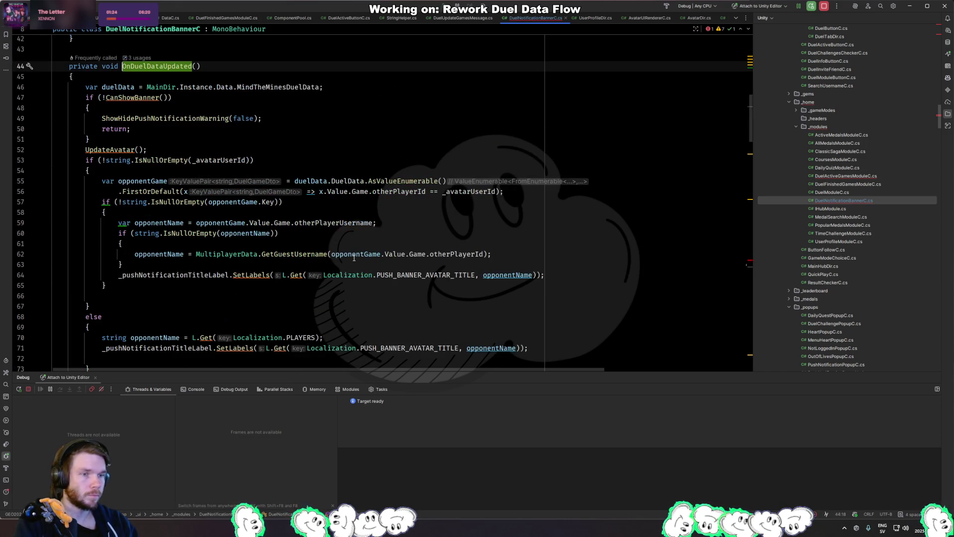
click(167, 143)
click(153, 141)
click(88, 98)
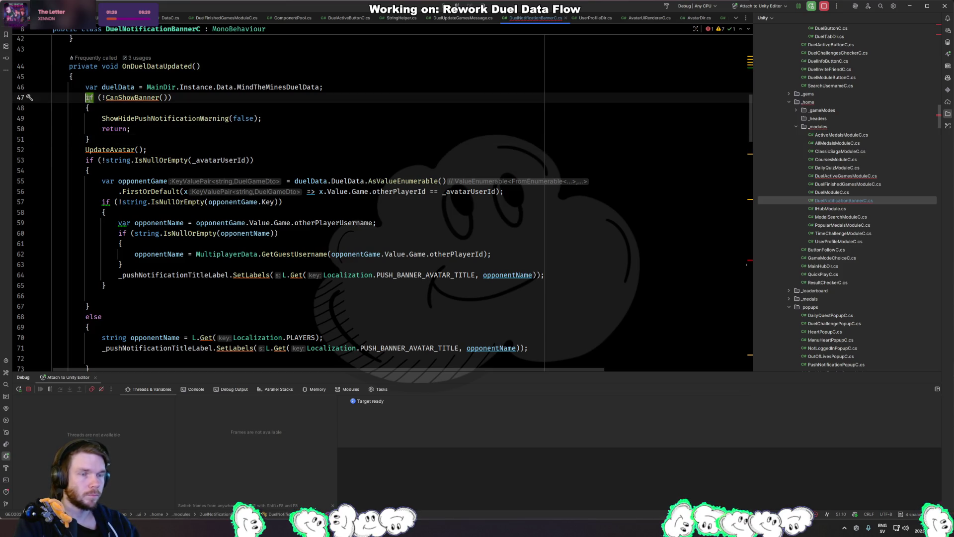
click(256, 130)
Copy the CanShowBanner guard into the OnApplicationFocus delayed callback body.
mouse_move(149, 141)
mouse_down()
mouse_move(298, 120)
mouse_move(360, 91)
mouse_up()
key(ctrl+c)
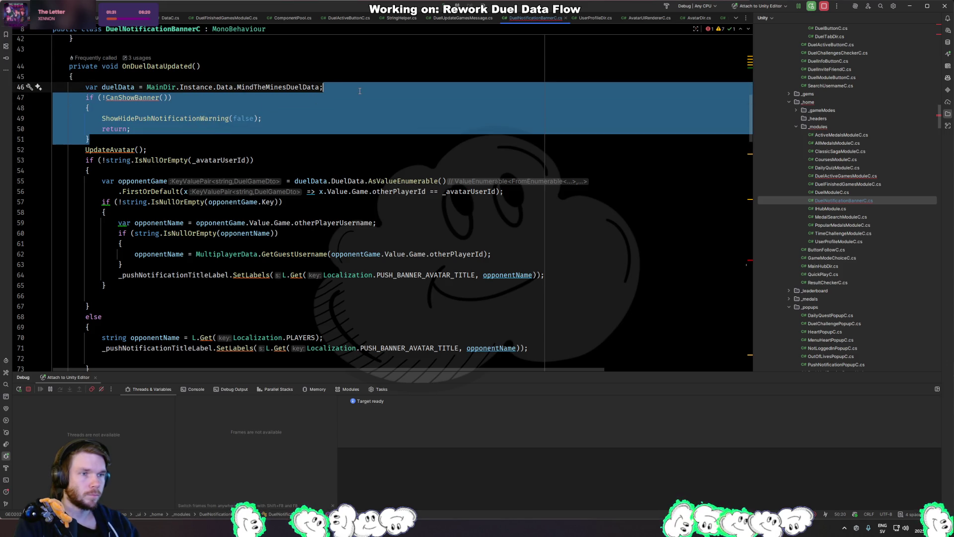
key(ctrl+alt+Left)
key(ctrl+alt+Left)
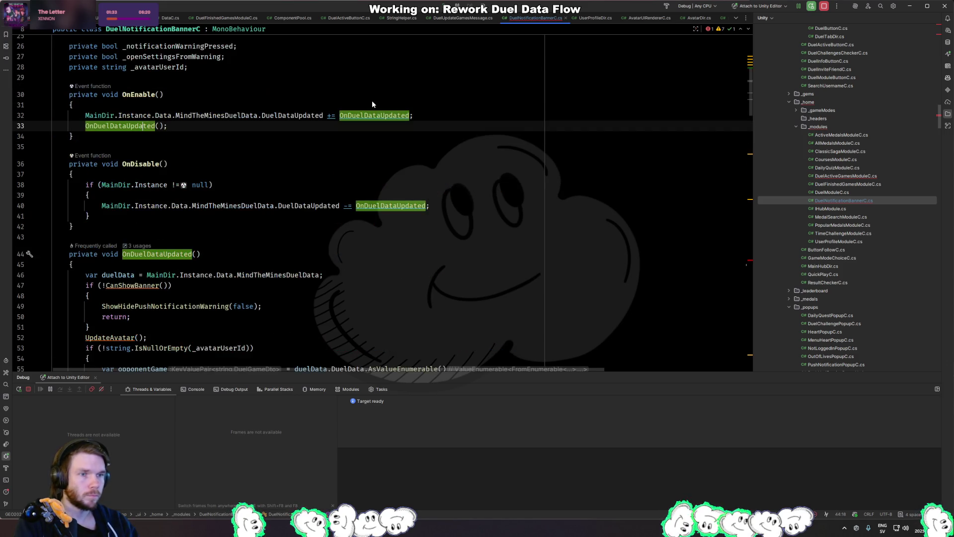
key(ctrl+alt+Left)
key(ctrl+alt+Left)
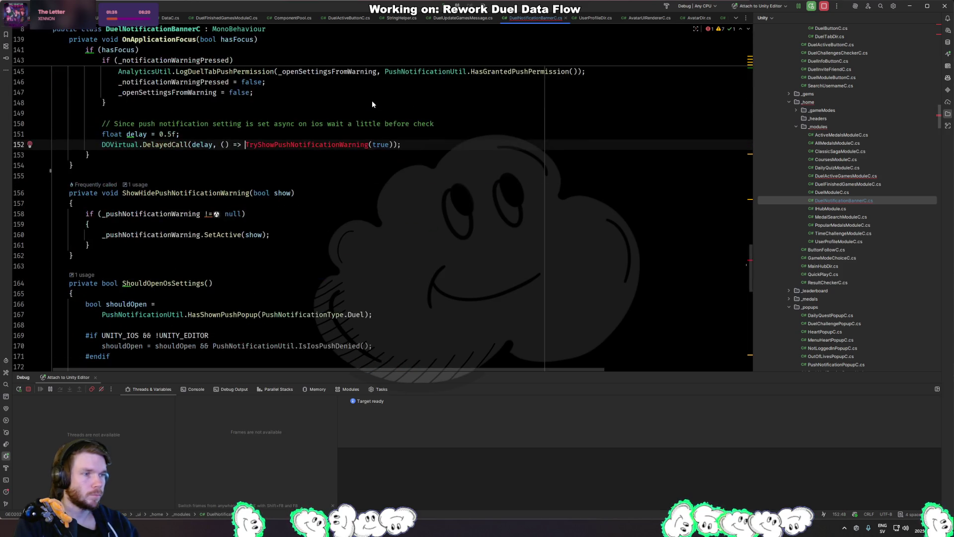
text({)
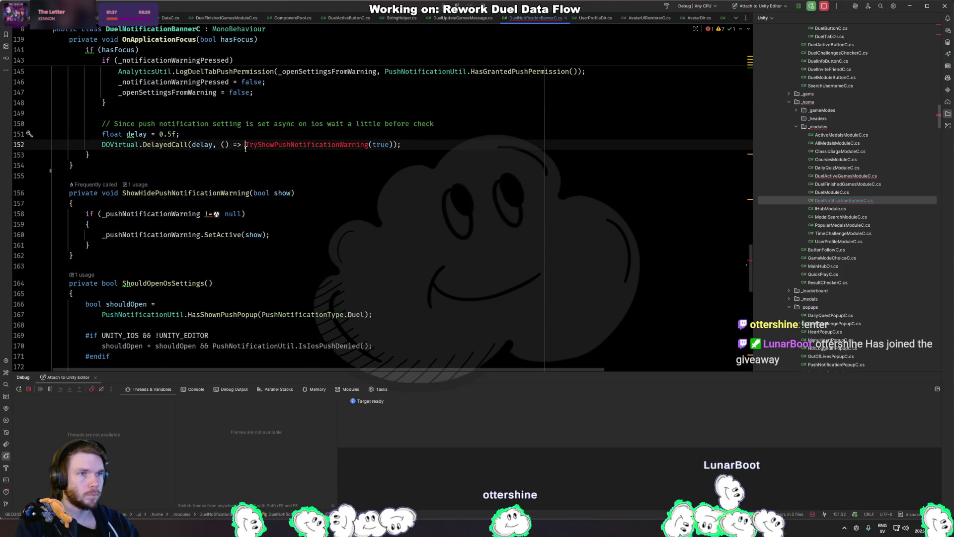
key(Return)
key(ctrl+v)
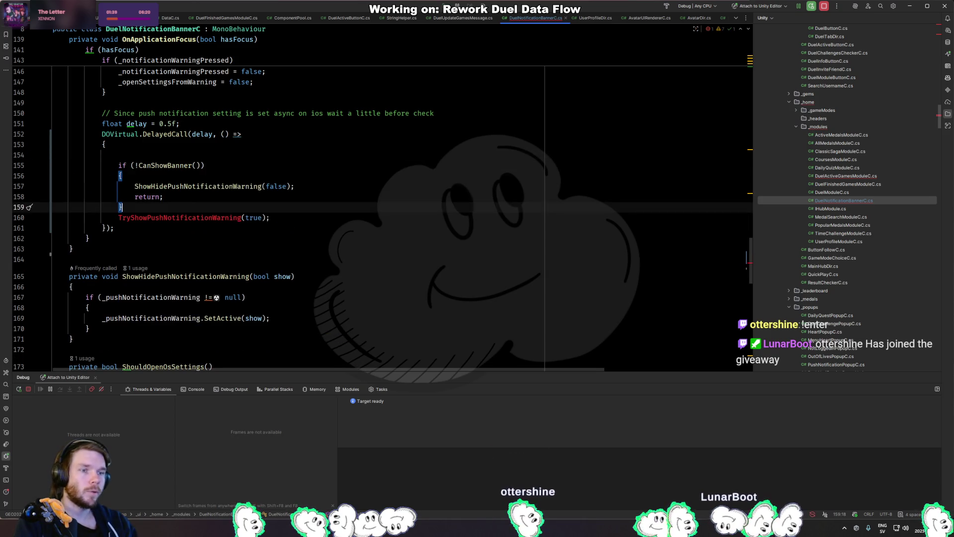
Drop the TryShowPushNotificationWarning(true) line and make the call ShowHidePushNotificationWarning(CanShowBanner()).
key(ctrl+y)
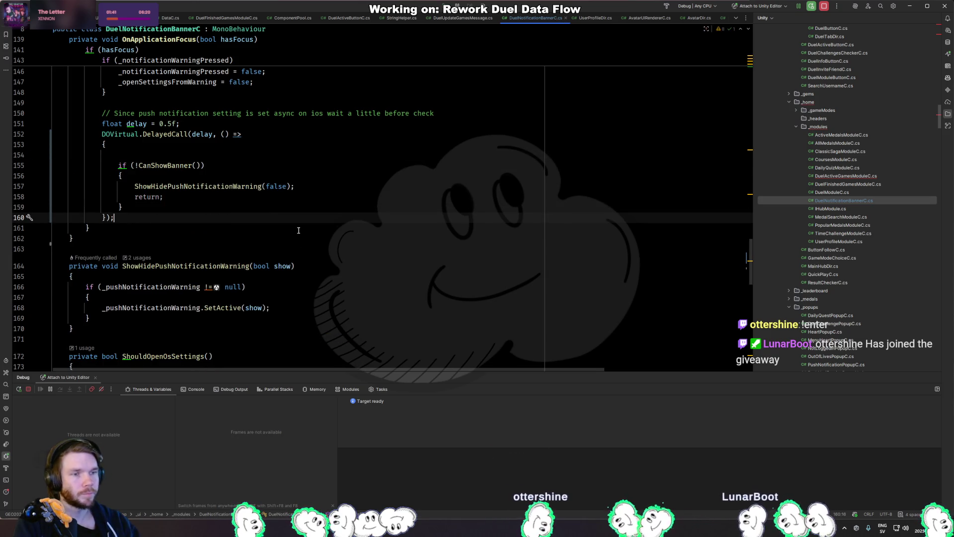
double_click(277, 186)
click(180, 204)
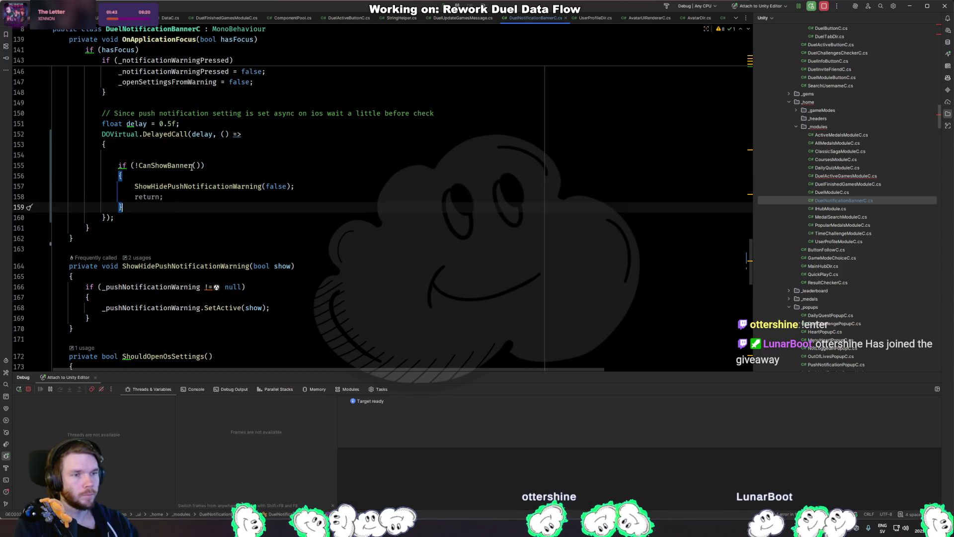
double_click(165, 165)
key(ctrl+c)
double_click(277, 187)
key(ctrl+v)
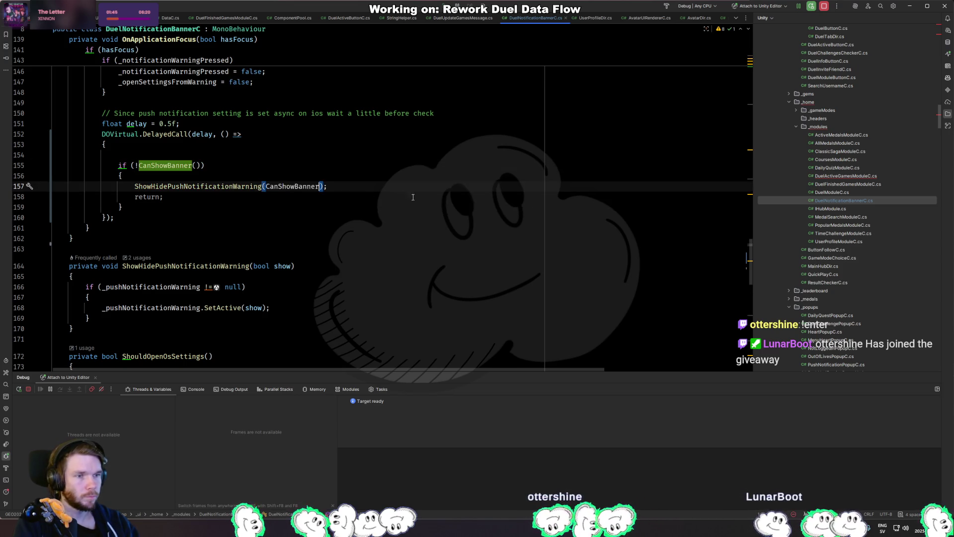
text(())
Remove the pasted guard's if line and its brace lines from the callback.
key(Up)
key(End)
key(shift+Up)
key(shift+Up)
key(shift+Up)
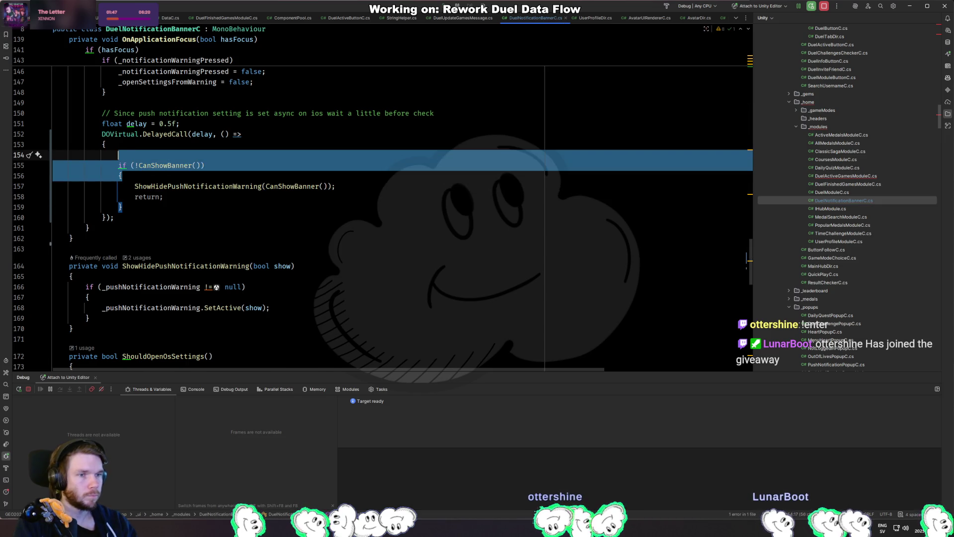
key(Delete)
key(Down)
key(Down)
key(Down)
key(ctrl+y)
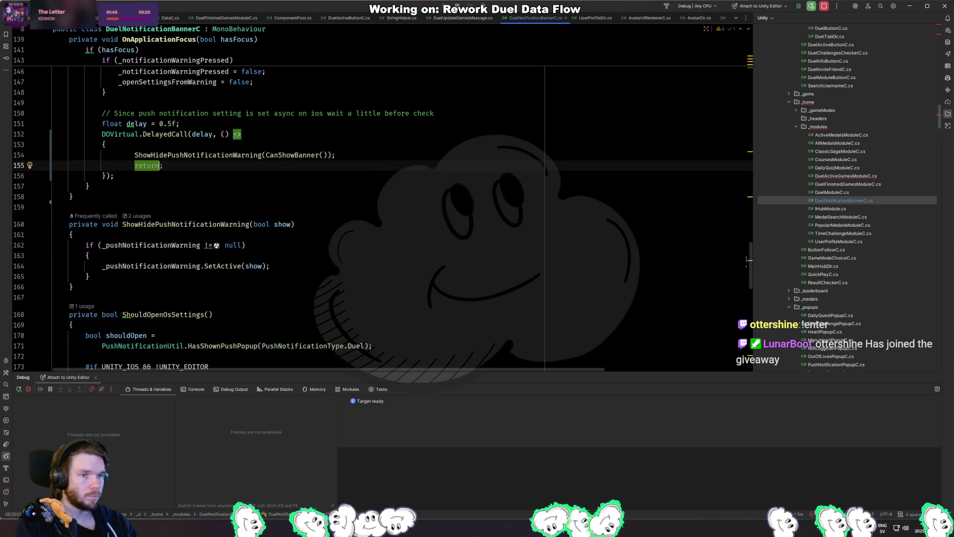
Unindent the remaining callback lines and delete the TryShowPushNotificationWarning call in DuelActiveGamesModuleC.
key(Up)
key(Left)
key(shift+Up)
key(shift+Tab)
key(Escape)
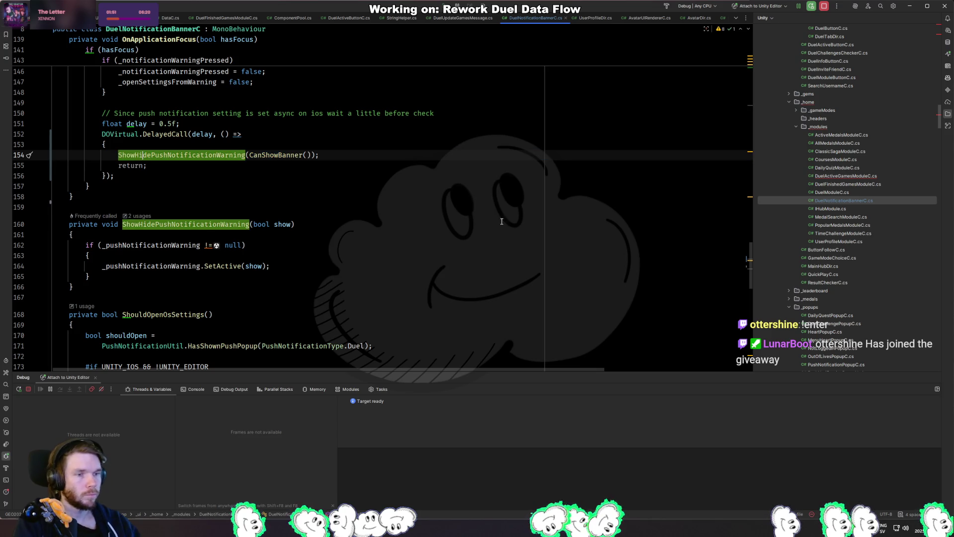
key(ctrl+alt+Left)
key(ctrl+alt+Left)
key(ctrl+alt+Left)
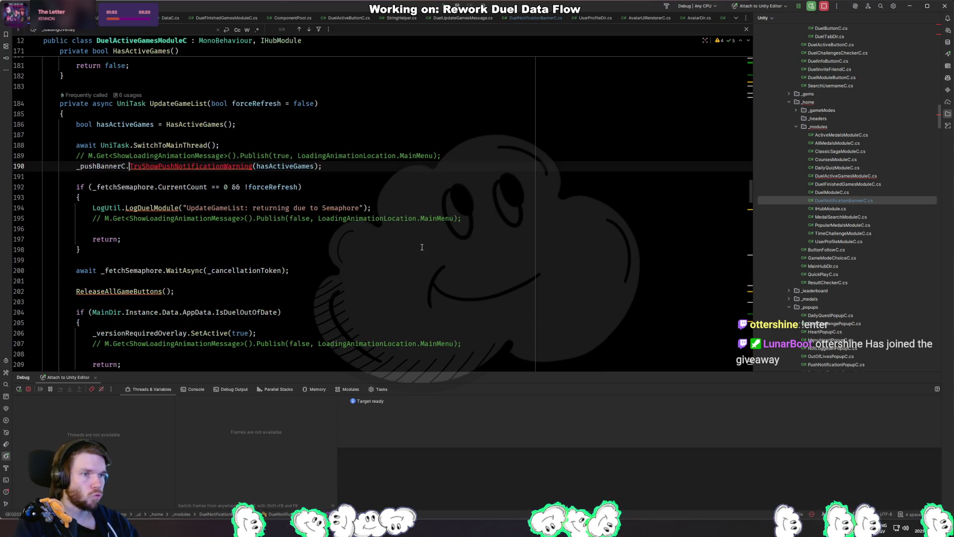
key(ctrl+y)
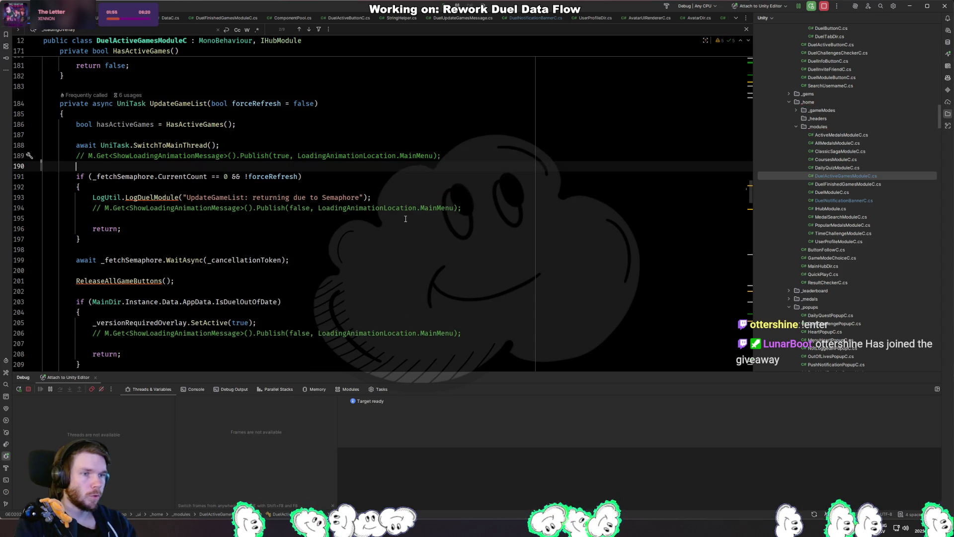
Reopen DuelNotificationBannerC.cs and review OnEnable, OnDisable and OnDuelDataUpdated.
key(ctrl+Tab)
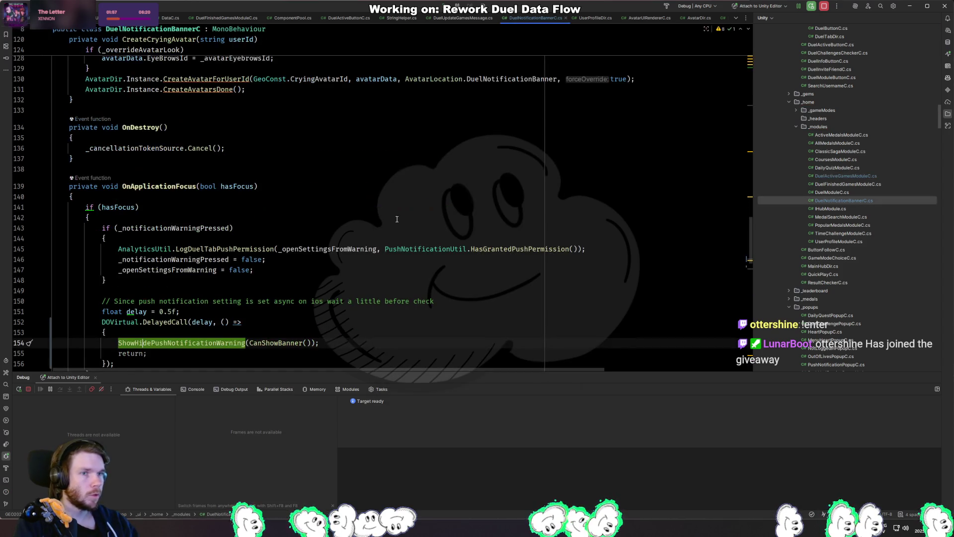
scroll(398, 216, up, 20)
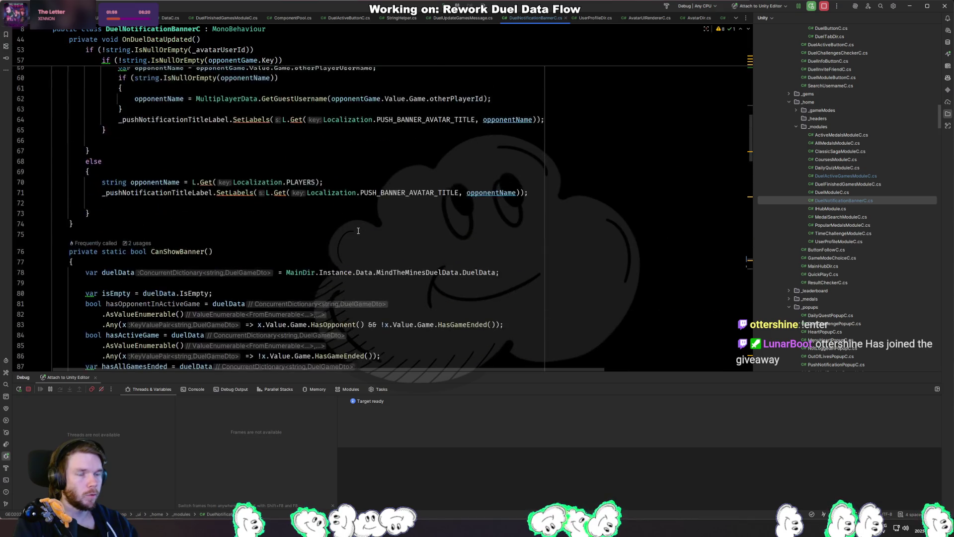
scroll(358, 230, up, 12)
click(323, 243)
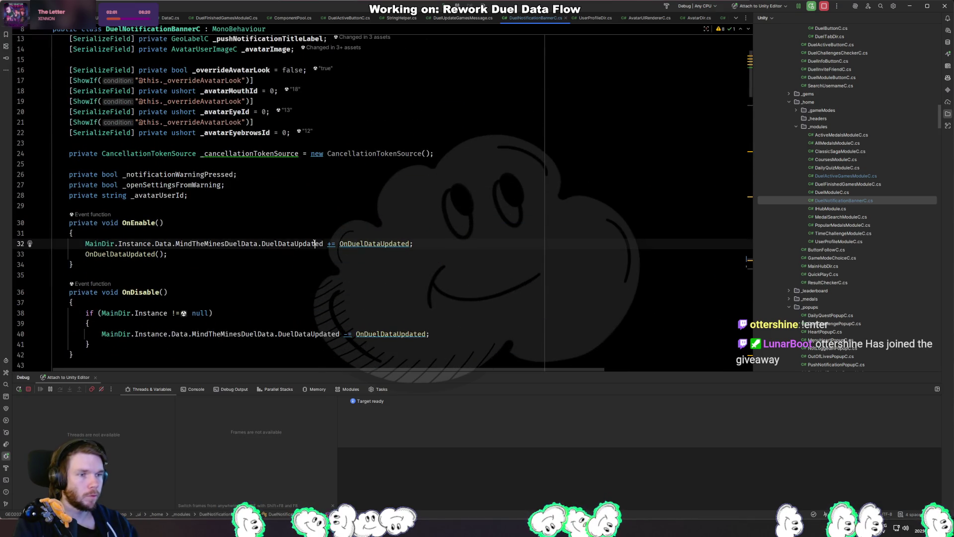
scroll(427, 228, down, 4)
click(406, 214)
ctrl+click(395, 208)
scroll(378, 225, down, 4)
Inspect the ShowHidePushNotificationWarning(false) call inside the CanShowBanner guard.
click(140, 163)
click(201, 184)
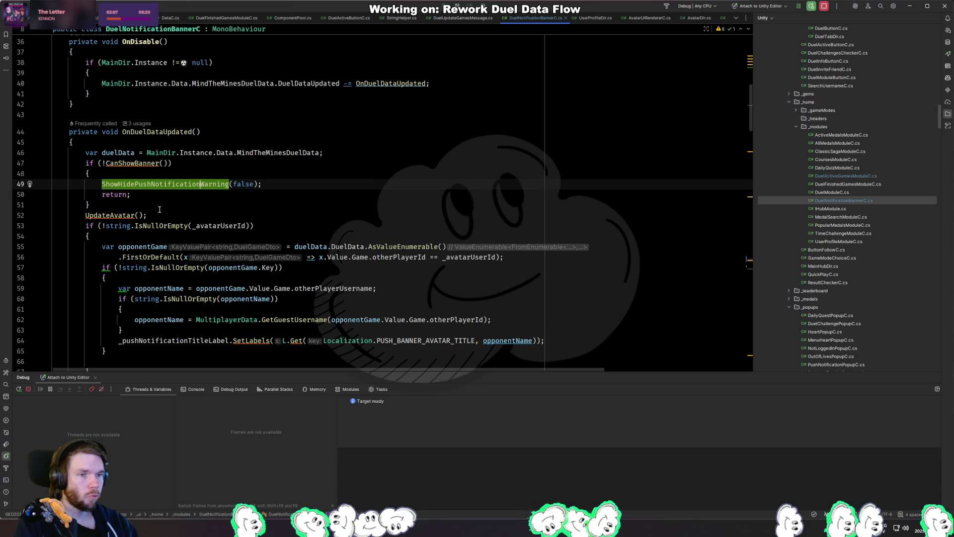
key(ctrl+w)
key(ctrl+w)
key(ctrl+w)
key(ctrl+shift+w)
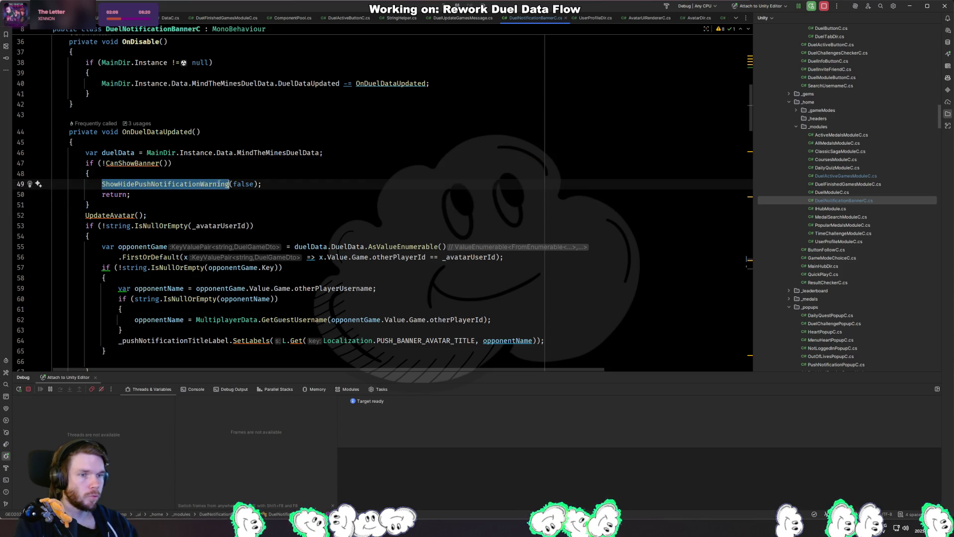
scroll(333, 207, down, 1)
scroll(334, 207, down, 3)
scroll(258, 189, up, 2)
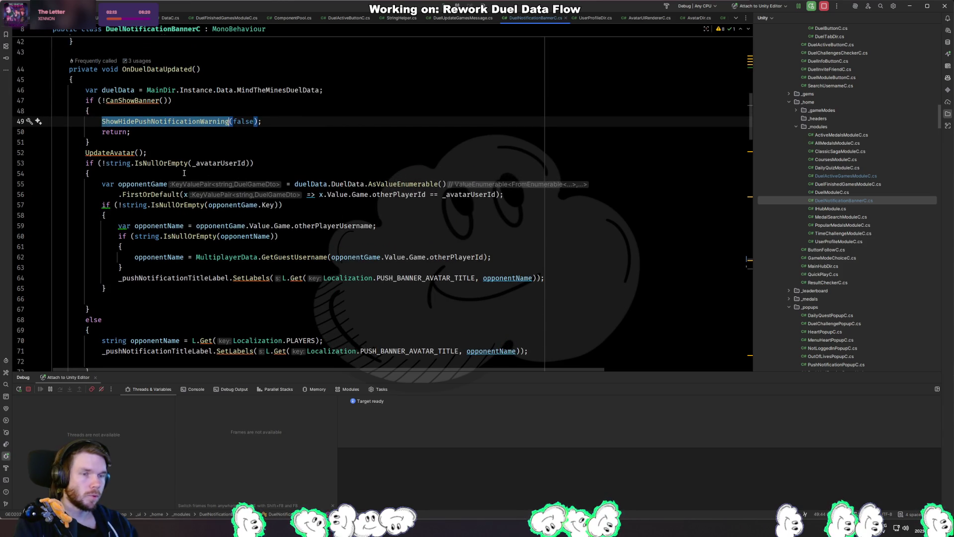
click(185, 148)
click(116, 101)
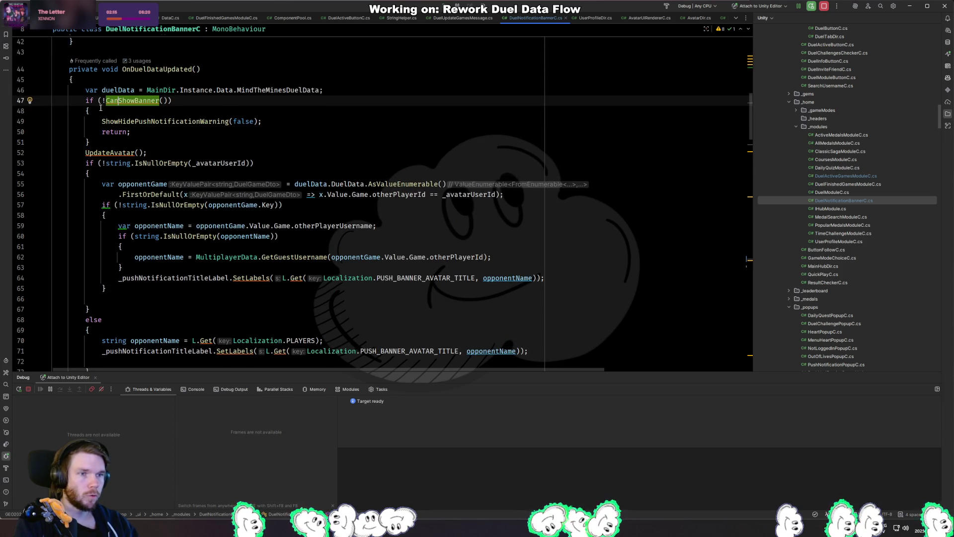
Check ShowHidePushNotificationWarning's declaration and its usages list.
double_click(126, 120)
key(ctrl+w)
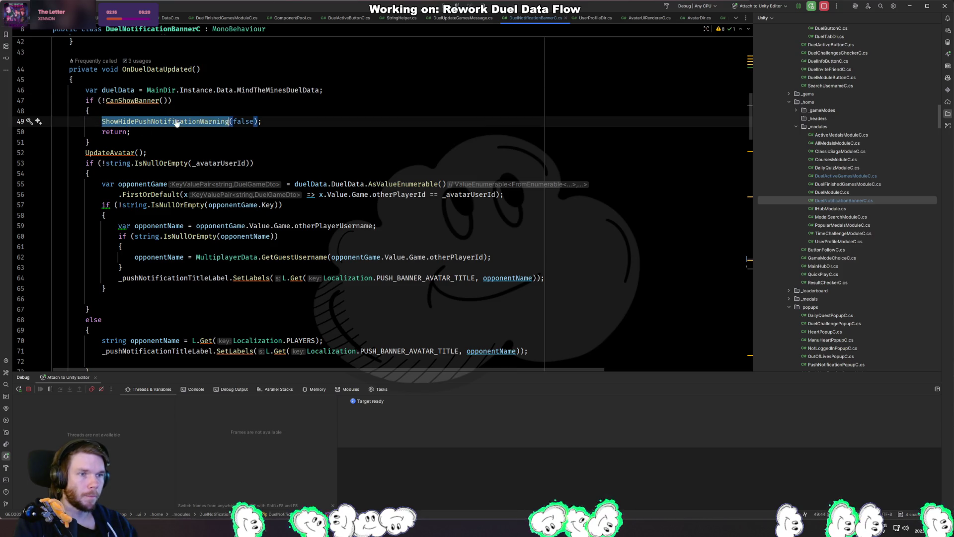
ctrl+click(171, 126)
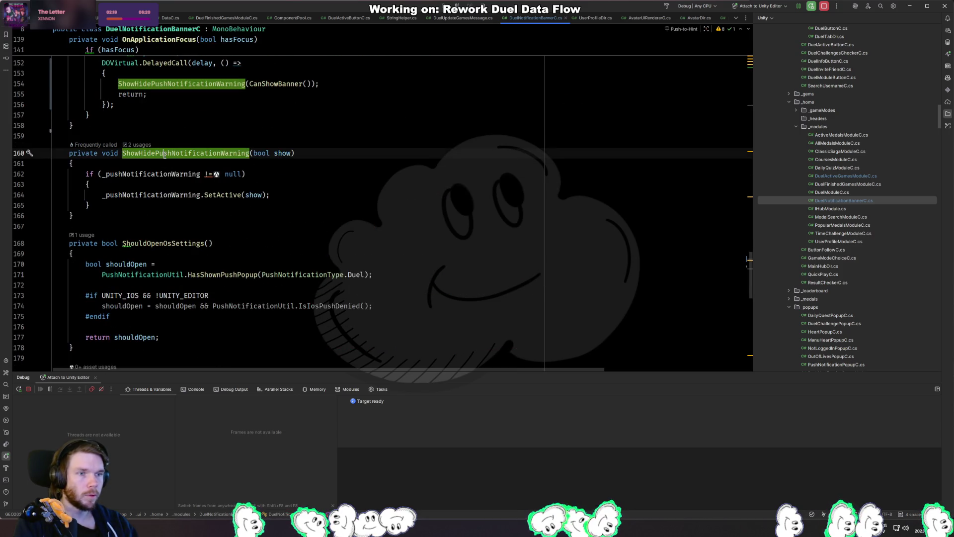
ctrl+click(169, 153)
click(199, 135)
Review the OnApplicationFocus delayed callback.
scroll(198, 191, up, 5)
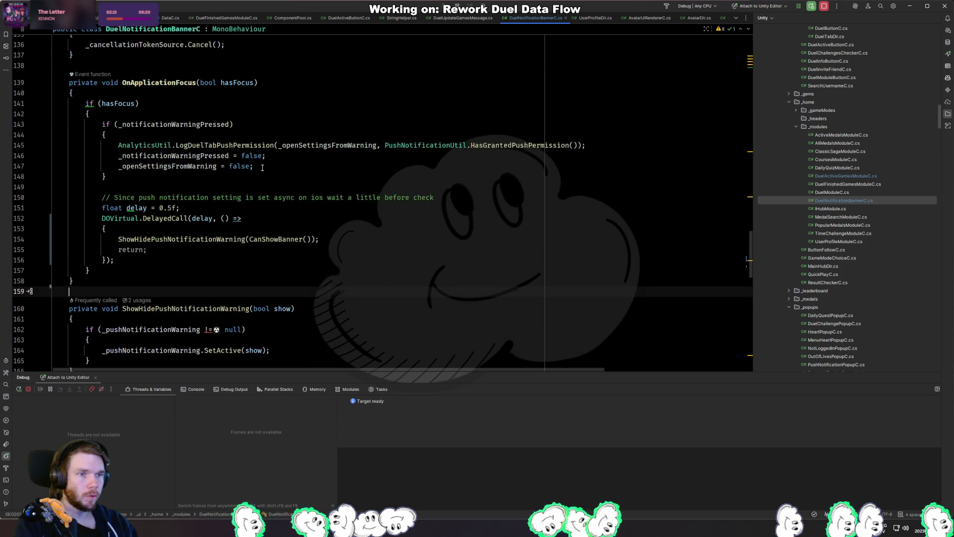
click(165, 85)
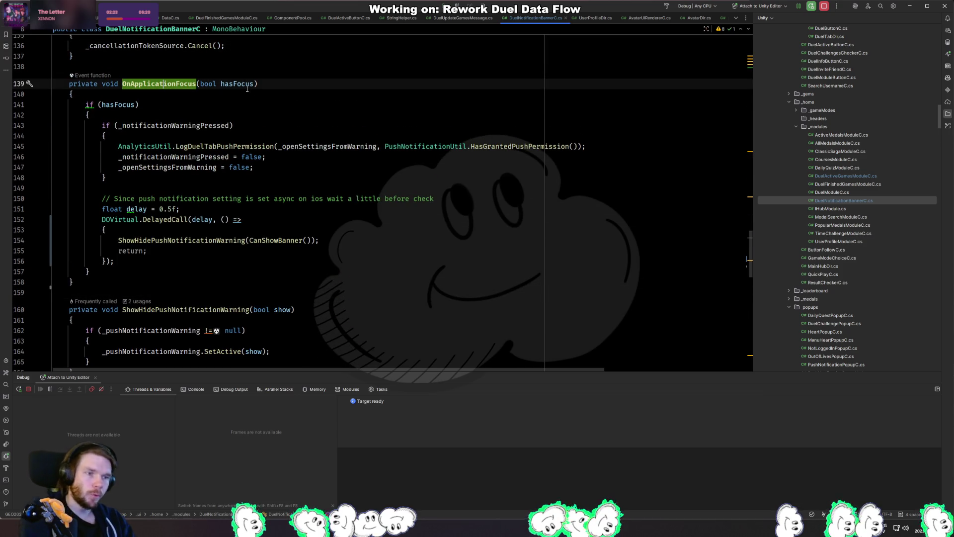
mouse_move(247, 88)
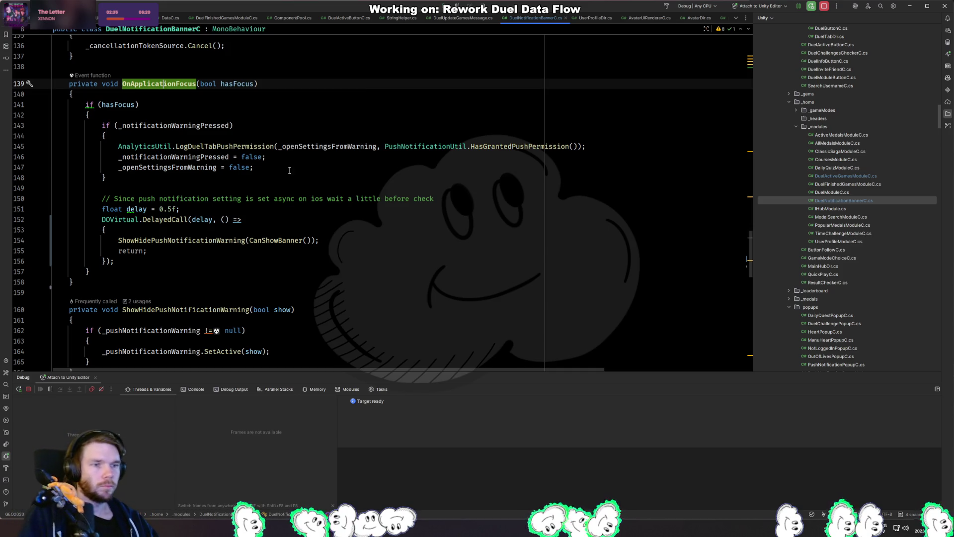
click(338, 230)
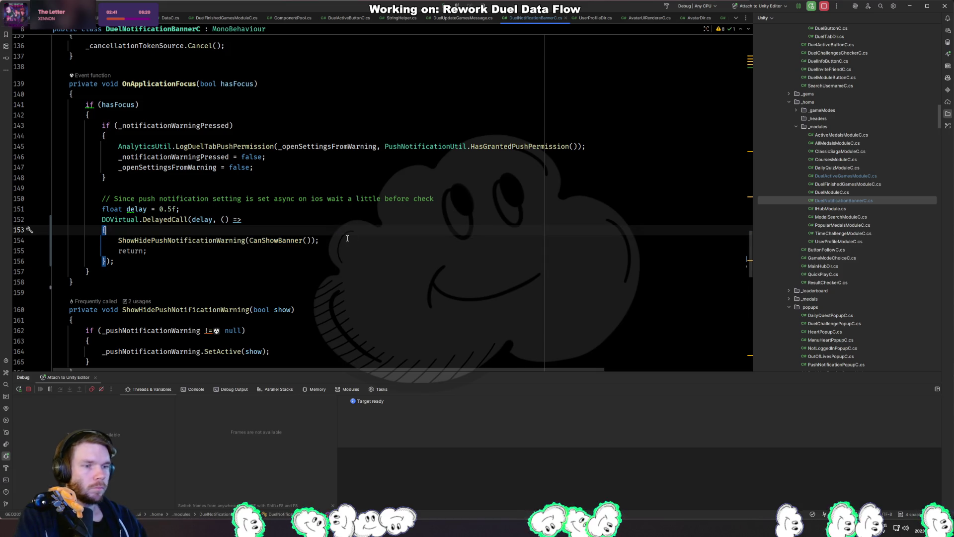
Add an else branch after the CanShowBanner guard containing the warning call.
key(ctrl+alt+Left)
key(ctrl+alt+Left)
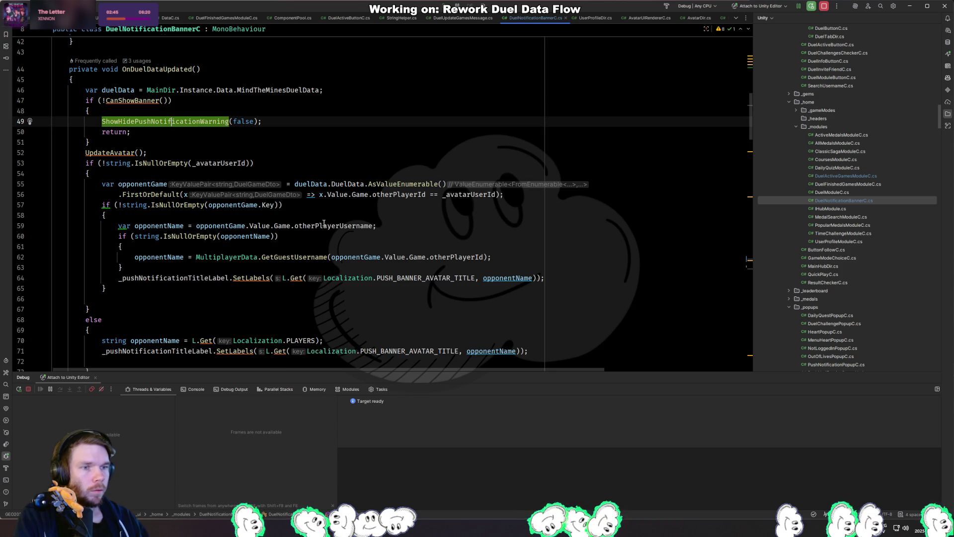
key(Down)
key(Down)
key(Return)
text(else)
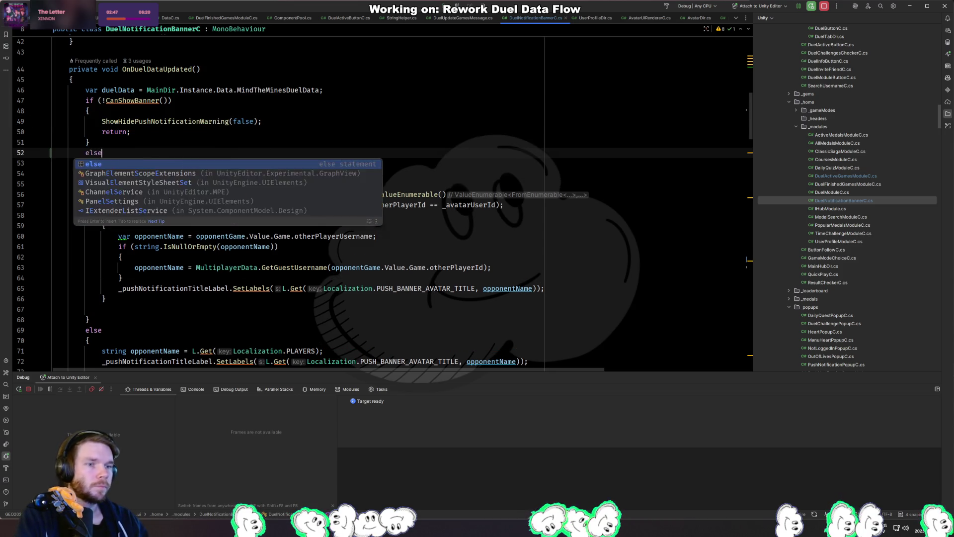
key(Return)
text(ShowHidePushNotificationWarning(CanShowBanner());)
Change the else branch call to ShowHidePushNotificationWarning(true).
key(Home)
key(BackSpace)
key(End)
key(Left)
key(Left)
key(ctrl+BackSpace)
key(ctrl+BackSpace)
text(t)
key(Return)
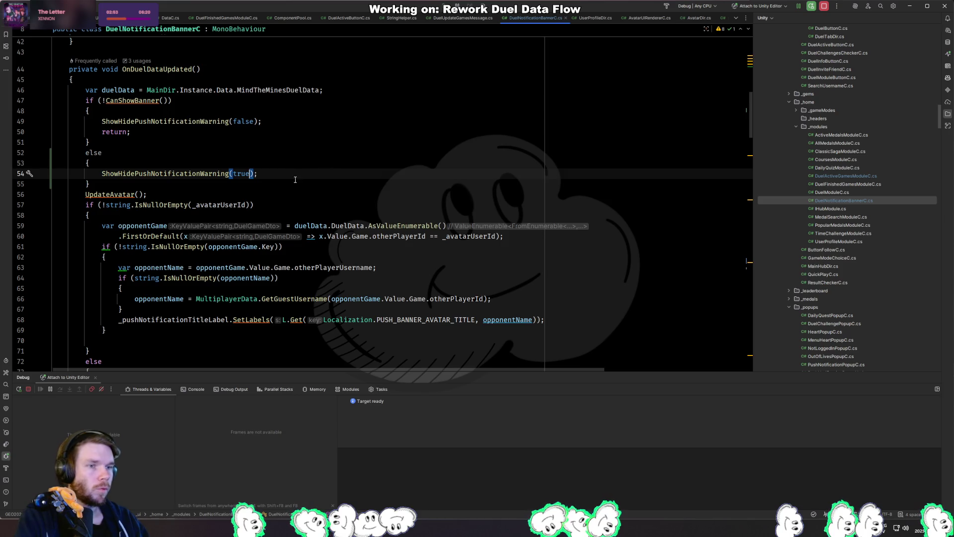
Review the CanShowBanner declaration and its hasAllGamesEnded condition, then return to the else block.
ctrl+click(133, 100)
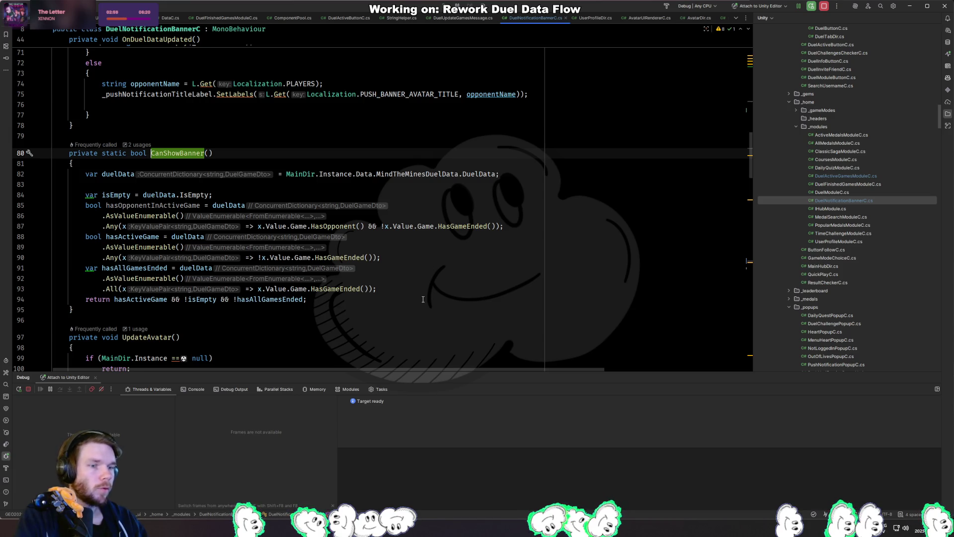
scroll(423, 300, down, 5)
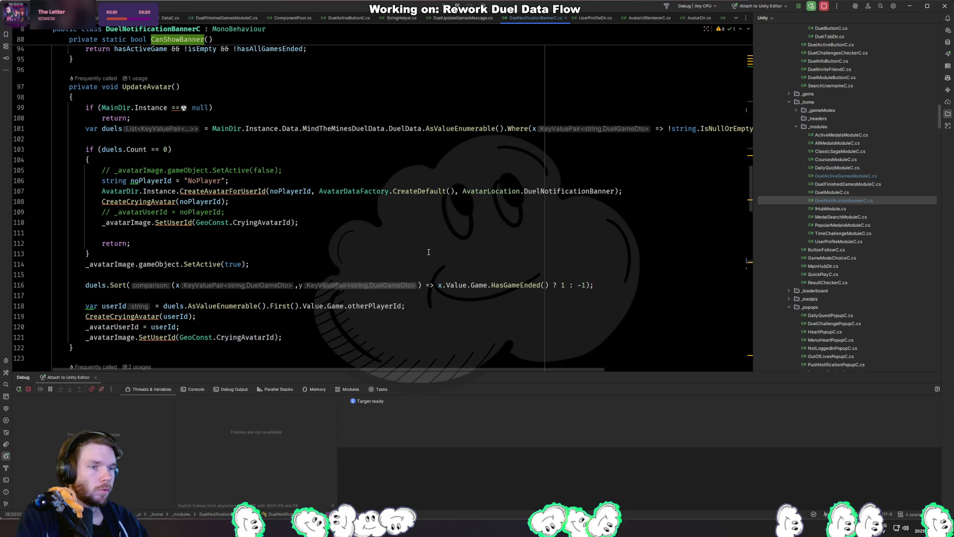
scroll(429, 252, down, 10)
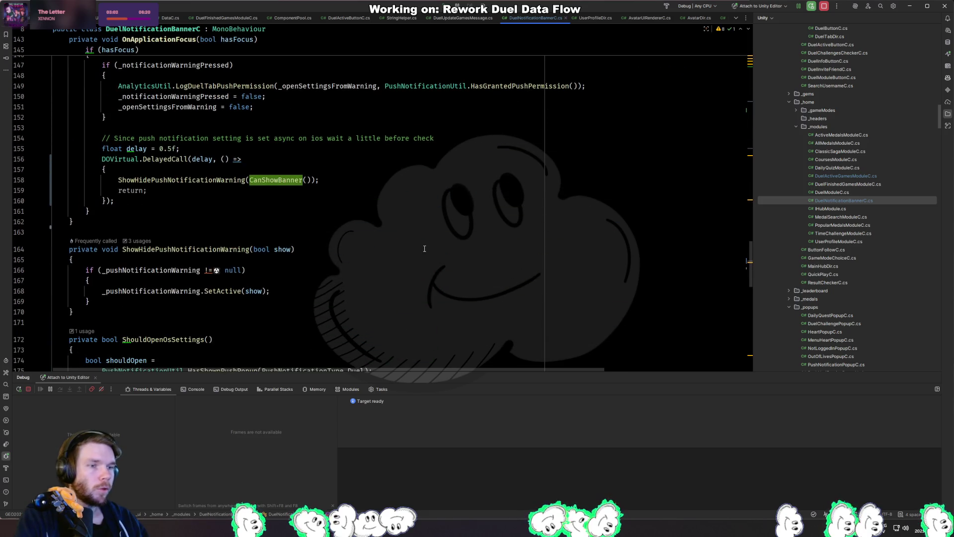
key(ctrl+b)
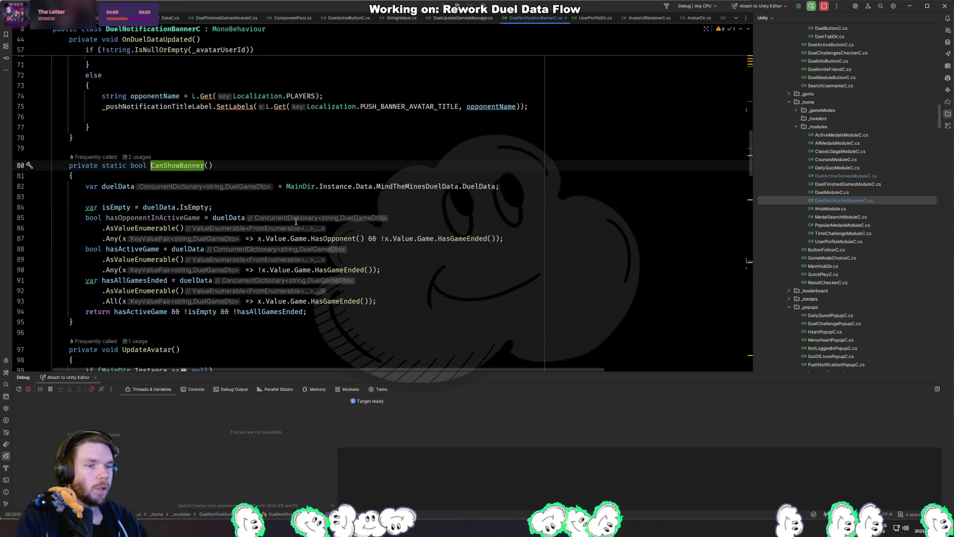
click(396, 304)
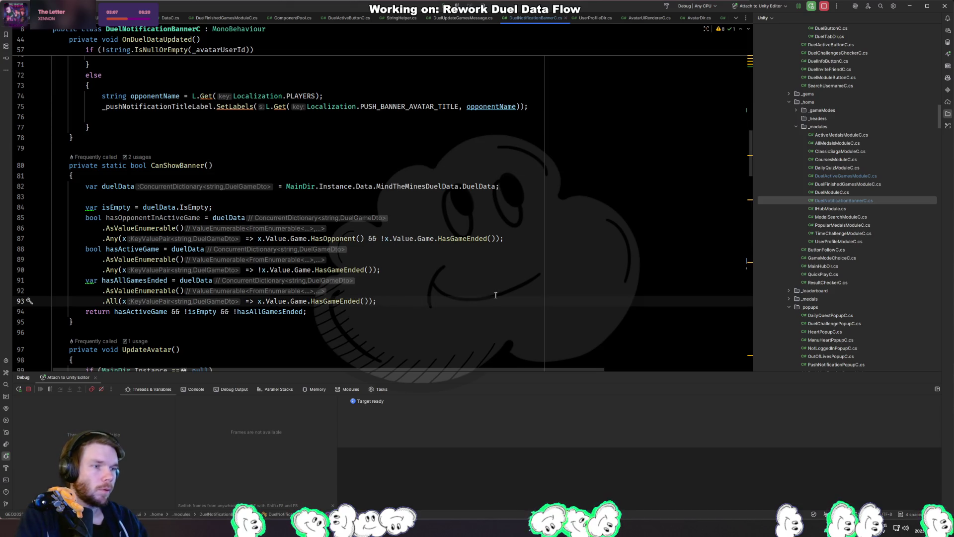
key(ctrl+alt+Left)
key(ctrl+alt+Left)
key(ctrl+alt+Left)
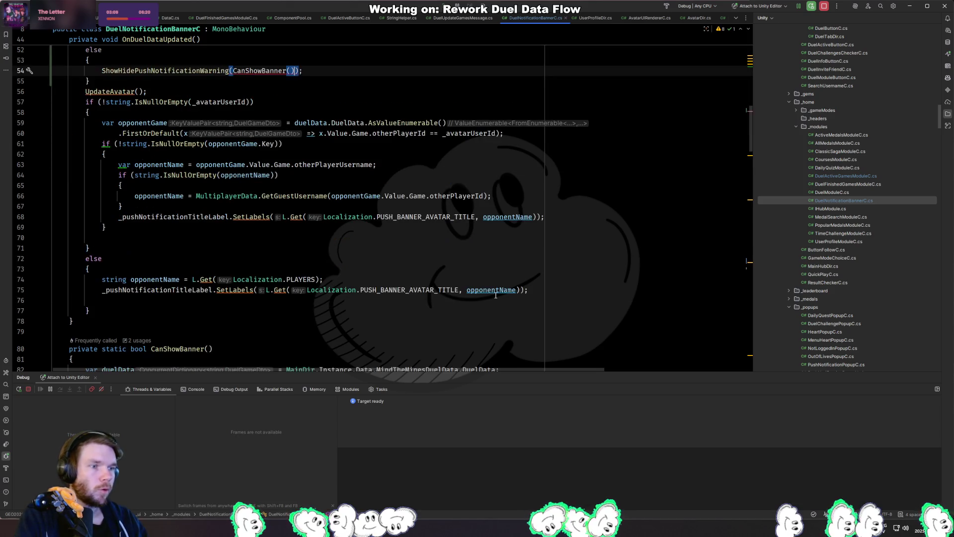
key(ctrl+alt+Left)
text(tru)
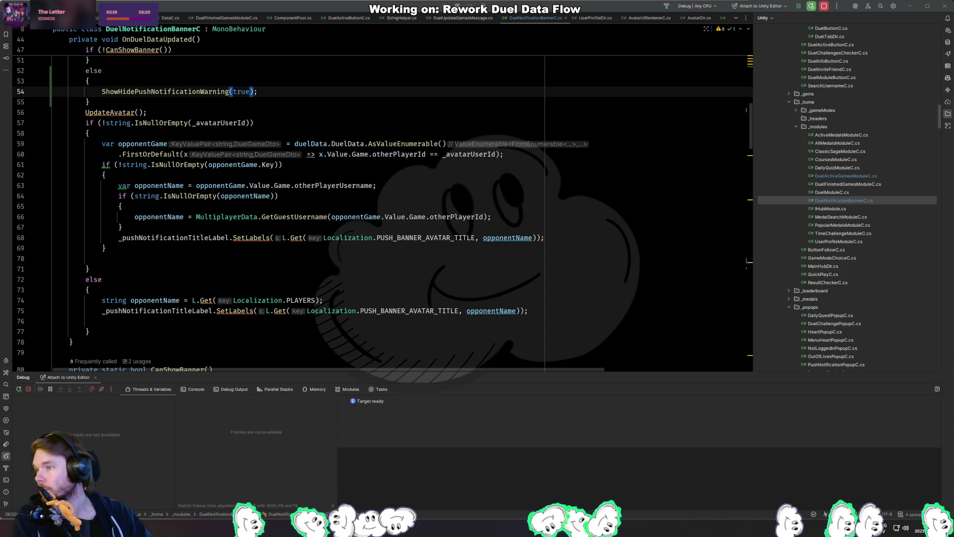
Paste the old TryShowPushNotificationWarning method inside a /* */ comment after OnDuelDataUpdated.
key(alt+Tab)
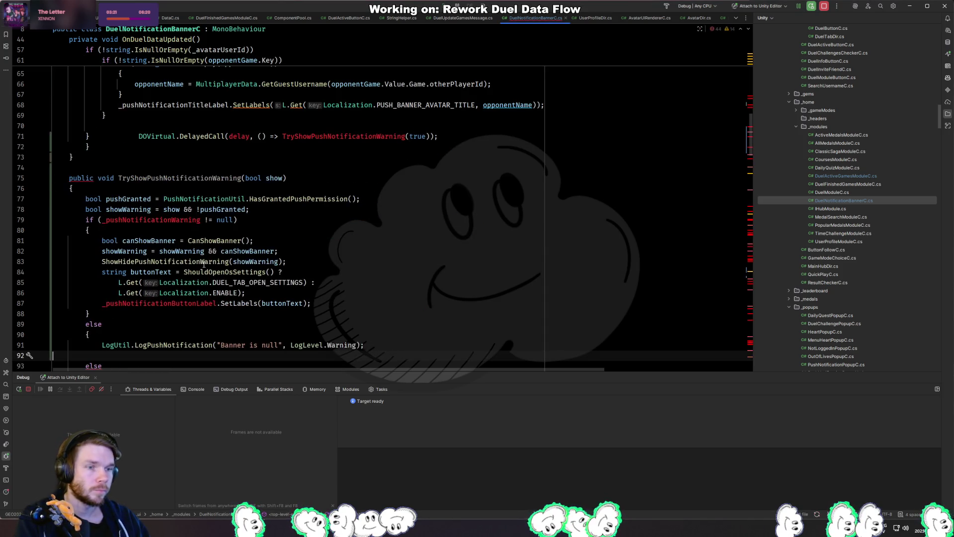
key(ctrl+z)
key(ctrl+z)
key(ctrl+z)
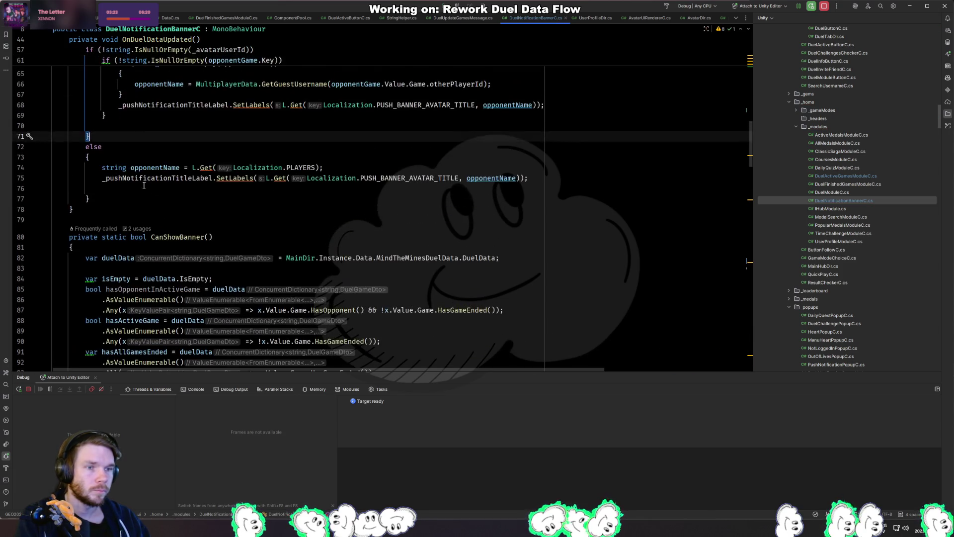
click(55, 219)
text(/)
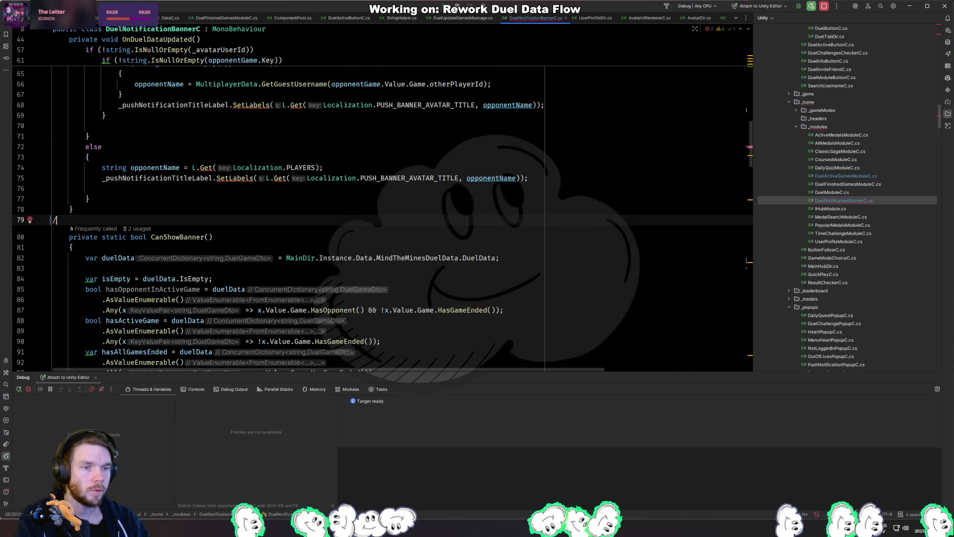
text(*)
key(Return)
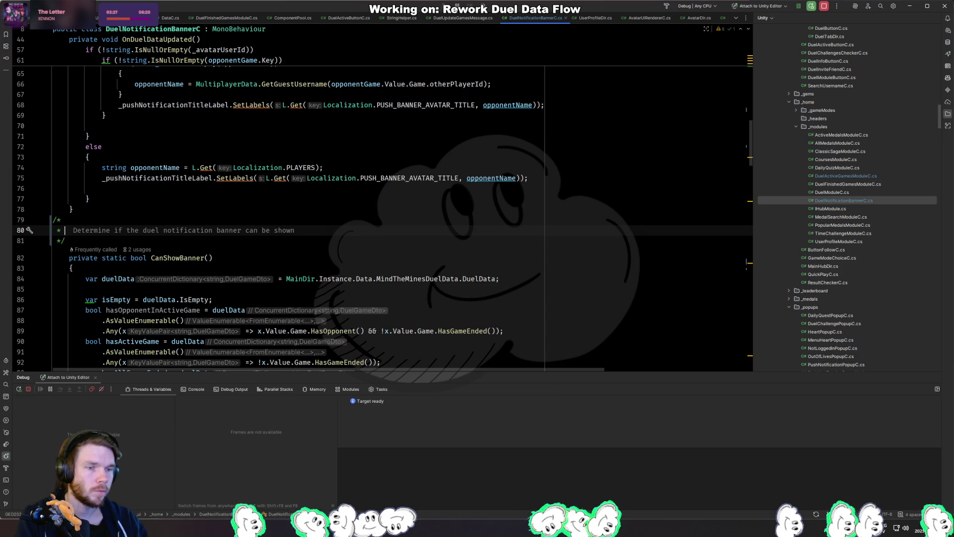
key(ctrl+v)
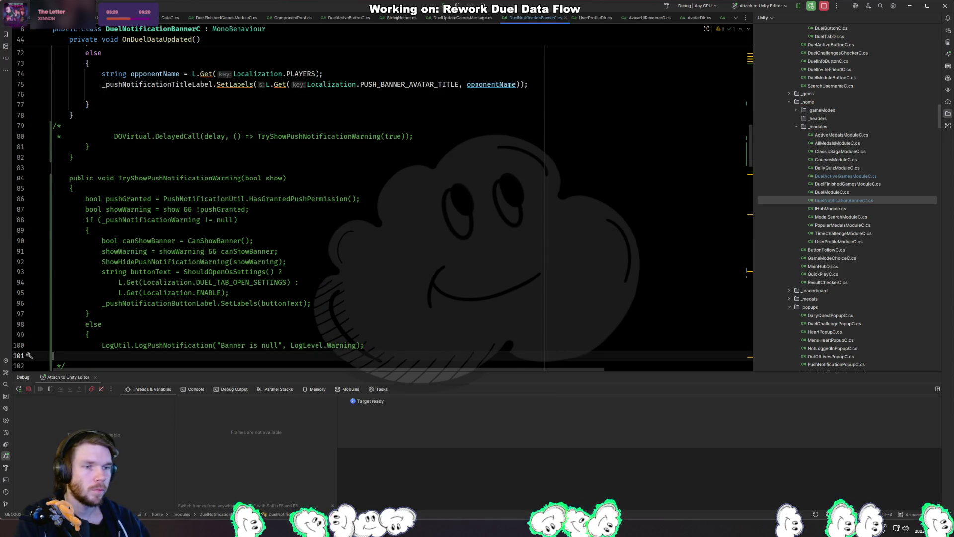
Copy the HasGrantedPushPermission call onto a new first line of CanShowBanner.
drag(370, 132, 163, 136)
key(ctrl+c)
scroll(274, 209, down, 5)
click(328, 195)
key(Up)
key(Up)
key(Return)
key(ctrl+v)
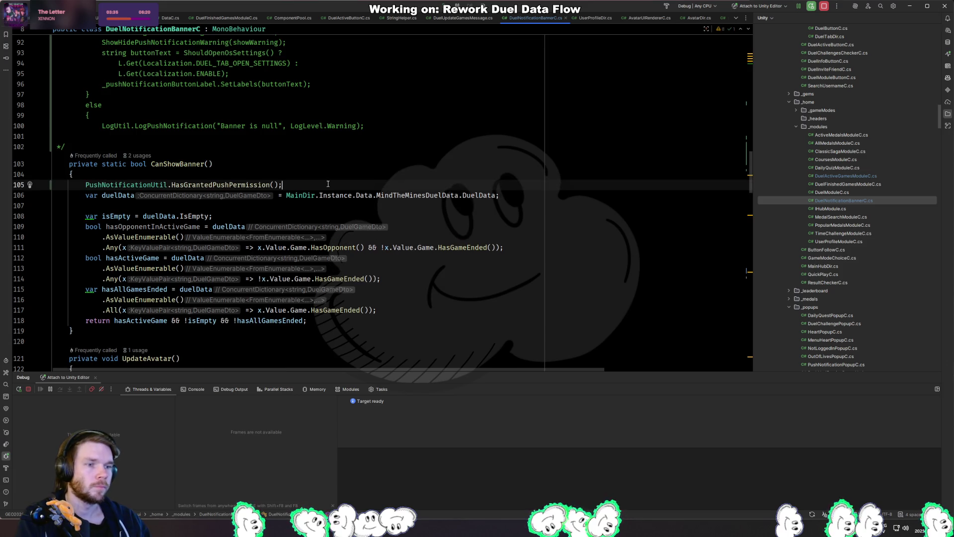
Wrap it as 'if (PushNotificationUtil.HasGrantedPushPermission()) return false;'.
key(Down)
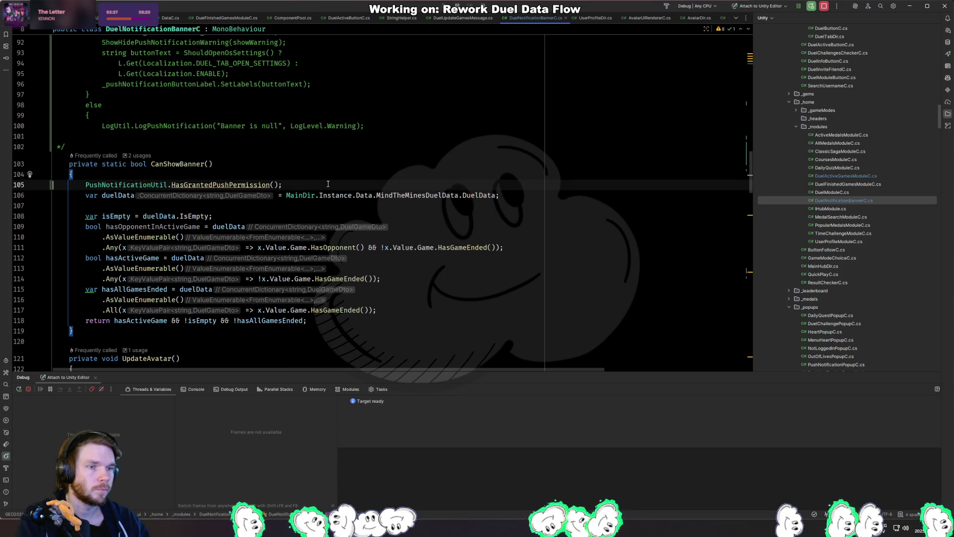
text(if ()
key(Escape)
key(End)
key(Left)
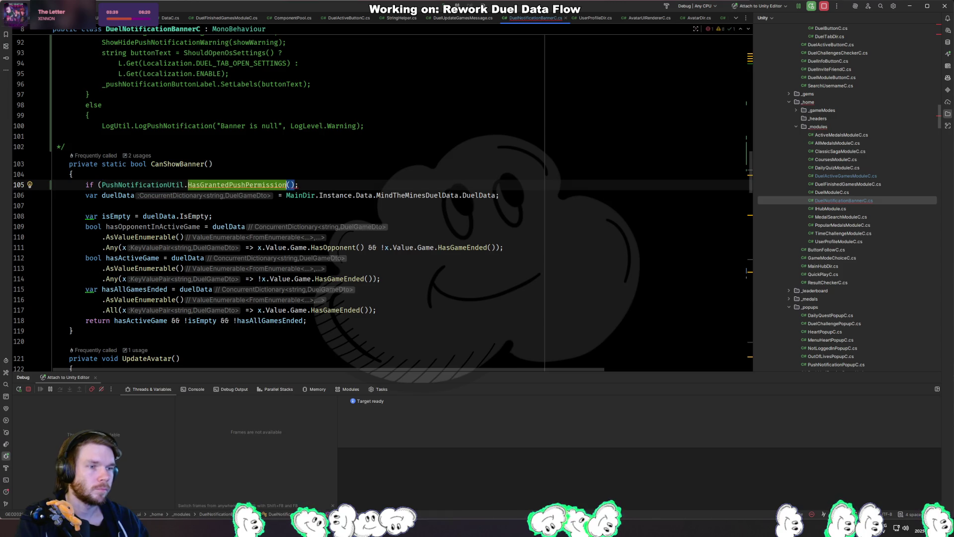
text())
key(Delete)
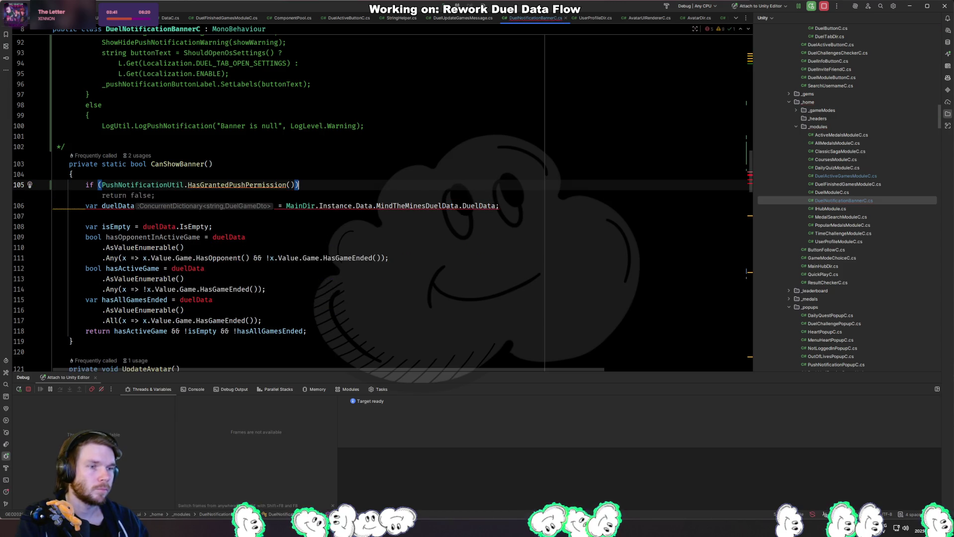
key(Tab)
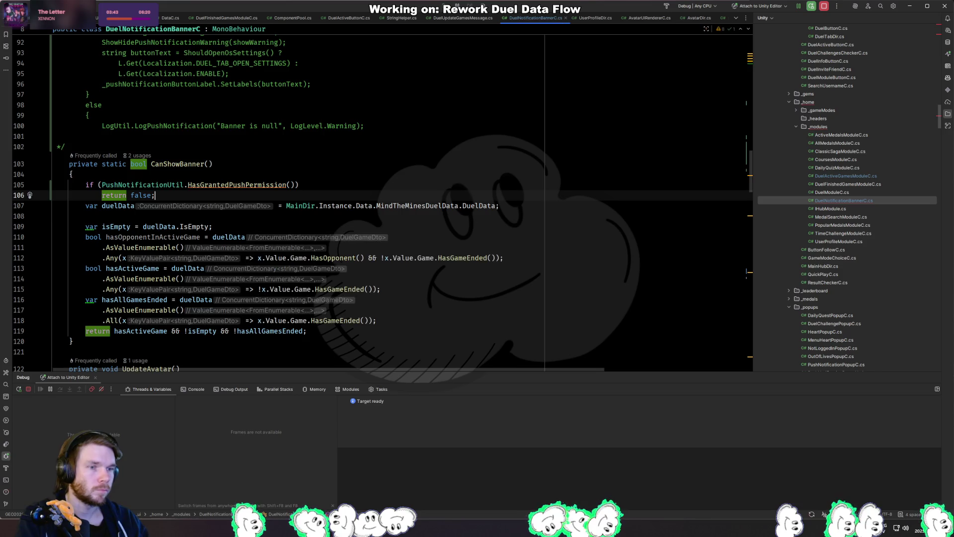
key(Return)
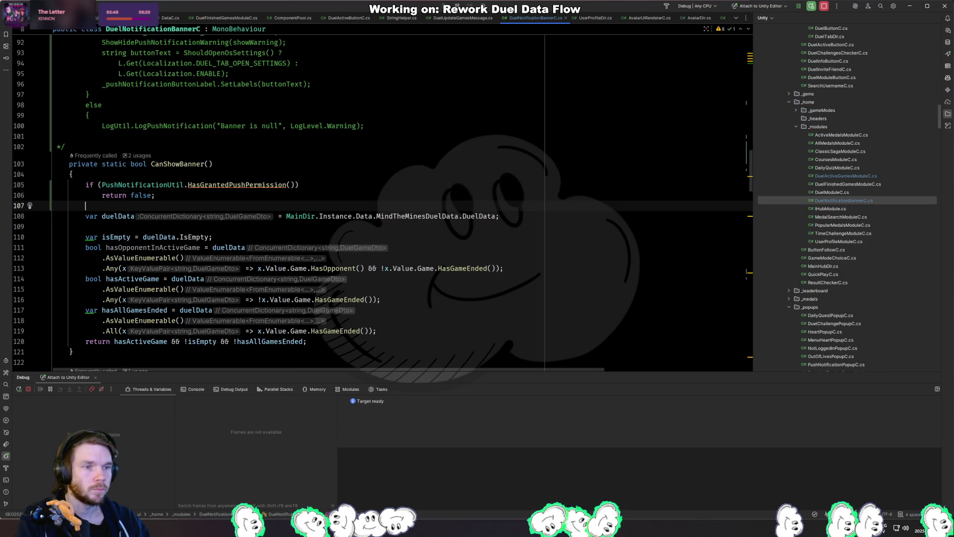
Review CanShowBanner's return points and remove the blank line before the comment close.
click(184, 164)
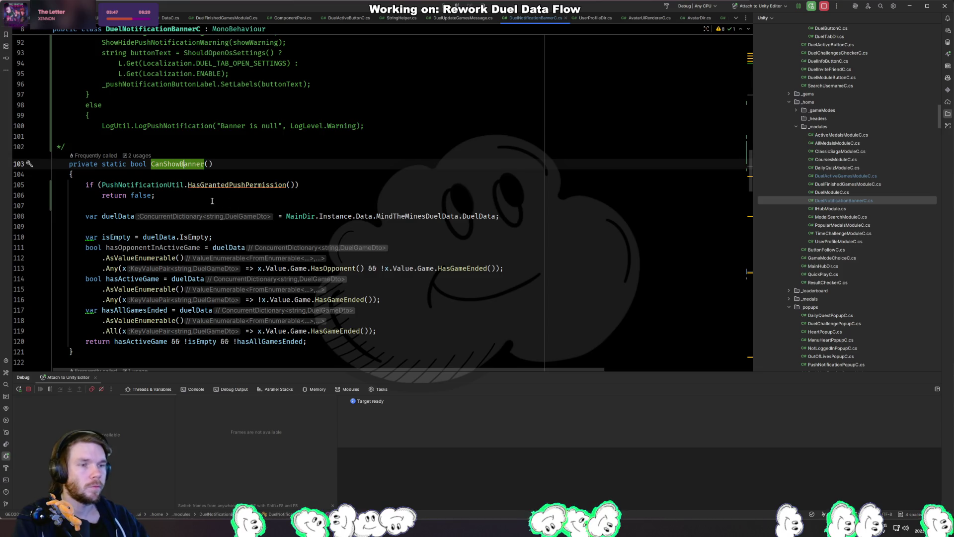
click(233, 185)
click(152, 186)
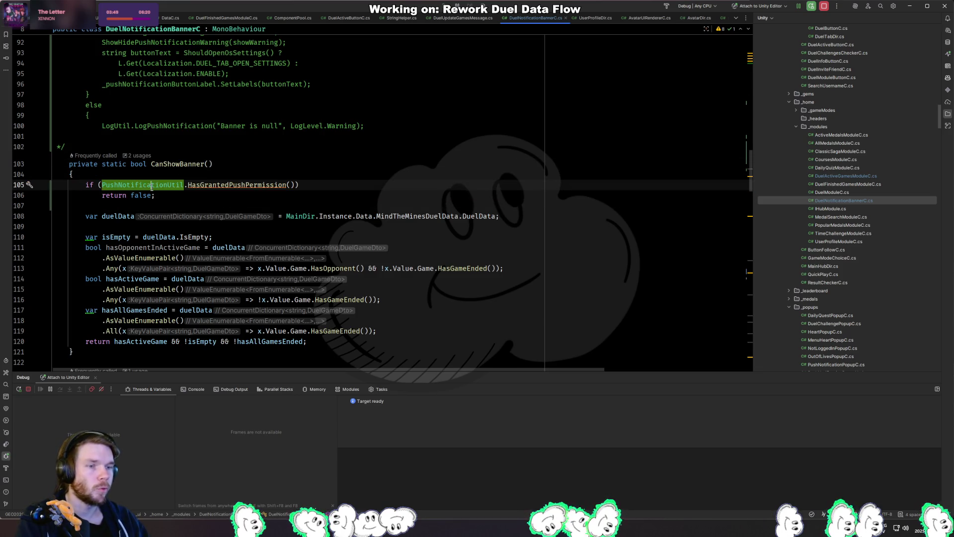
click(172, 197)
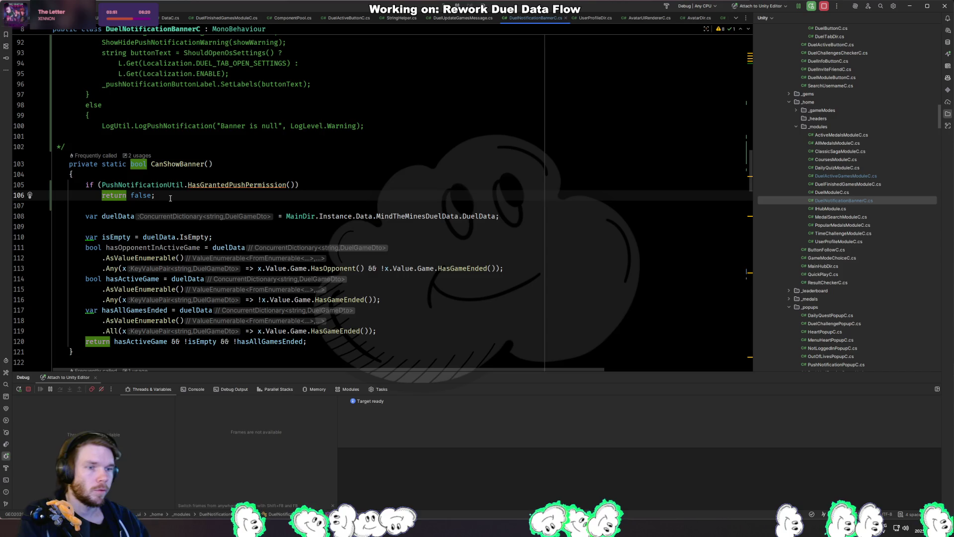
scroll(170, 199, up, 3)
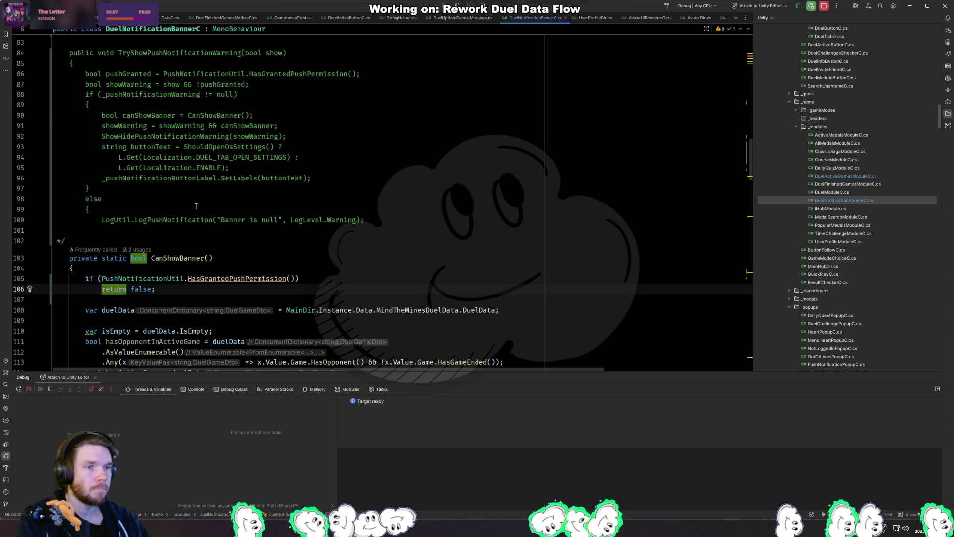
click(318, 178)
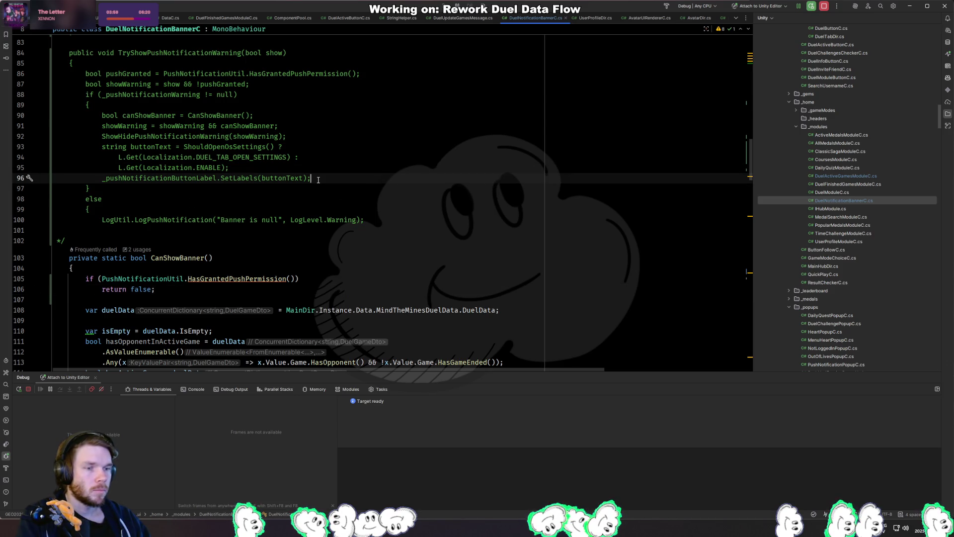
click(194, 232)
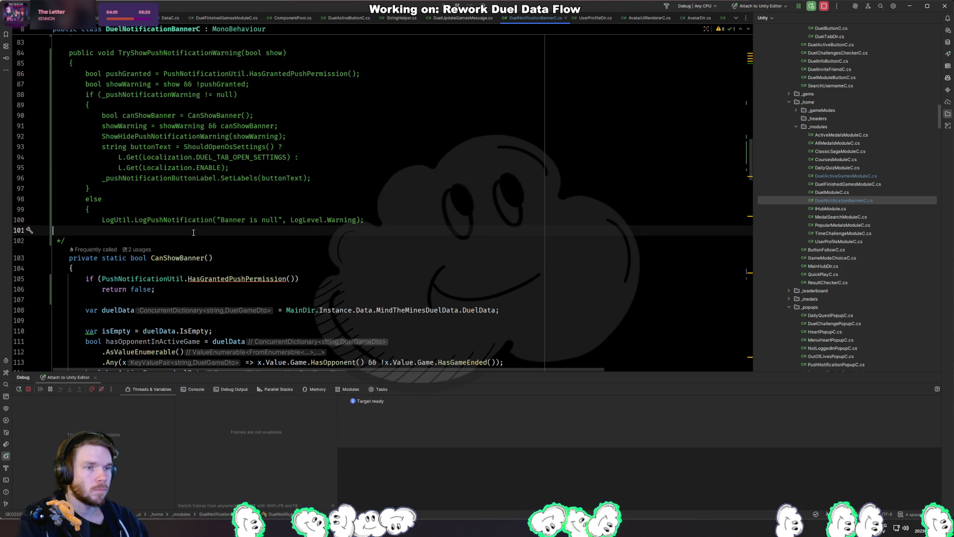
key(BackSpace)
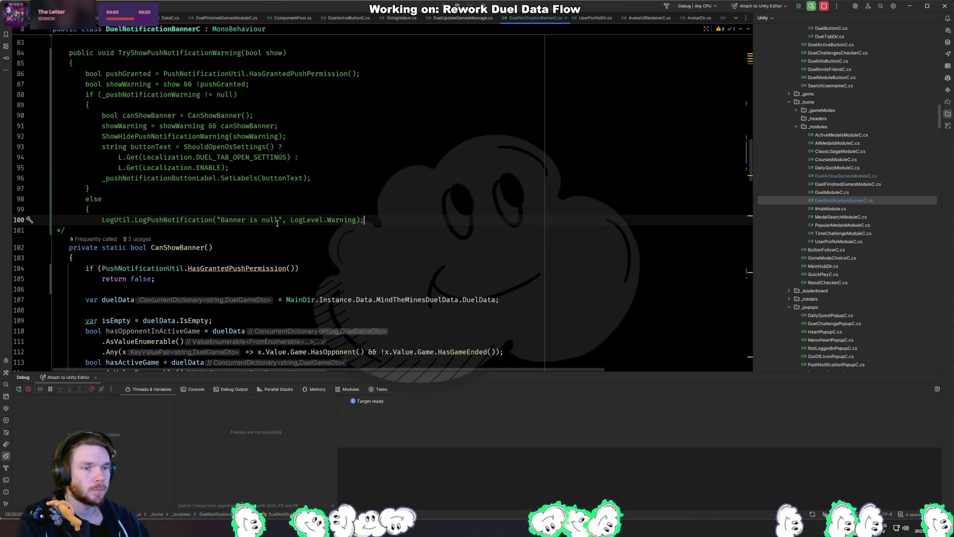
List CanShowBanner's usages and jump to its call in OnDuelDataUpdated.
click(246, 268)
scroll(275, 255, down, 1)
scroll(275, 254, down, 3)
scroll(228, 237, up, 3)
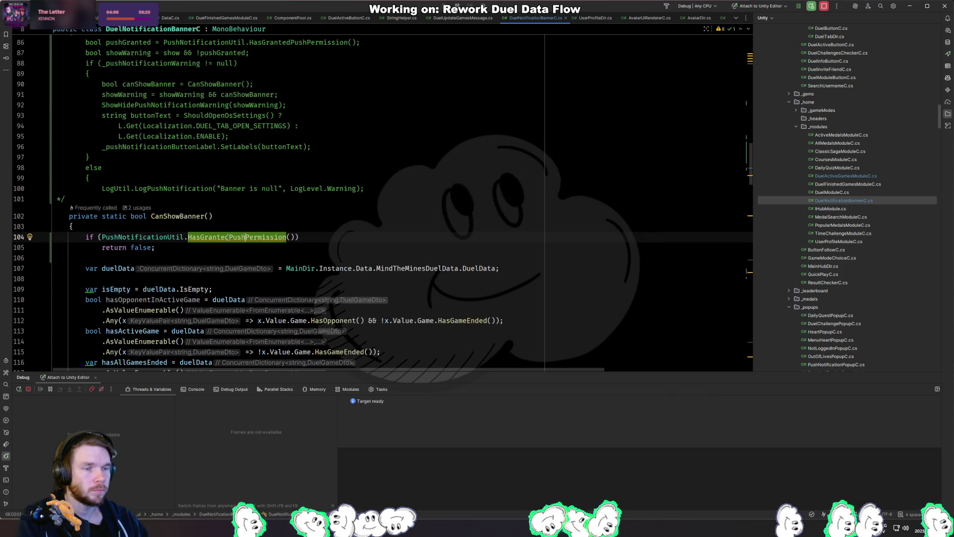
ctrl+click(189, 217)
click(277, 242)
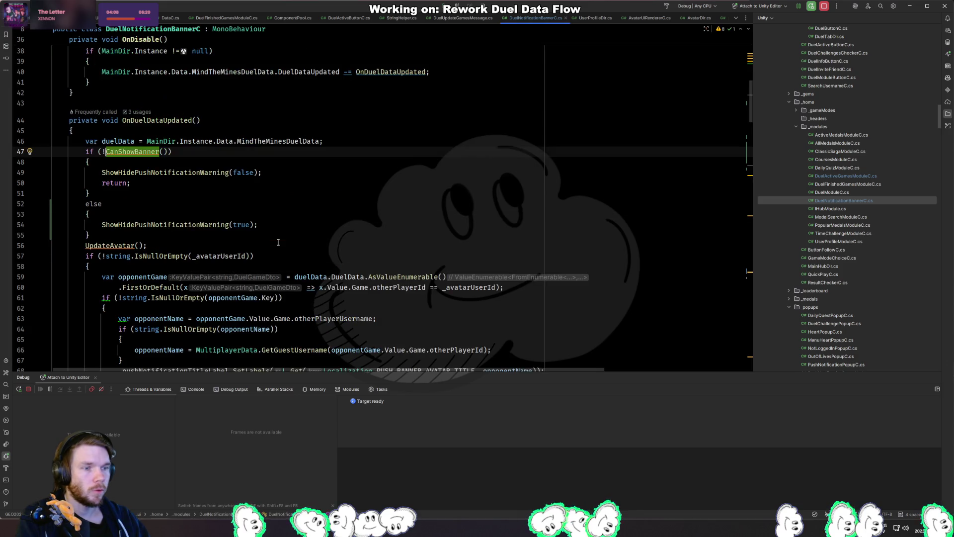
Copy the old banner update code and paste it into ShowHidePushNotificationWarning.
click(149, 172)
ctrl+click(149, 172)
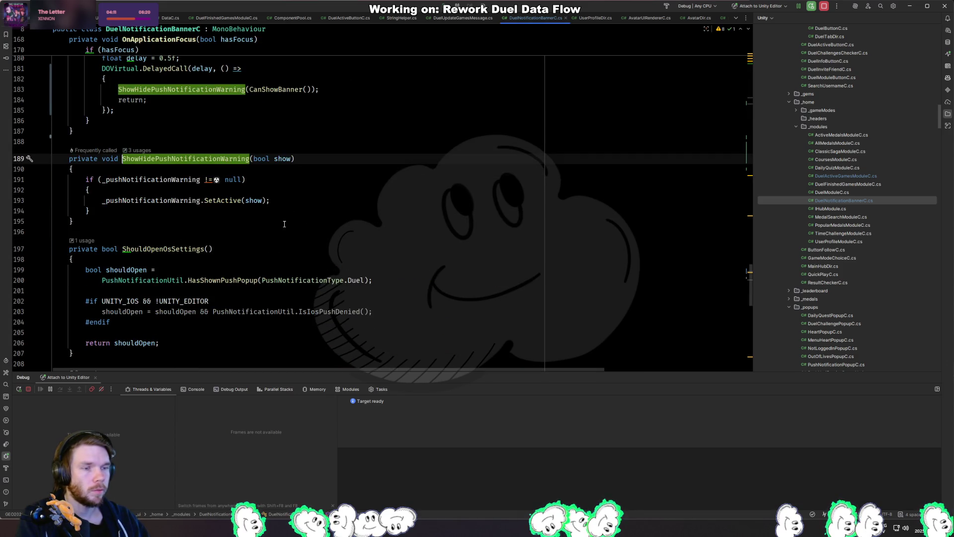
key(ctrl+alt+Left)
key(ctrl+alt+Left)
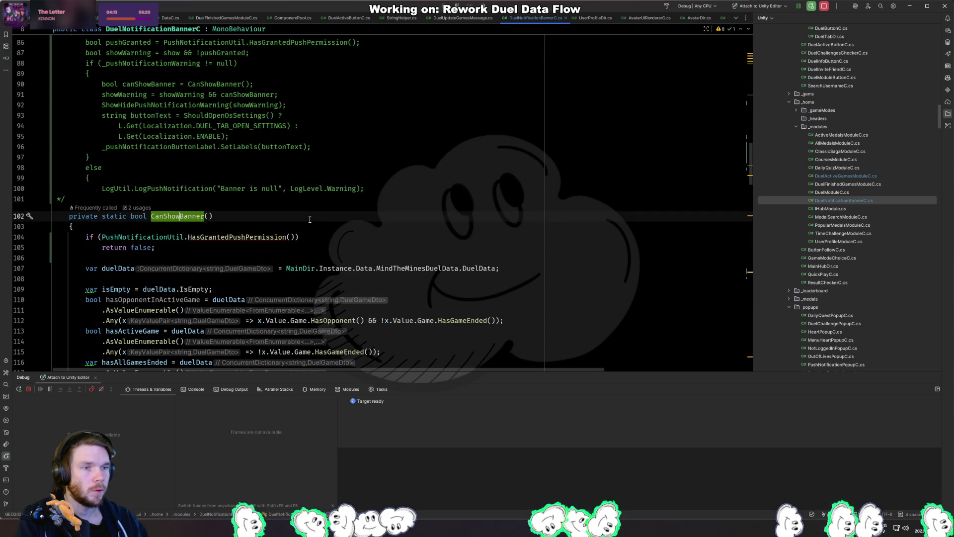
scroll(310, 219, up, 3)
drag(311, 241, 340, 171)
key(ctrl+c)
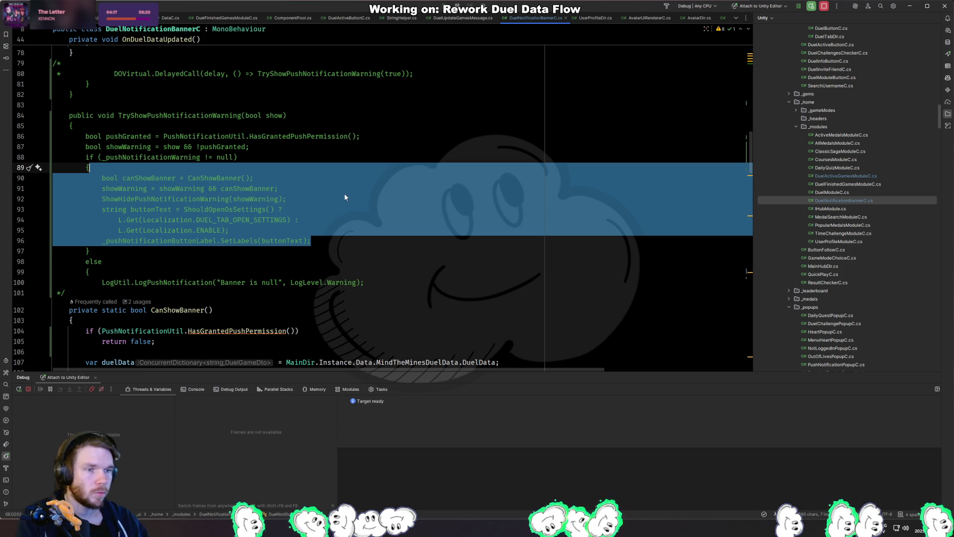
key(Right)
scroll(345, 198, down, 2)
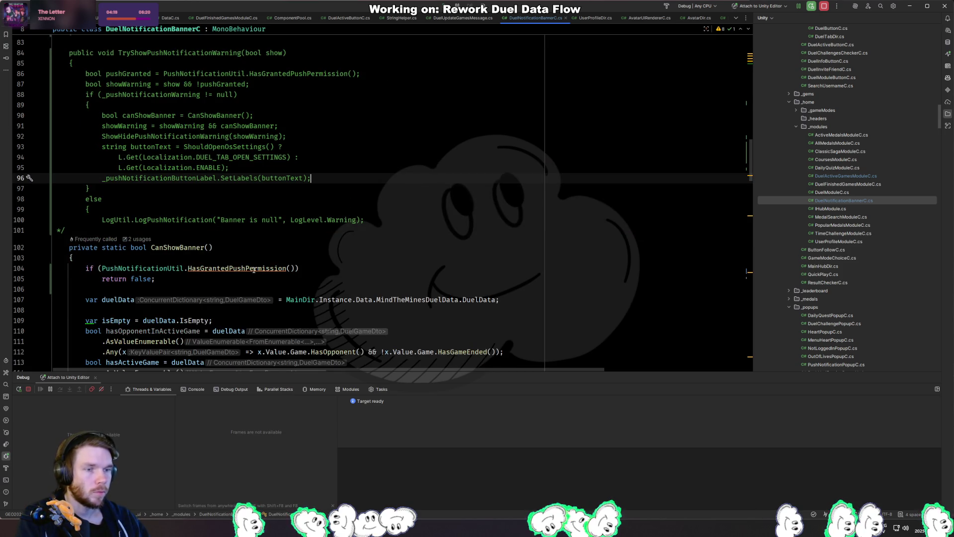
ctrl+click(206, 248)
click(270, 273)
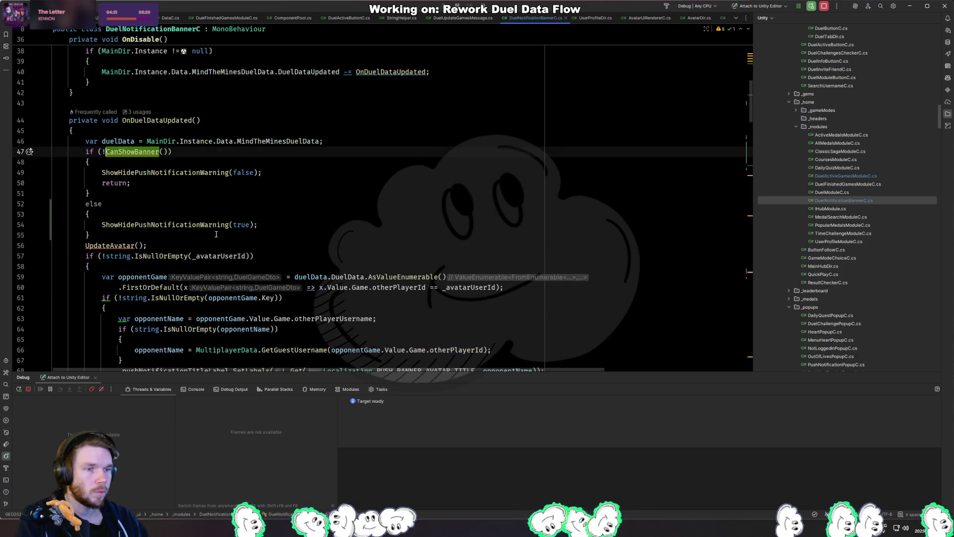
ctrl+click(181, 172)
key(Down)
key(End)
key(Return)
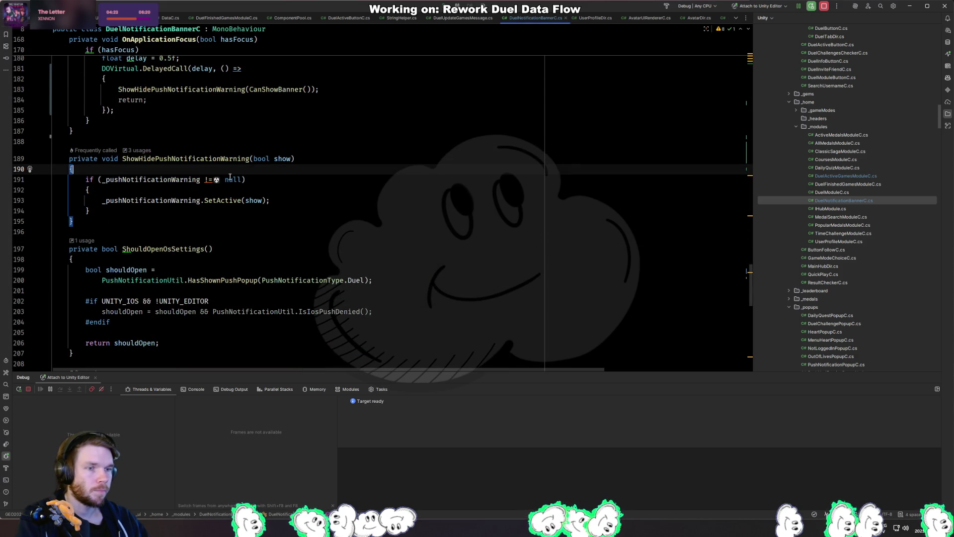
key(ctrl+v)
Delete the pasted canShowBanner and showWarning lines and the redundant recursive warning call.
drag(284, 200, 288, 187)
key(BackSpace)
key(Down)
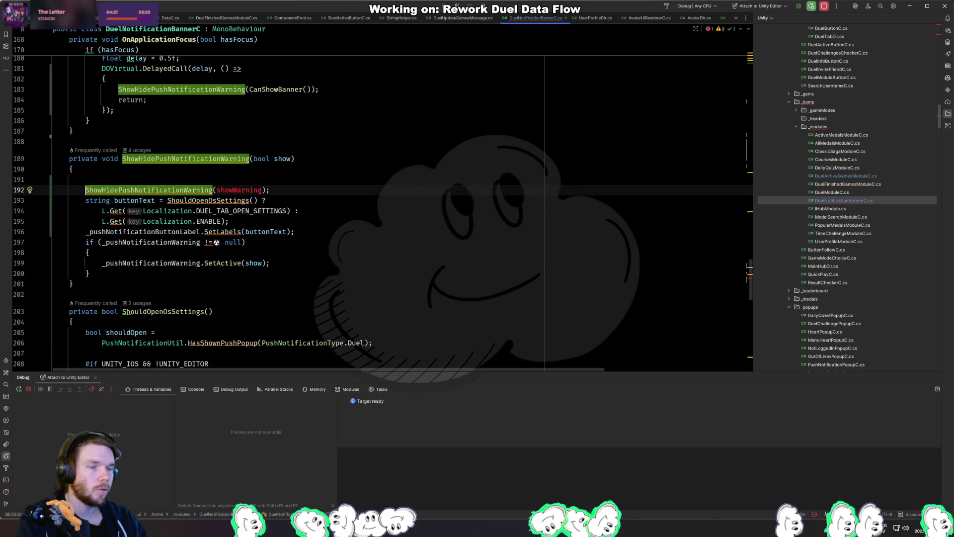
key(ctrl+x)
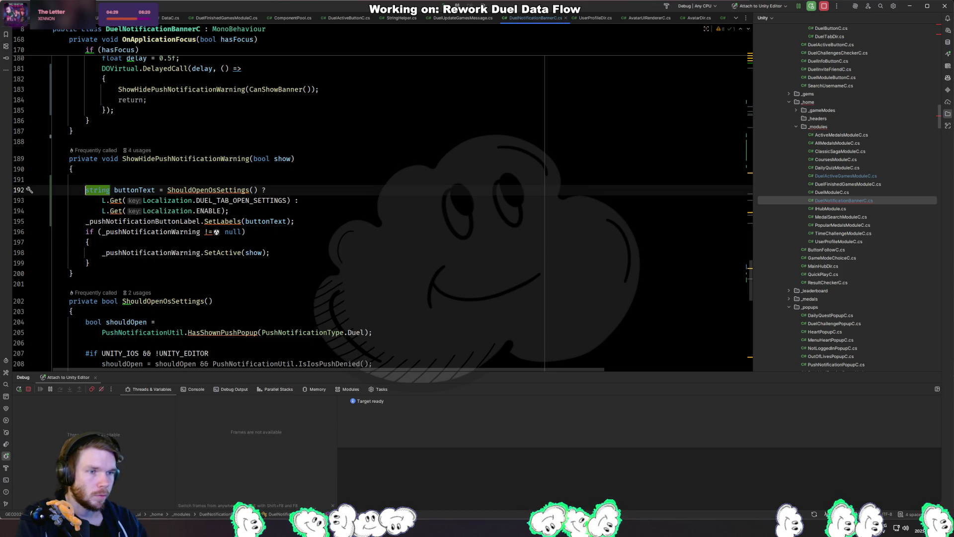
key(Up)
key(BackSpace)
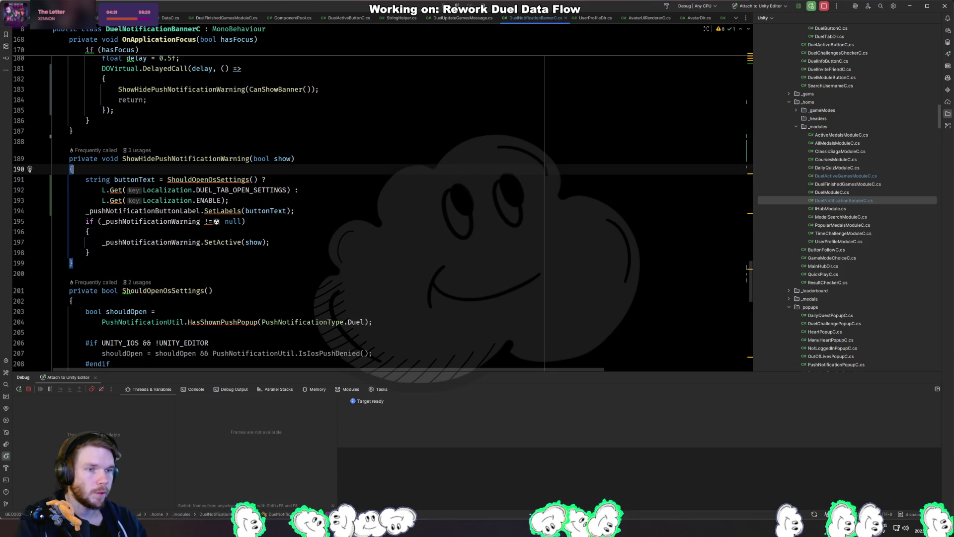
key(Return)
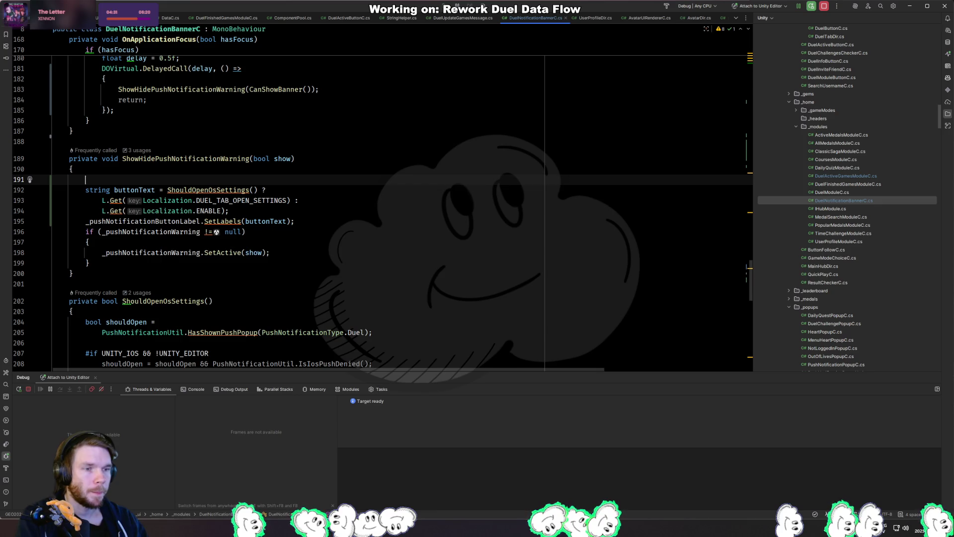
Move the buttonText and SetLabels code inside the null-check braces.
key(Down)
key(shift+Down)
key(shift+Down)
key(shift+Down)
key(shift+Down)
key(ctrl+x)
key(Down)
key(ctrl+v)
key(Up)
key(shift+Up)
key(shift+Up)
key(shift+Up)
key(ctrl+x)
key(Down)
key(ctrl+v)
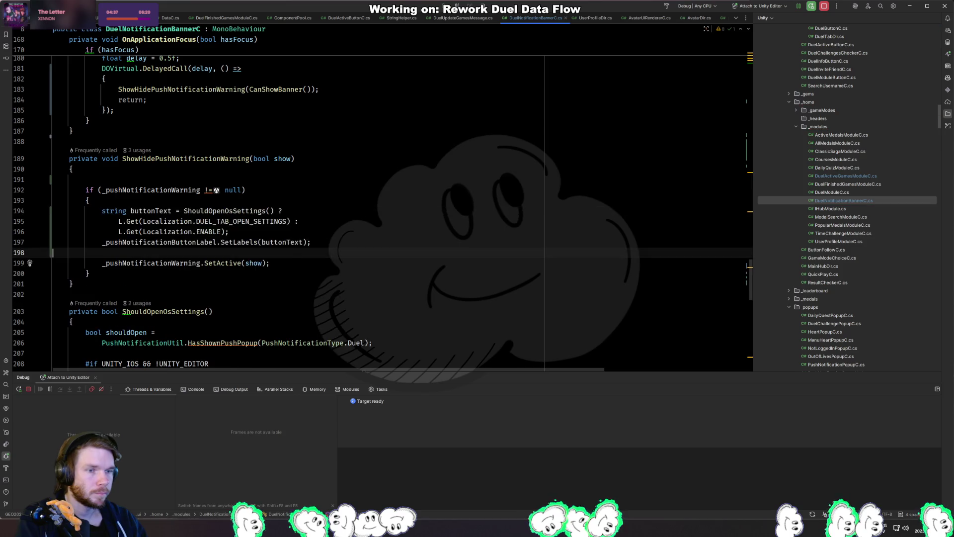
click(155, 210)
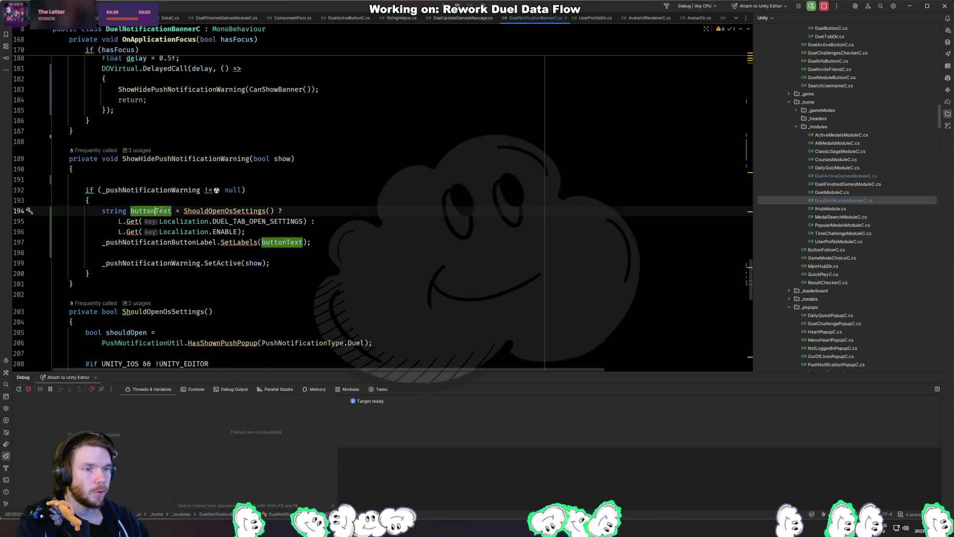
click(329, 242)
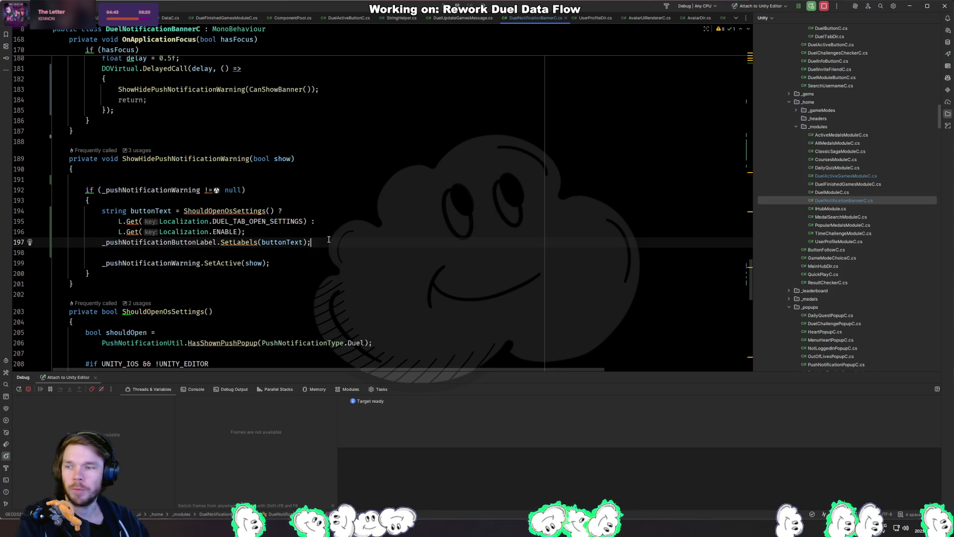
Delete the old commented-out method block, leaving a blank line above CanShowBanner.
scroll(329, 239, up, 12)
scroll(310, 214, up, 12)
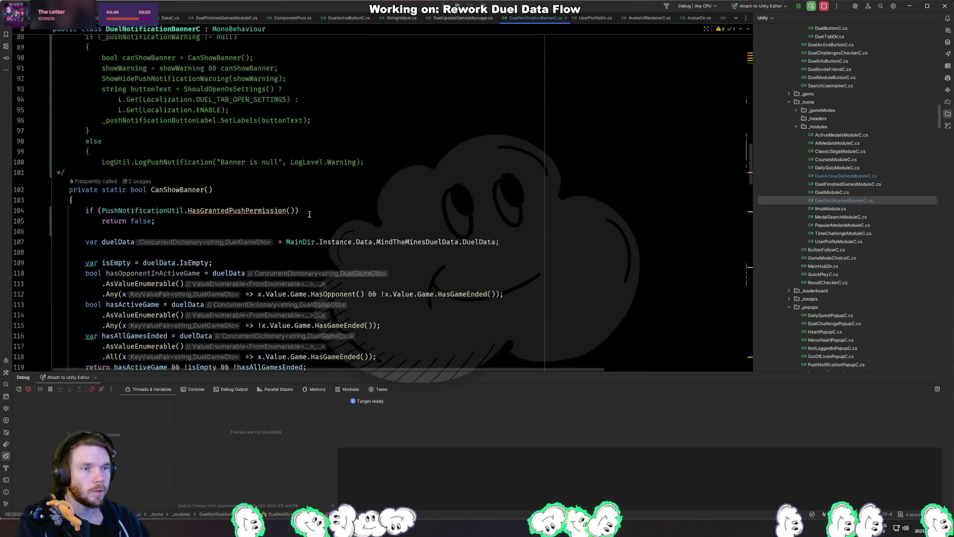
mouse_move(67, 327)
mouse_down()
mouse_move(199, 318)
mouse_move(167, 98)
mouse_up()
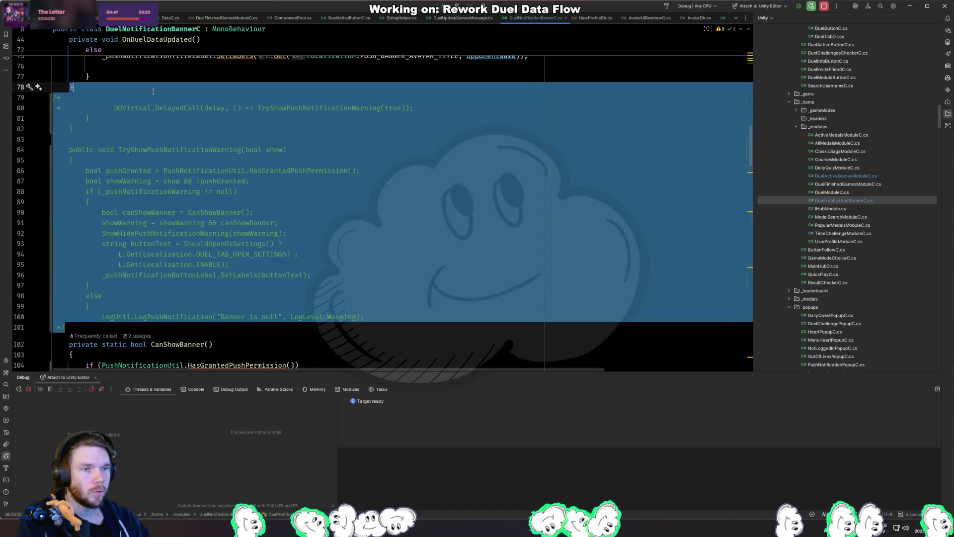
key(Delete)
scroll(166, 114, up, 5)
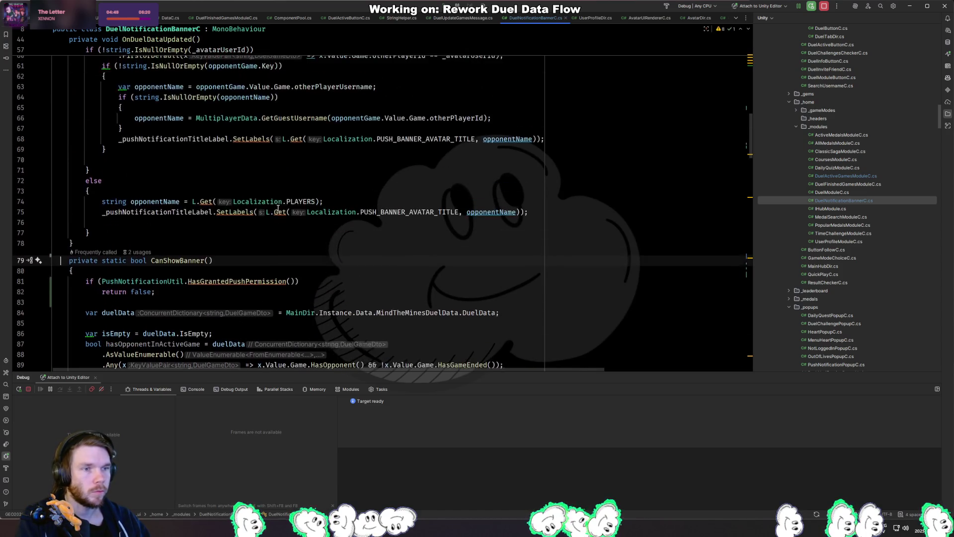
key(Return)
scroll(289, 220, up, 7)
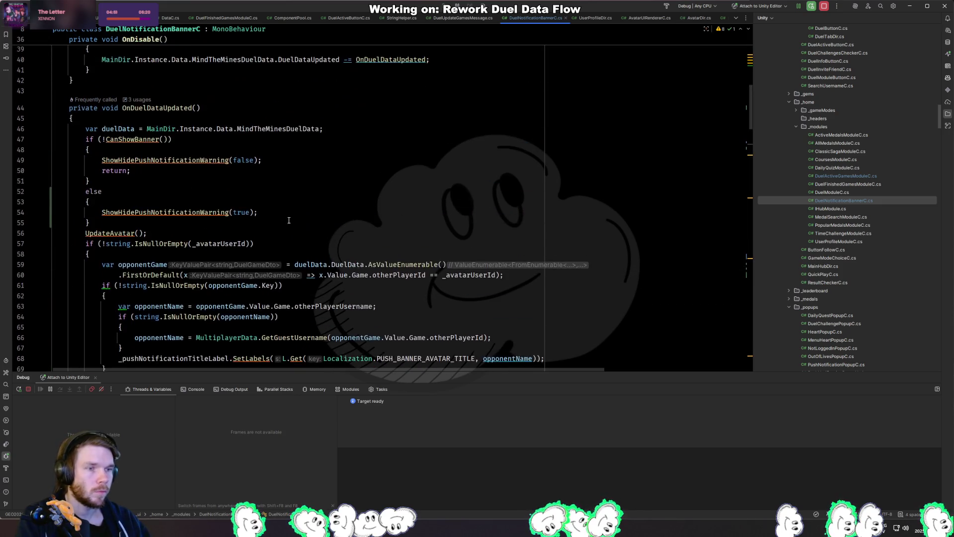
scroll(291, 211, up, 5)
scroll(291, 211, down, 5)
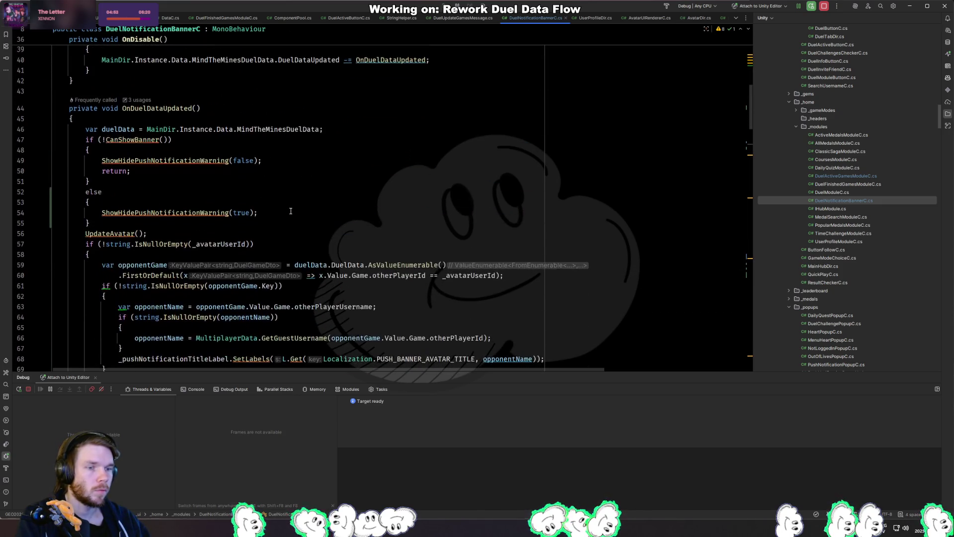
Remove the else after the early return in OnDuelDataUpdated so the banner always shows.
click(90, 181)
click(95, 192)
key(ctrl+shift+Delete)
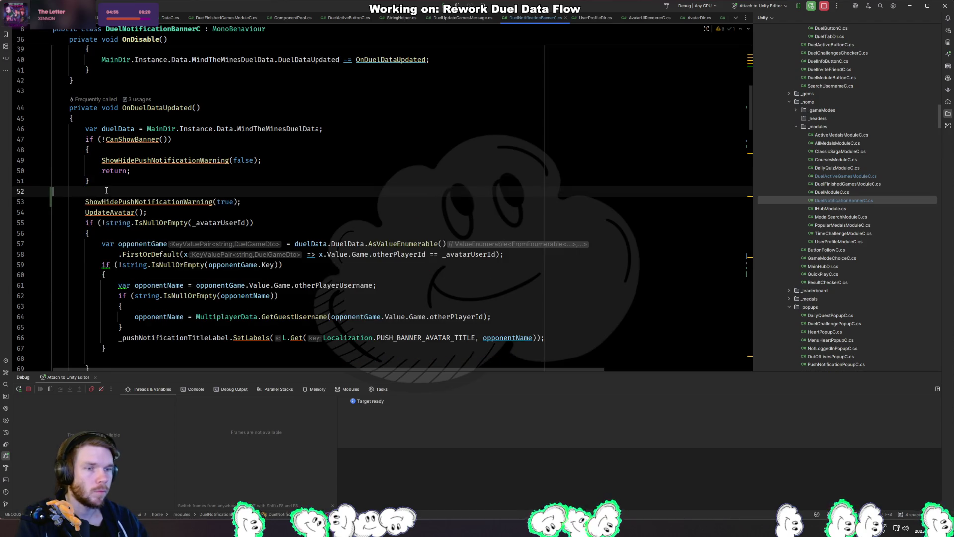
key(alt+Tab)
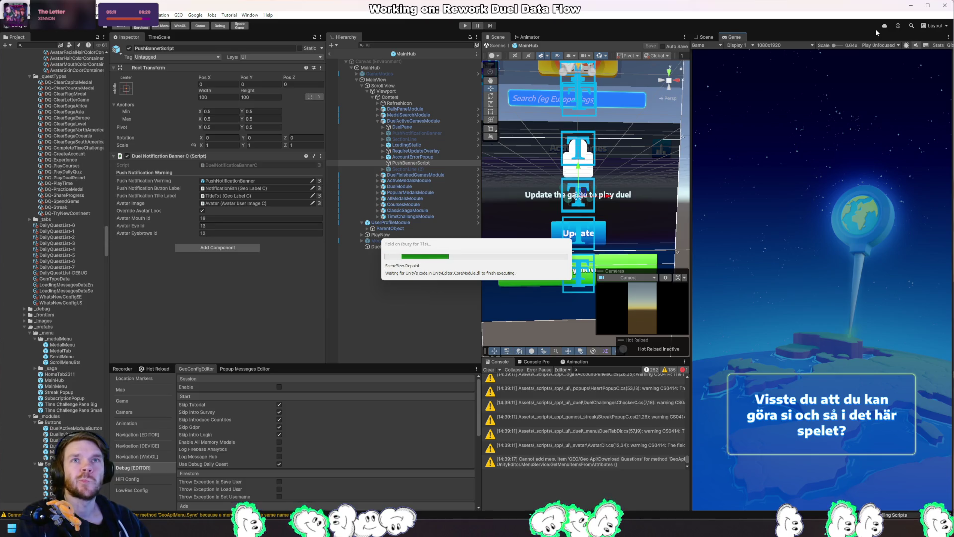
Run the game twice and scroll the Game view to find the banner below Active Games.
click(466, 26)
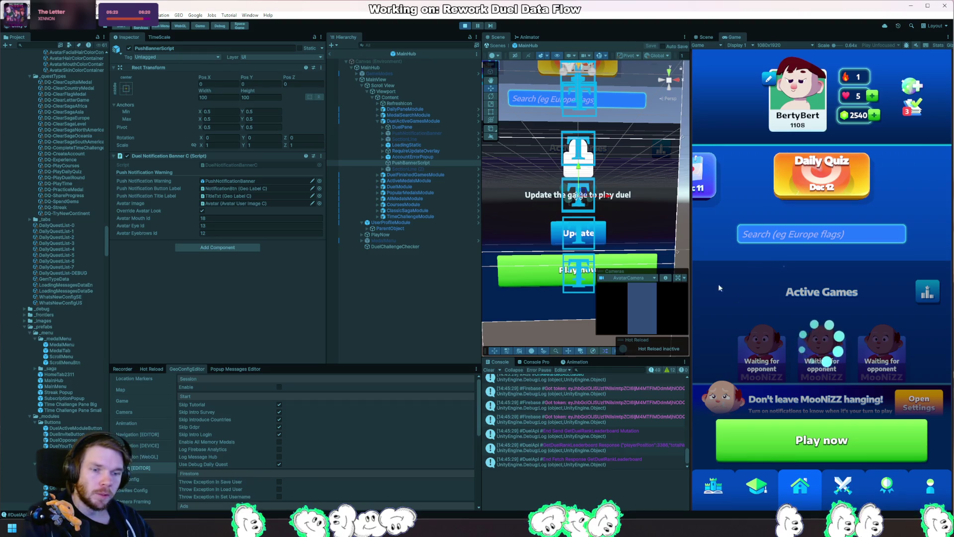
scroll(873, 294, down, 3)
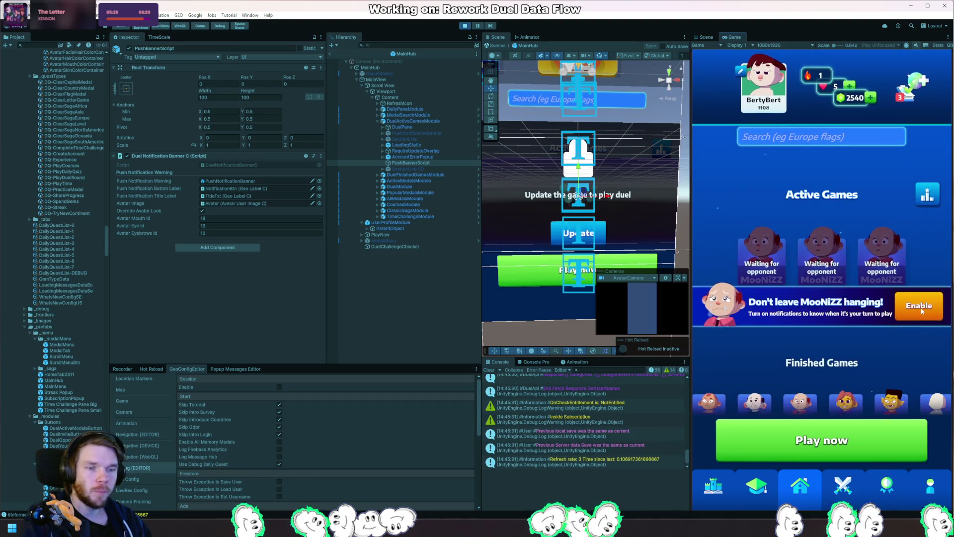
click(465, 26)
click(465, 26)
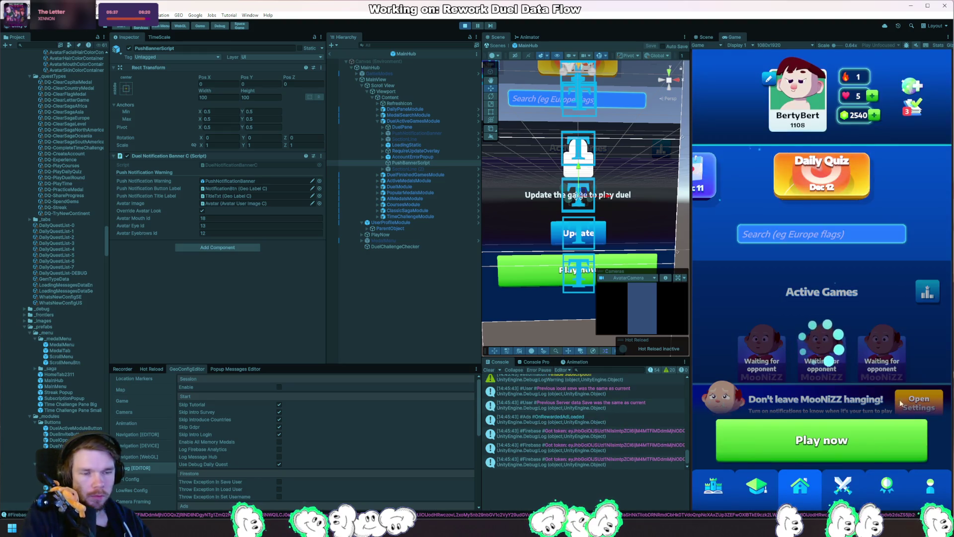
scroll(885, 241, down, 3)
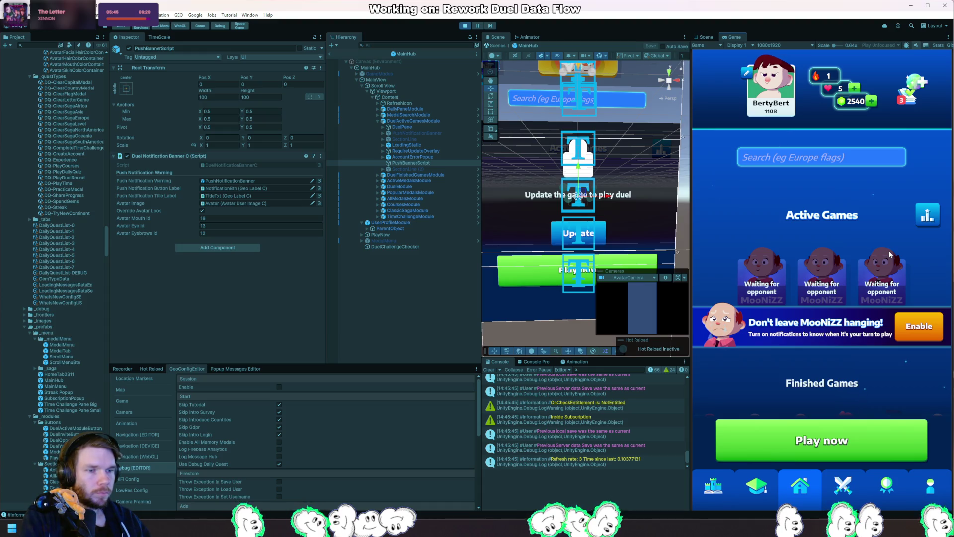
Copy the button-text code into OnEnable and inspect the ShouldOpenOsSettings definition.
key(alt+Tab)
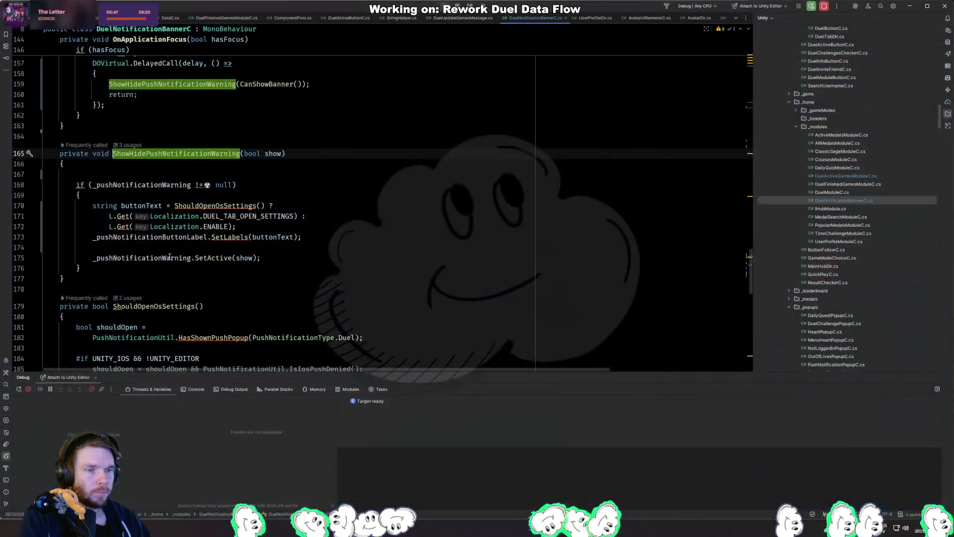
click(219, 206)
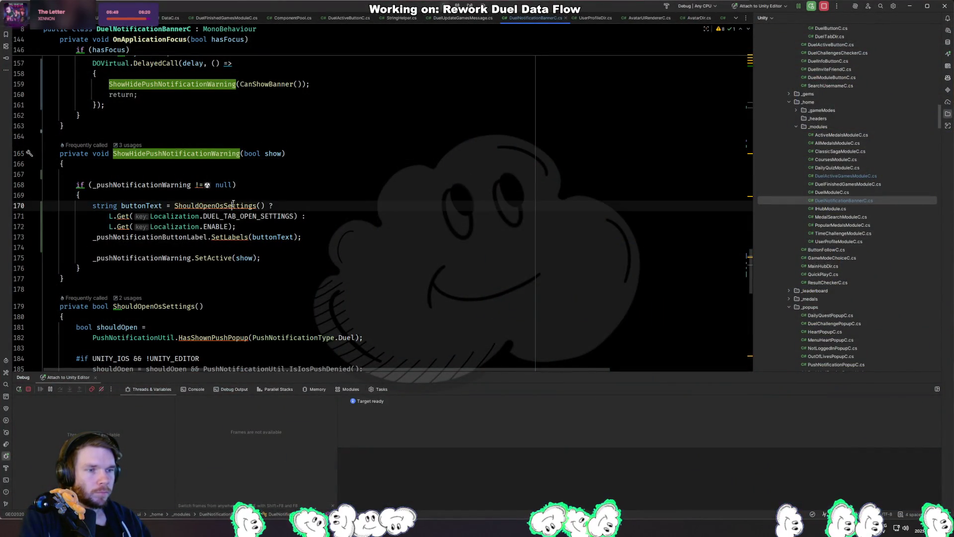
key(ctrl+w)
key(ctrl+w)
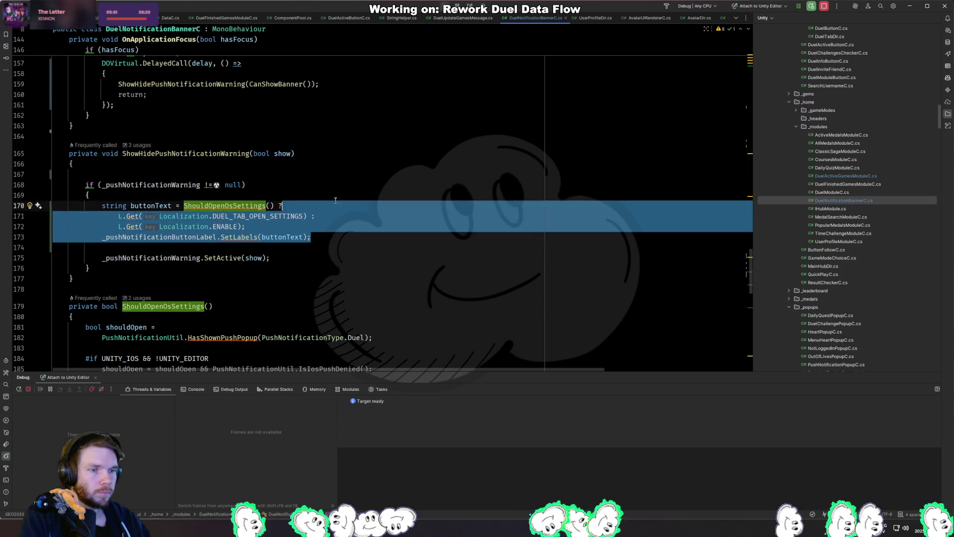
click(351, 248)
key(ctrl+alt+Left)
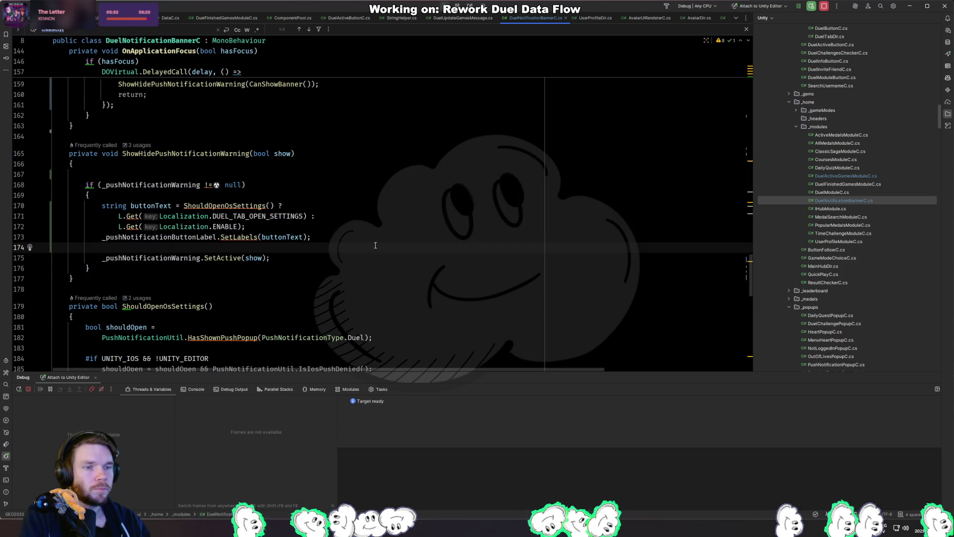
key(Down)
key(End)
key(Return)
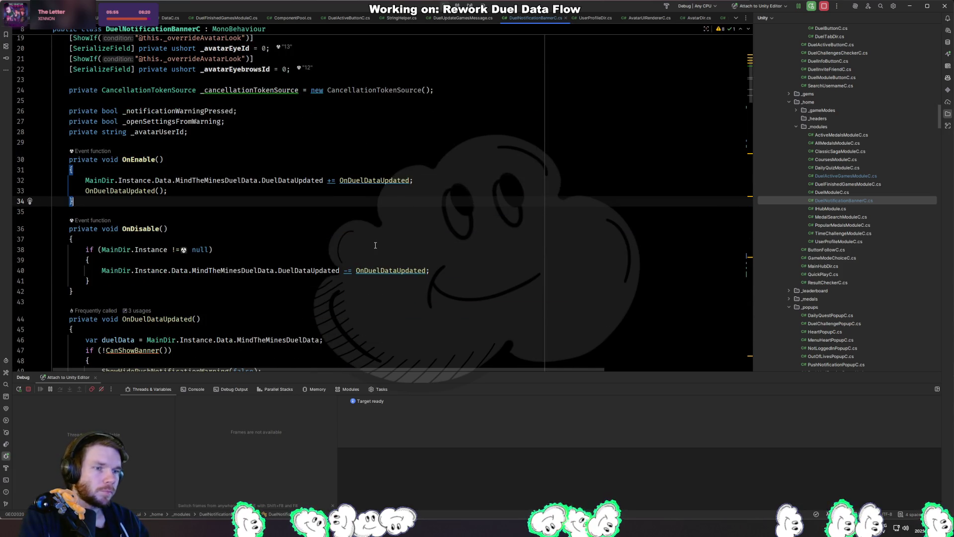
key(ctrl+v)
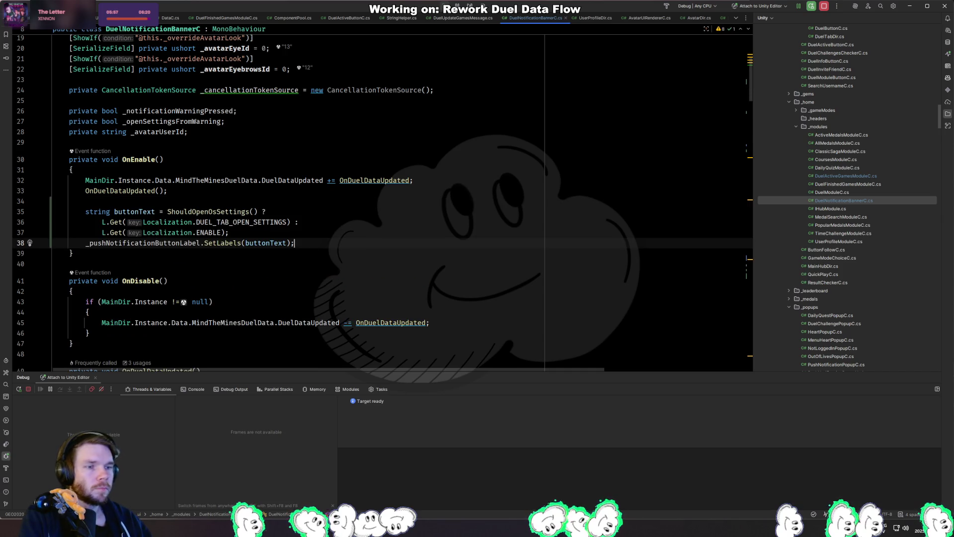
ctrl+click(228, 211)
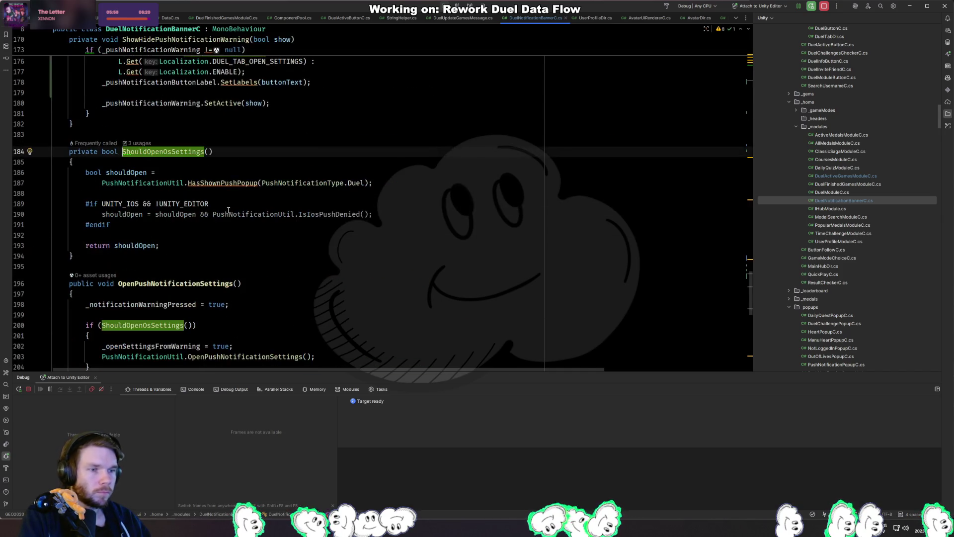
key(alt+Tab)
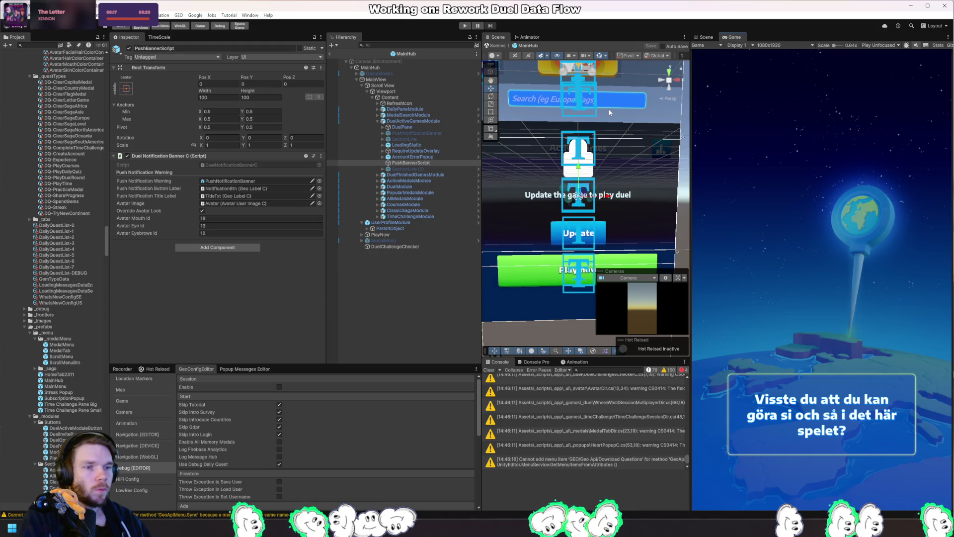
Play-test twice to confirm the Enable banner, then select the buttonText and SetLabels lines in Rider.
click(466, 26)
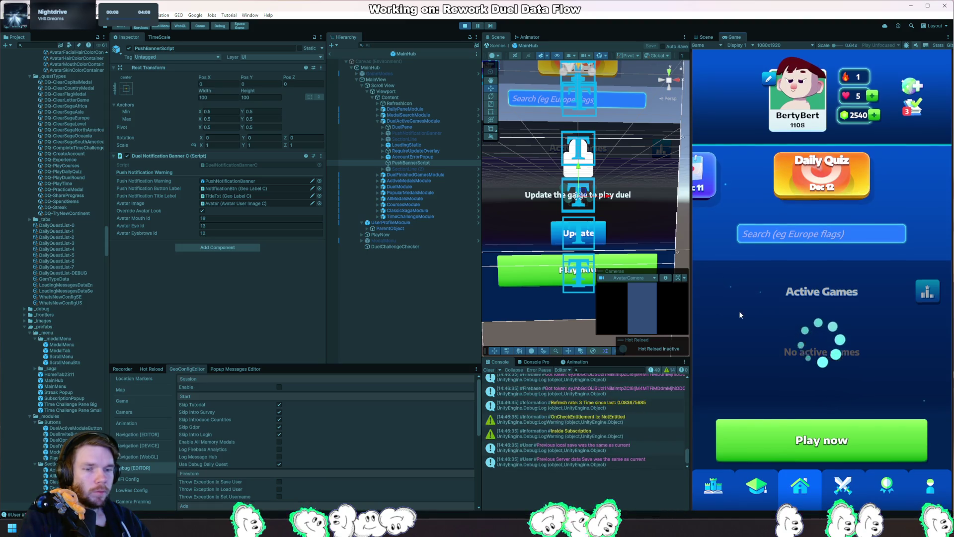
click(466, 25)
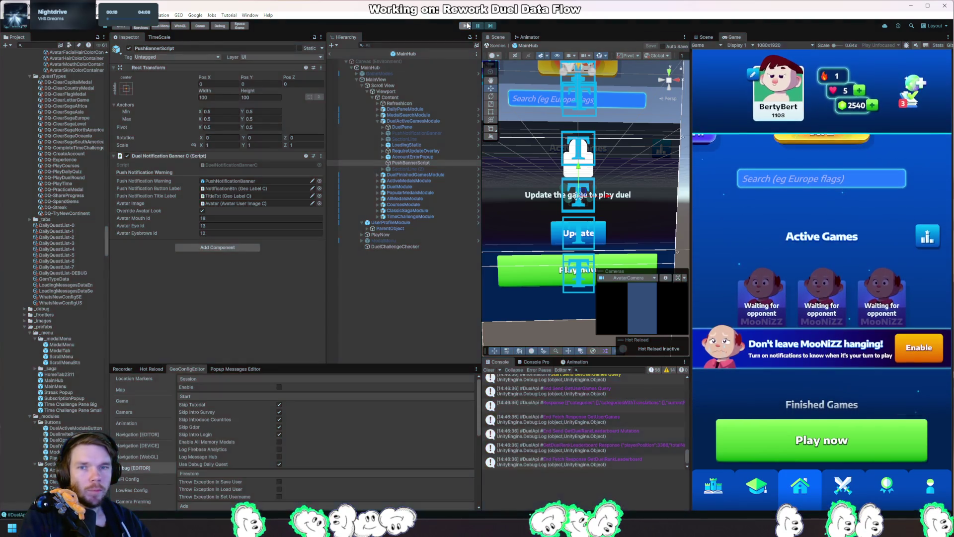
click(468, 26)
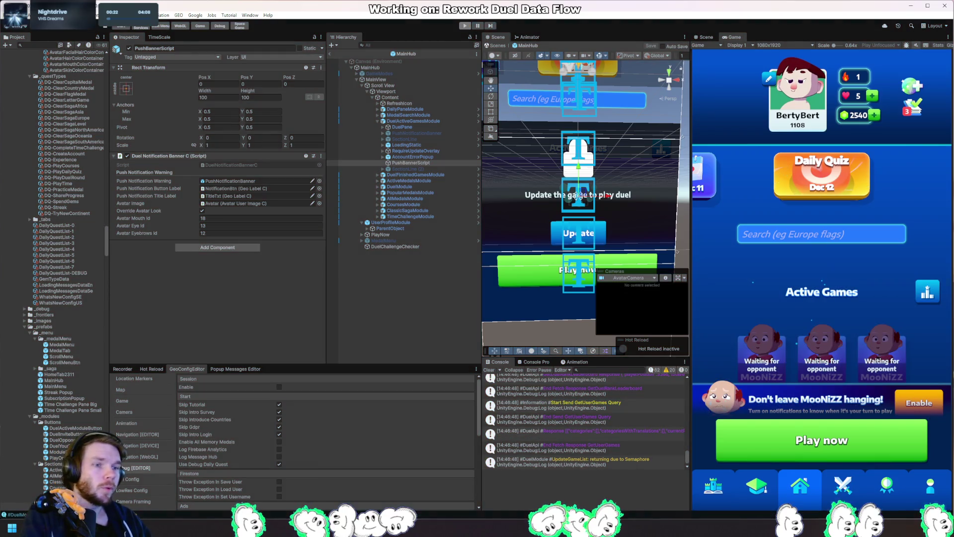
key(alt+Tab)
mouse_move(305, 176)
mouse_down()
mouse_move(112, 166)
mouse_move(103, 145)
mouse_up()
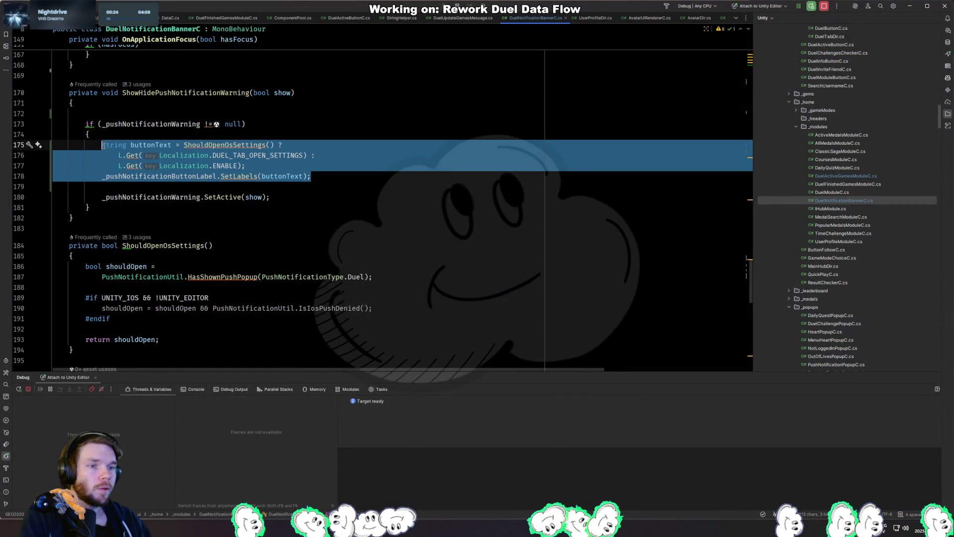
Extract the selected button-text code into a new method named SetButtonText.
key(ctrl+alt+m)
key(Return)
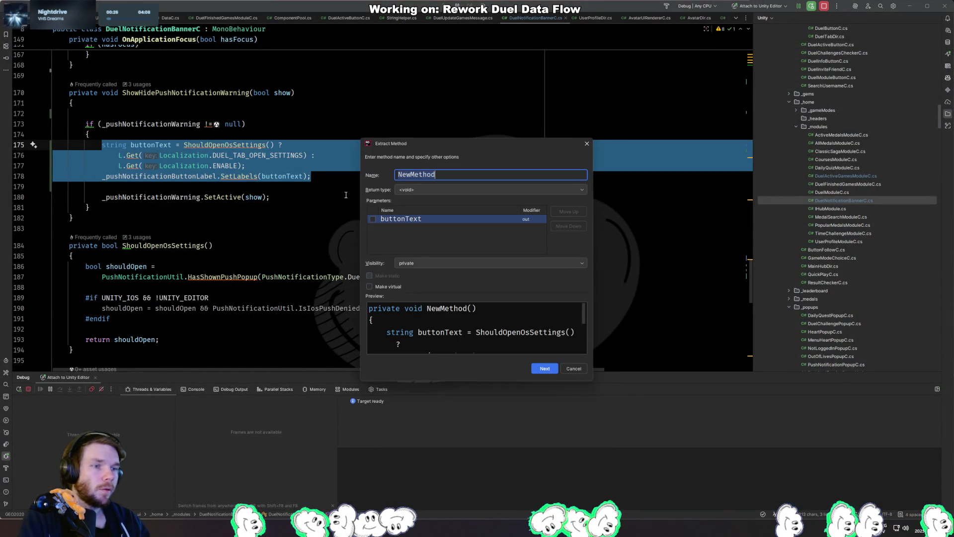
text(SetButtonText)
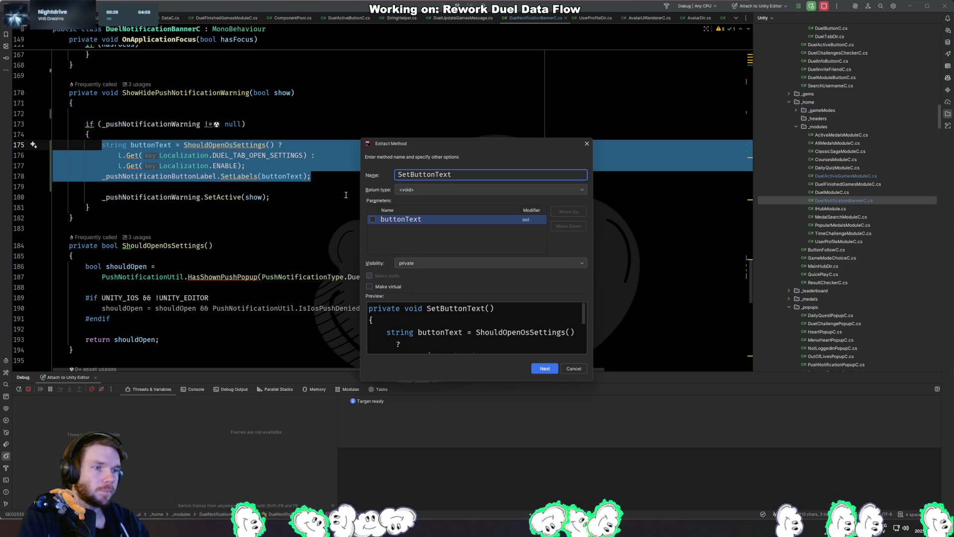
key(Return)
key(Escape)
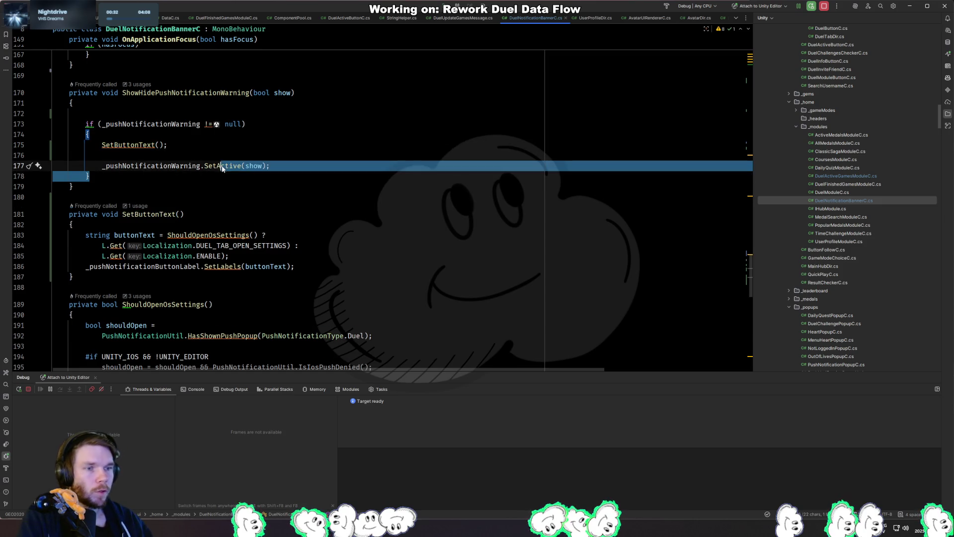
click(130, 155)
key(BackSpace)
click(131, 145)
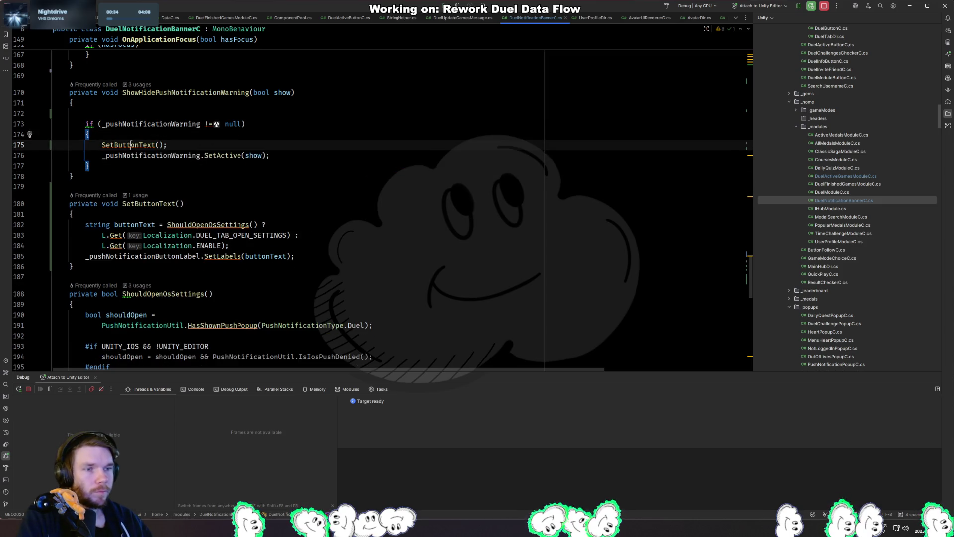
Replace the duplicated button-text code in OnEnable with a SetButtonText(); call.
drag(167, 225, 266, 225)
key(ctrl+f)
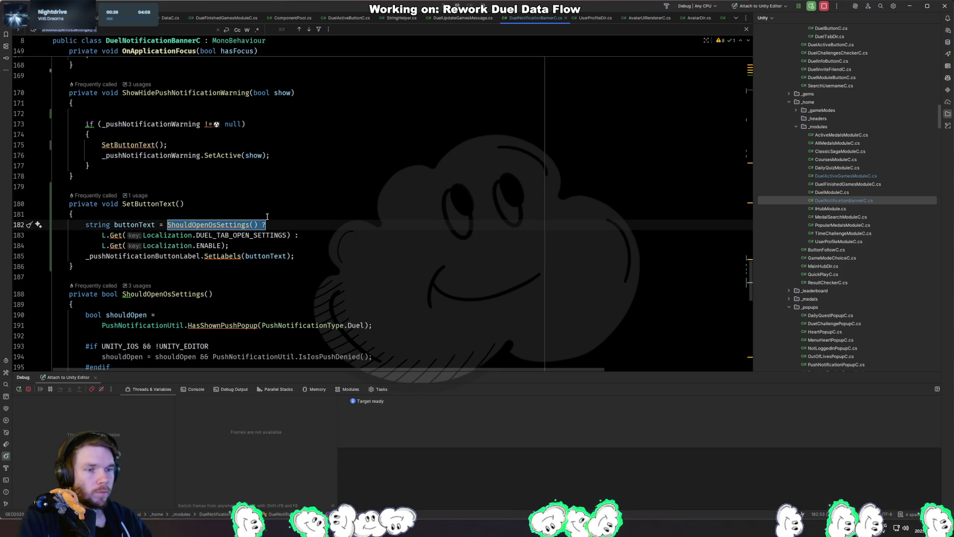
key(Return)
key(Return)
key(Return)
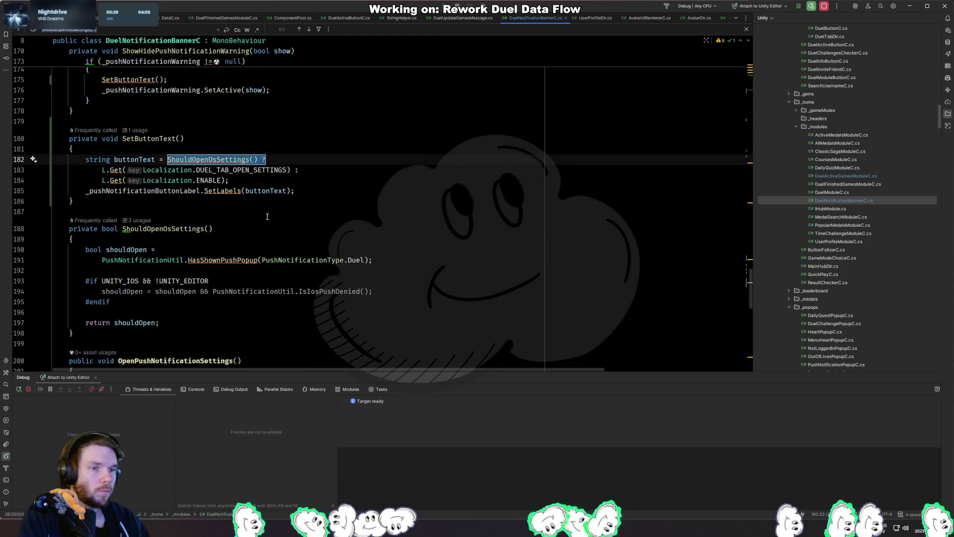
key(Escape)
key(Down)
key(Down)
key(shift+Up)
key(shift+Up)
key(shift+Up)
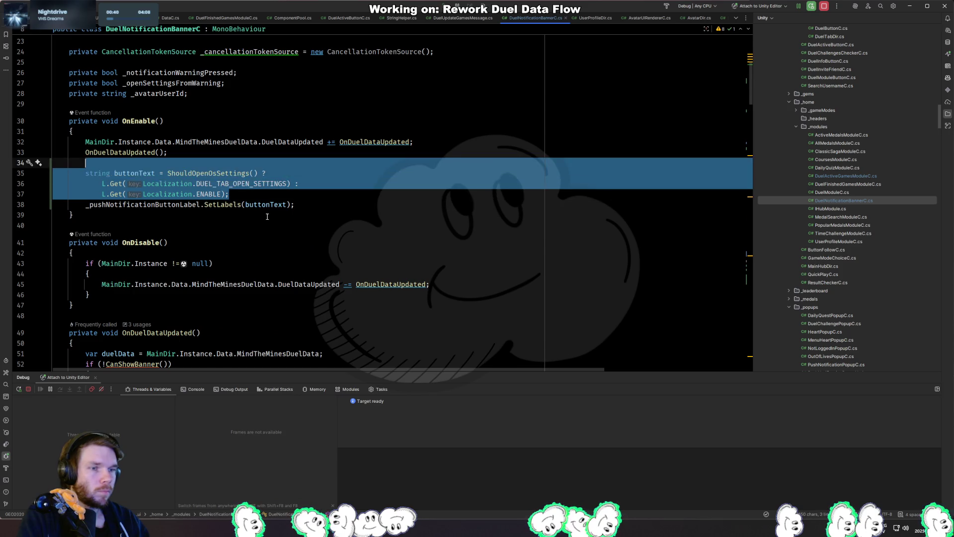
key(BackSpace)
text(SetButtonText();)
key(Up)
key(End)
key(Return)
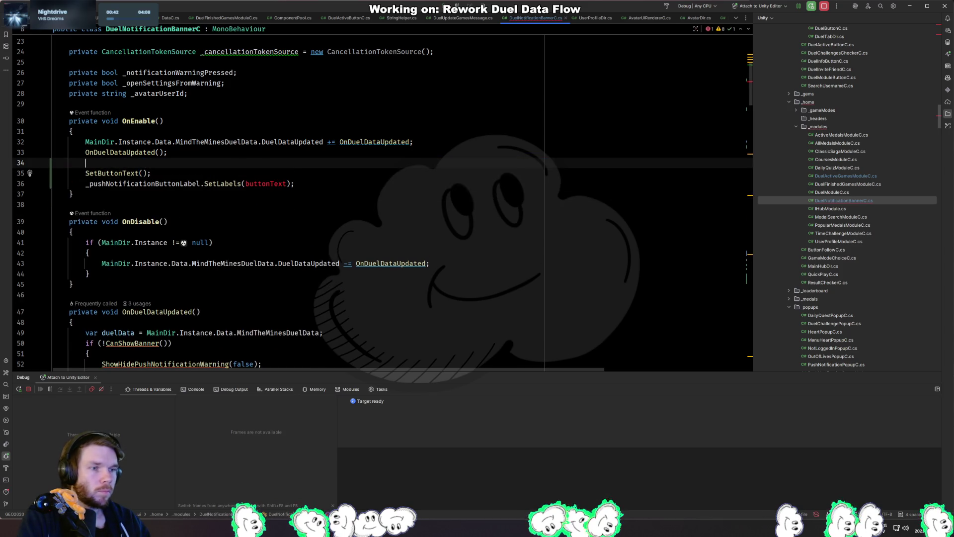
key(Down)
key(Down)
key(ctrl+x)
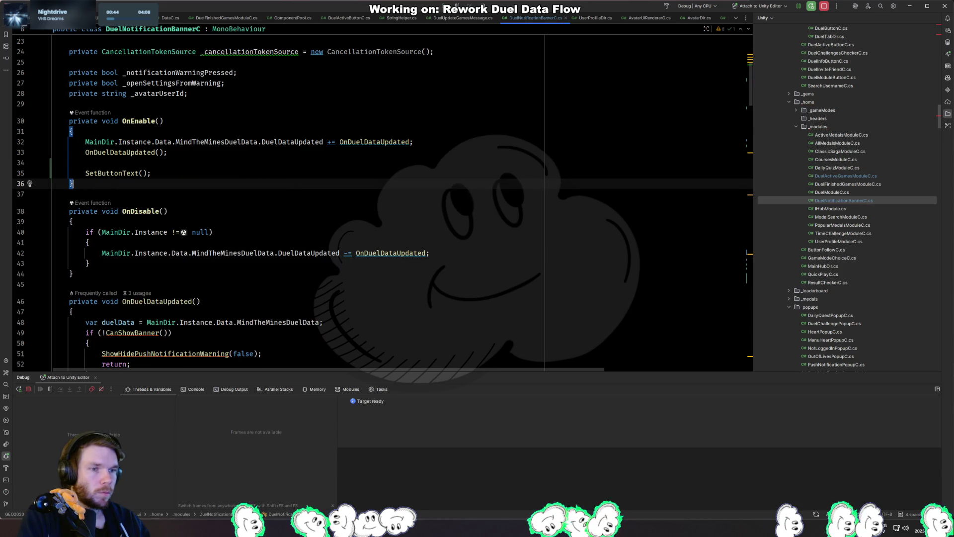
Tidy the line after the call and check the SetButtonText declaration.
click(141, 173)
text(9)
key(BackSpace)
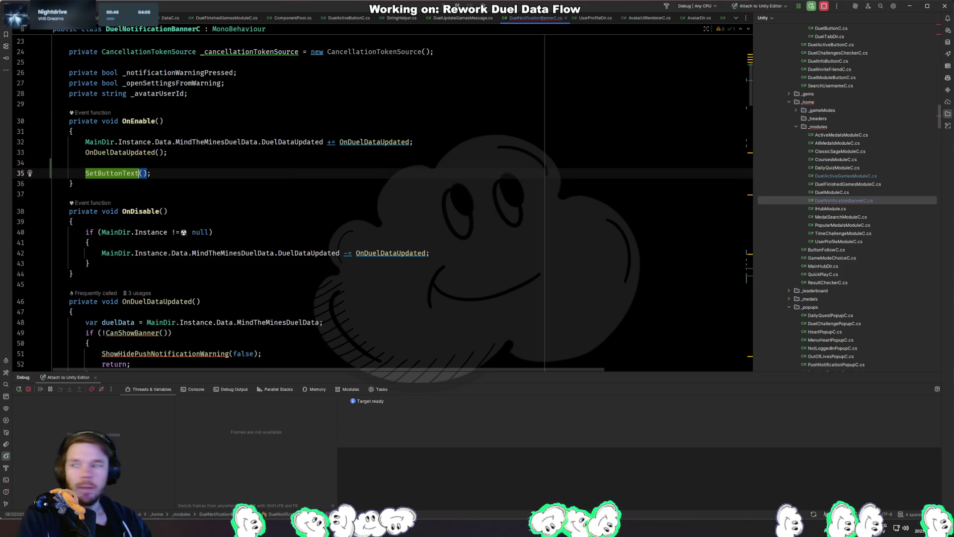
key(F12)
key(alt+Tab)
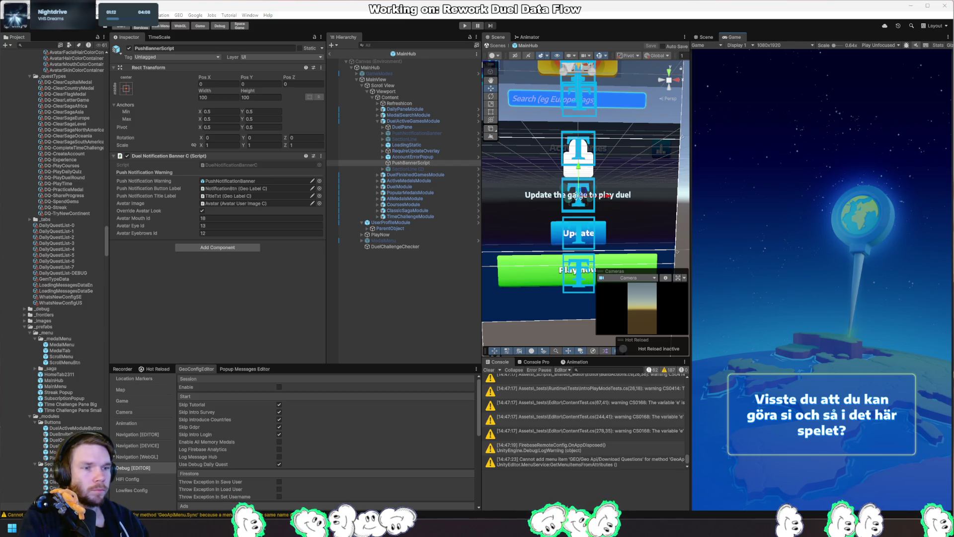
Scroll through DuelNotificationBannerC.cs to review the banner logic.
key(alt+Tab)
click(320, 204)
scroll(298, 209, up, 8)
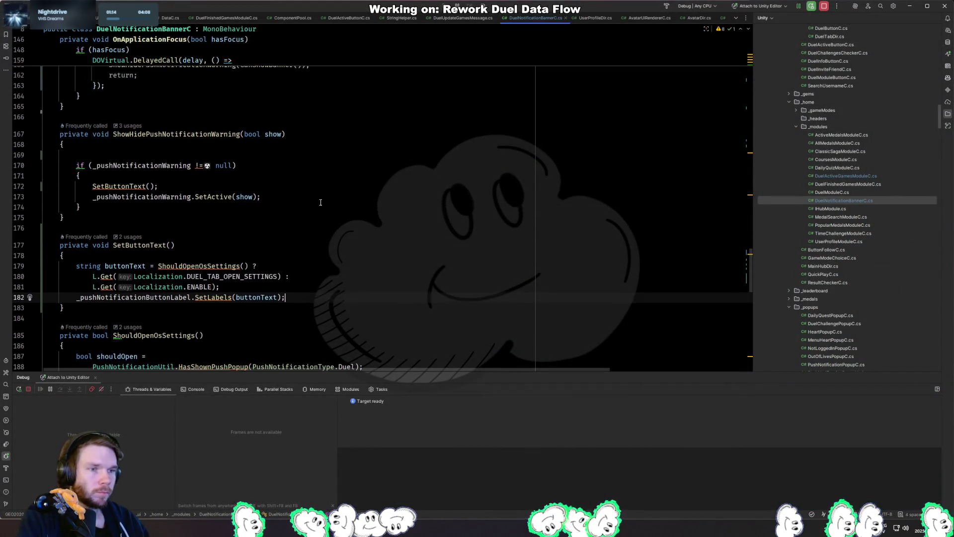
scroll(298, 209, up, 6)
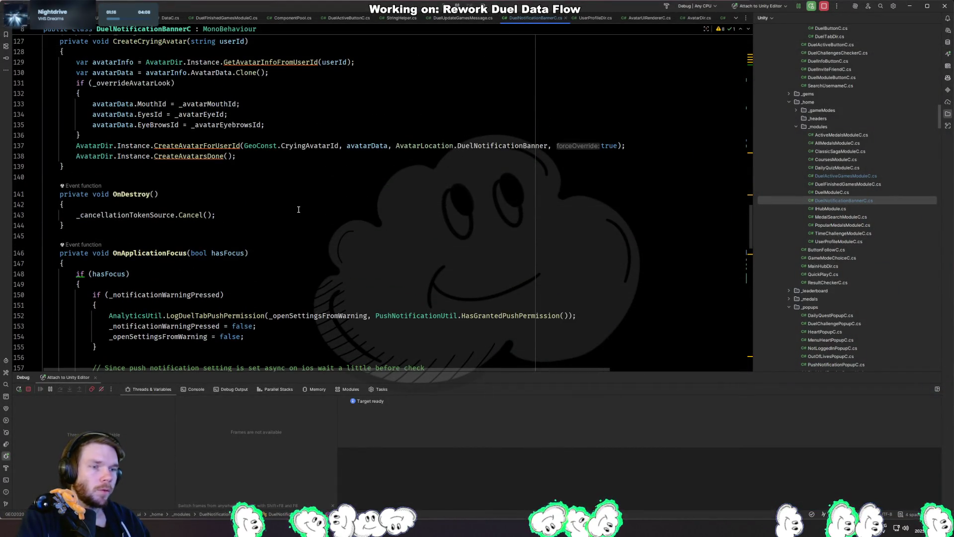
scroll(298, 210, up, 3)
scroll(299, 210, down, 9)
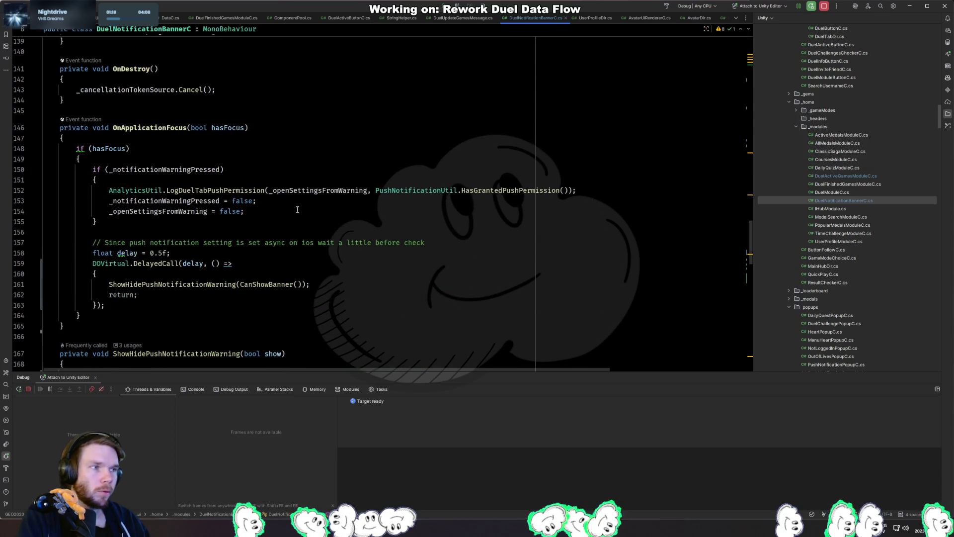
scroll(298, 209, down, 13)
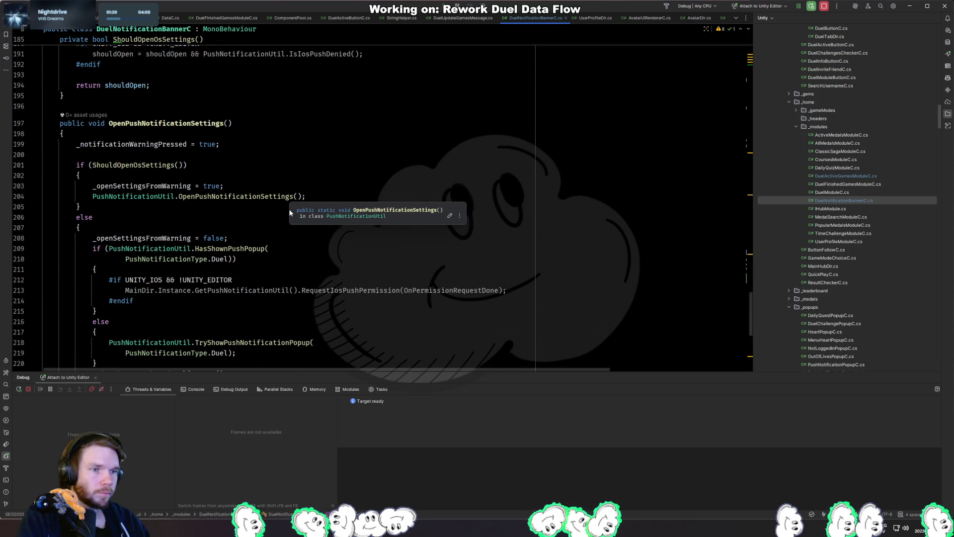
scroll(289, 210, down, 9)
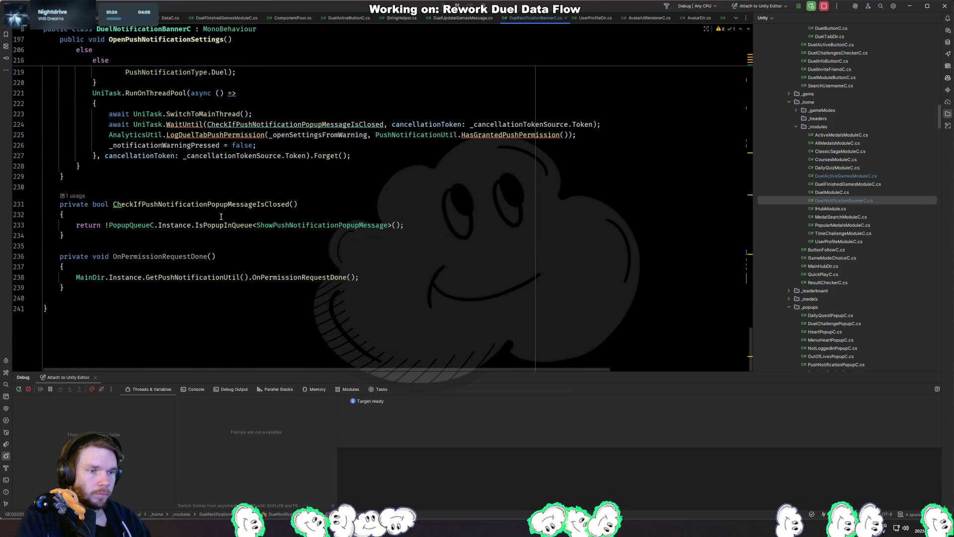
scroll(221, 217, up, 20)
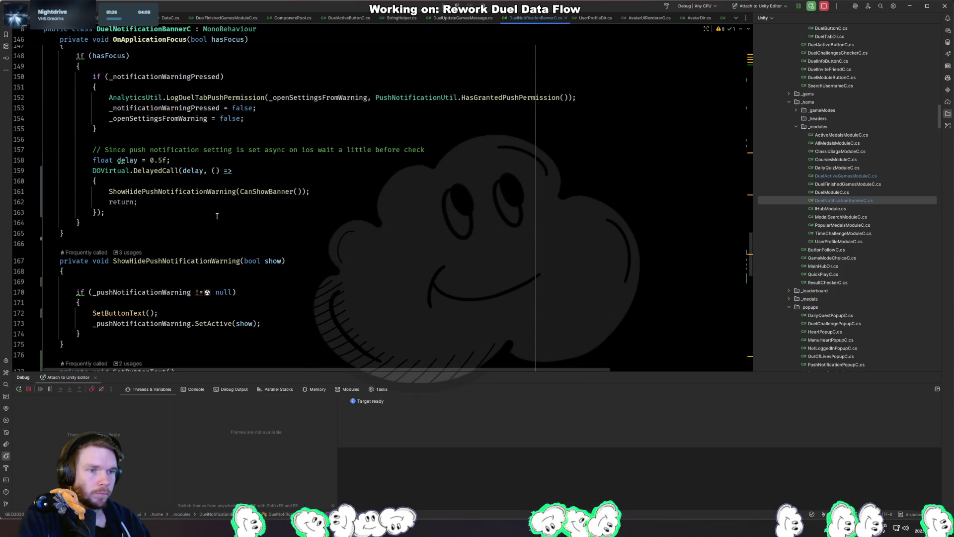
scroll(183, 275, up, 16)
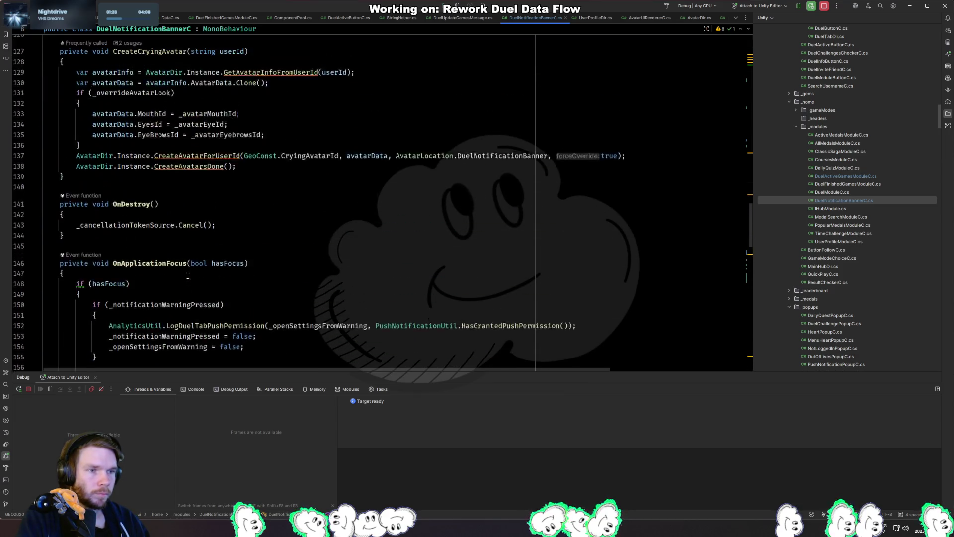
scroll(188, 276, up, 20)
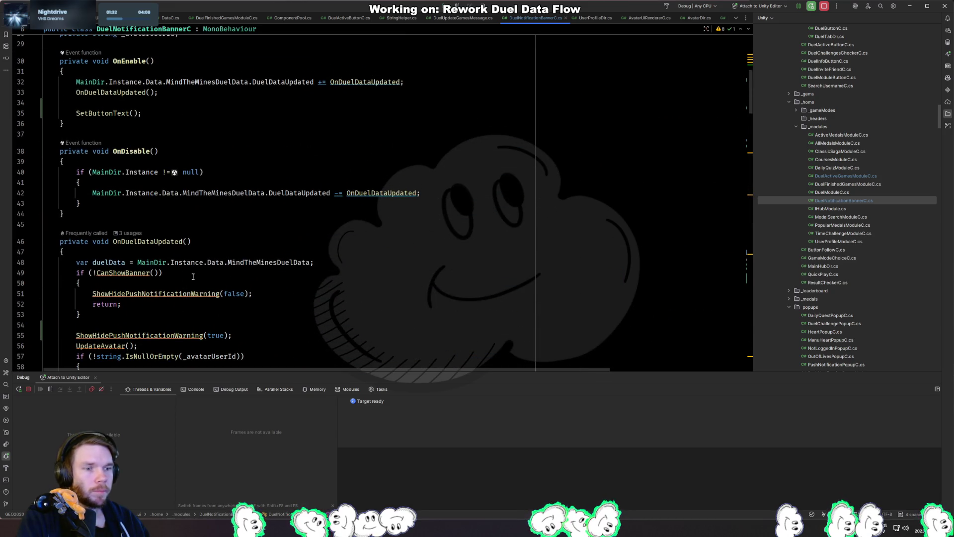
Inspect the CanShowBanner declaration and ShowHidePushNotificationWarning usages, ending on OnEnable's empty line.
ctrl+click(123, 273)
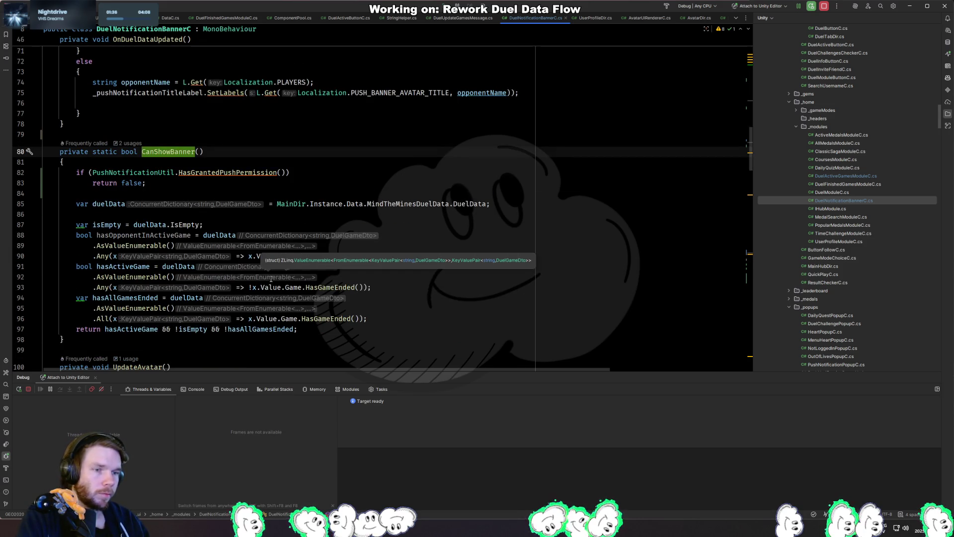
key(ctrl+minus)
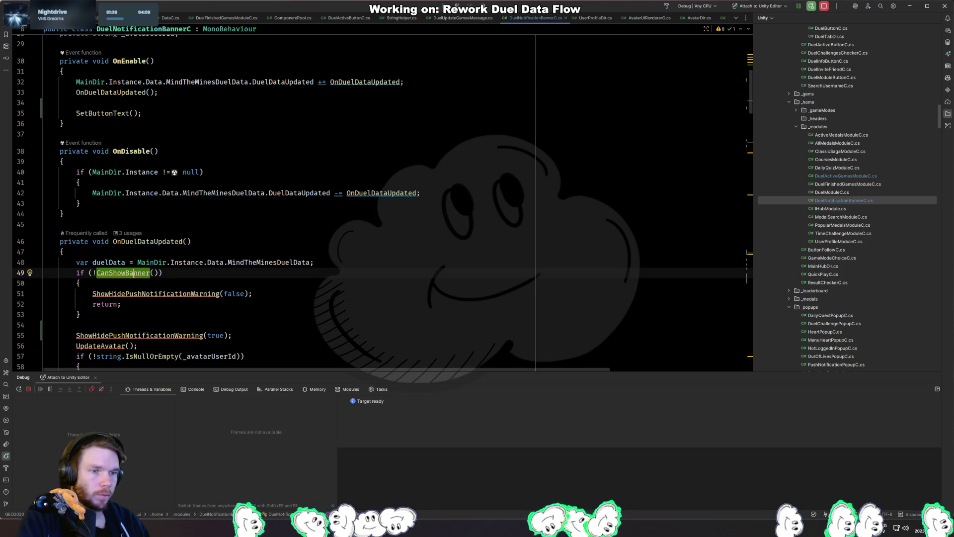
key(Down)
click(164, 293)
scroll(199, 288, up, 6)
click(215, 287)
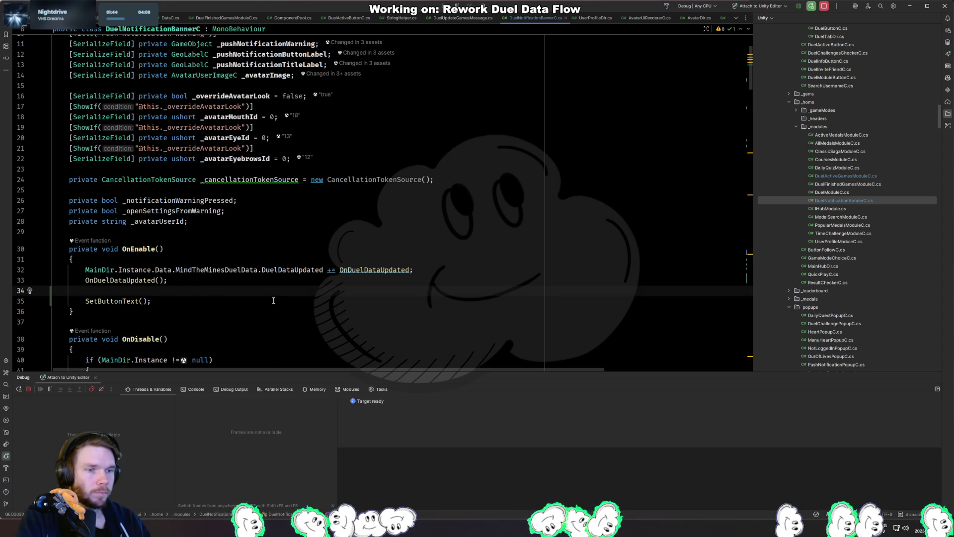
Set _notificationWarningPressed to false, start a new private bool method, and remove static from CanShowBanner.
text(_notificationWarningPressed = false;)
scroll(273, 299, down, 10)
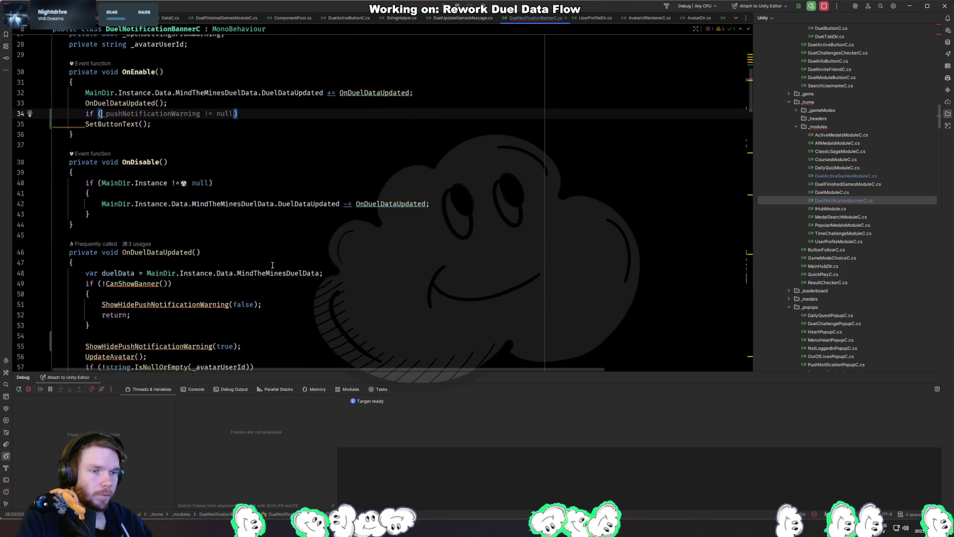
key(F12)
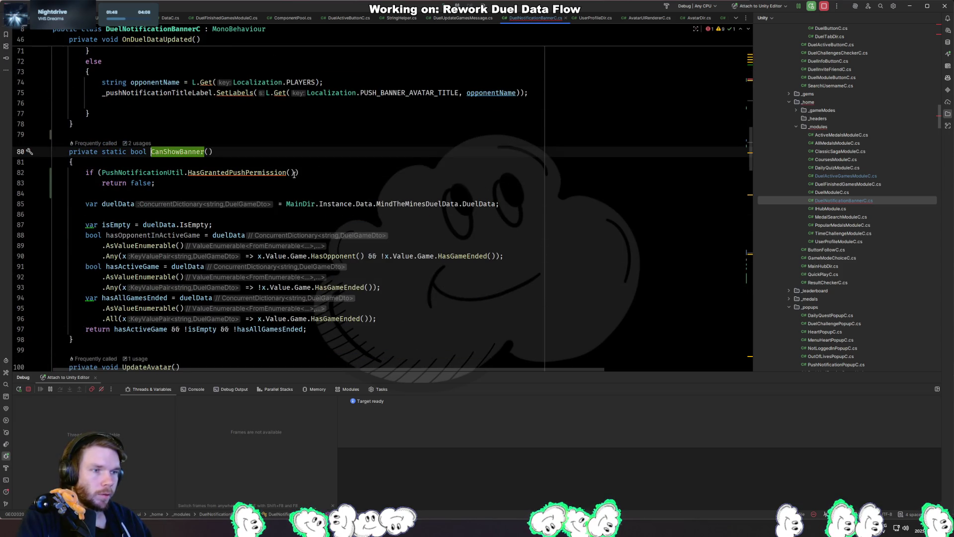
drag(295, 174, 100, 173)
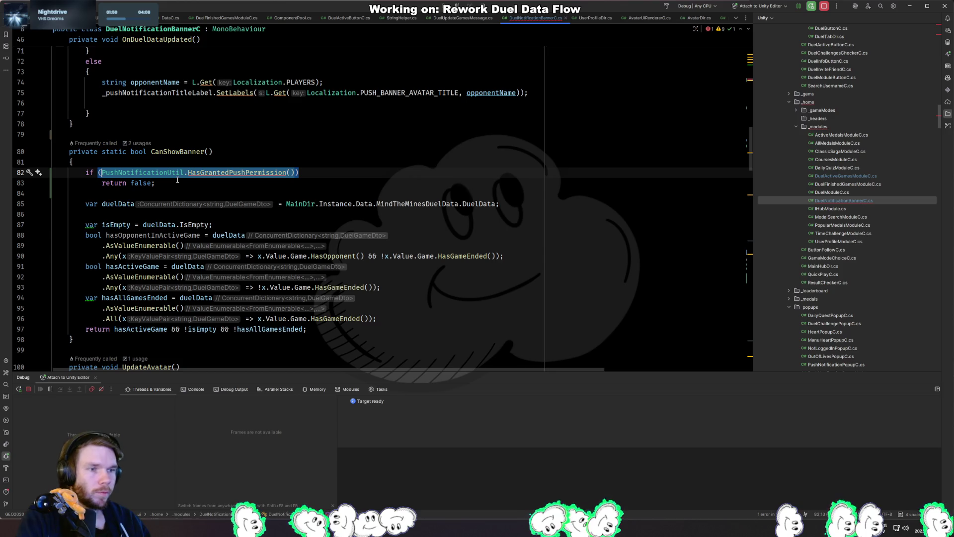
click(215, 124)
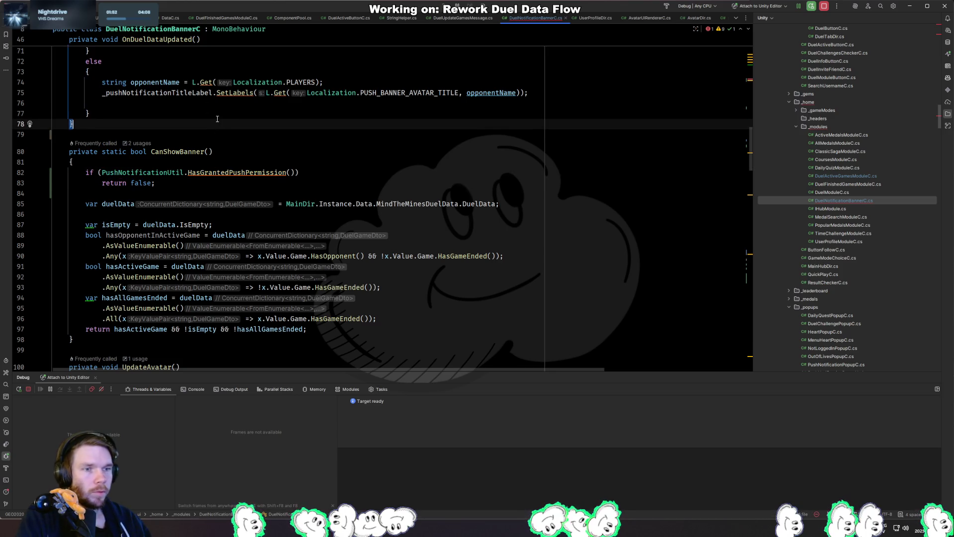
key(Return)
key(Return)
text(private bool)
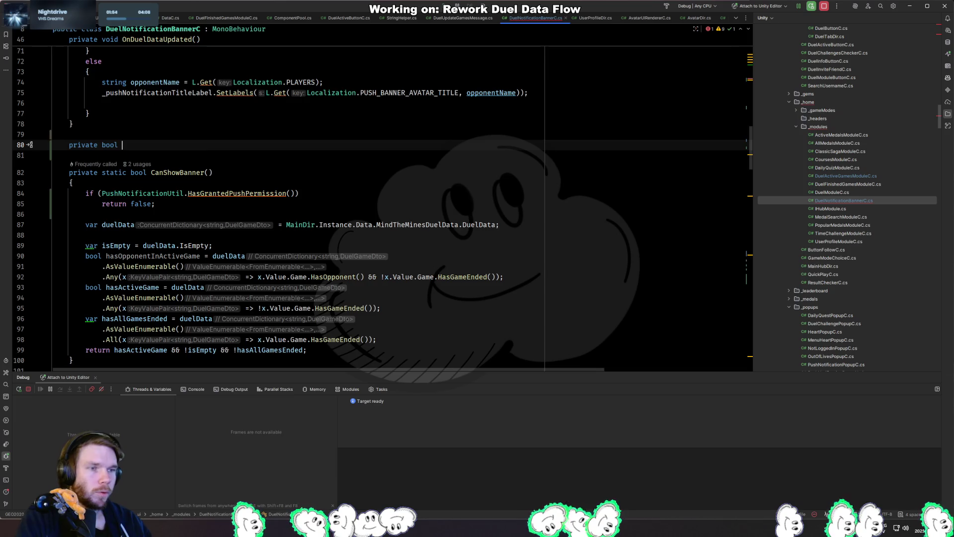
scroll(228, 118, up, 10)
scroll(228, 118, down, 10)
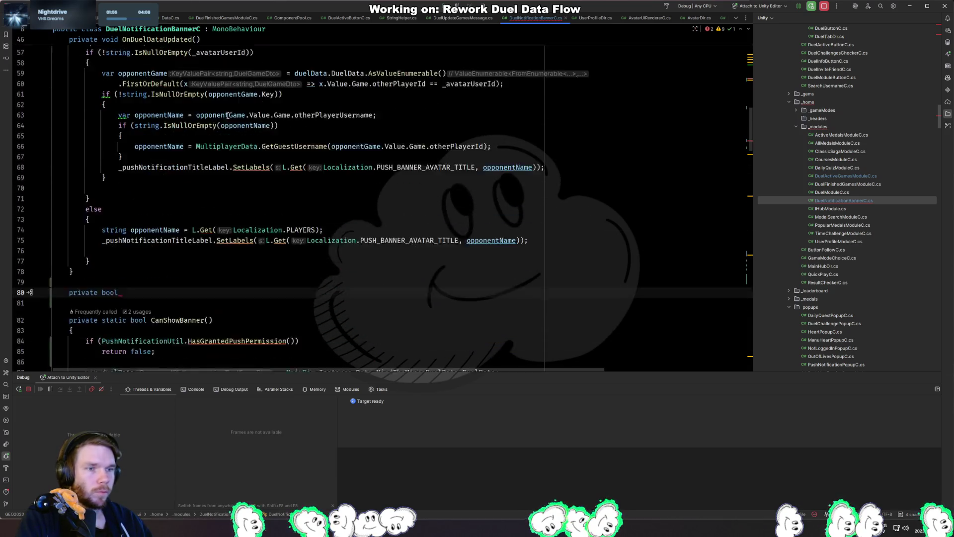
double_click(114, 172)
key(Delete)
key(Delete)
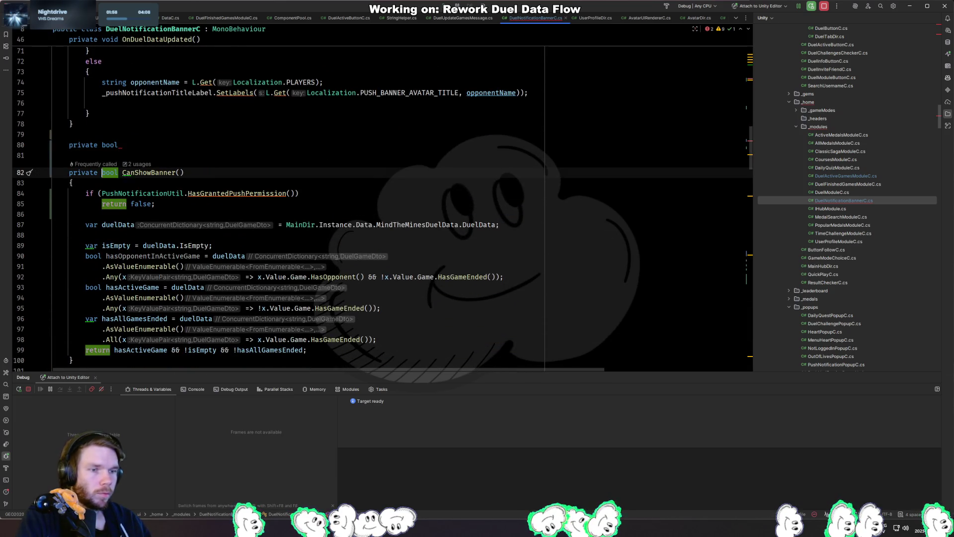
Name the method HasGrantedPushPermission() and use it in place of the util call in CanShowBanner's condition.
scroll(118, 171, down, 1)
click(175, 115)
text(HasG)
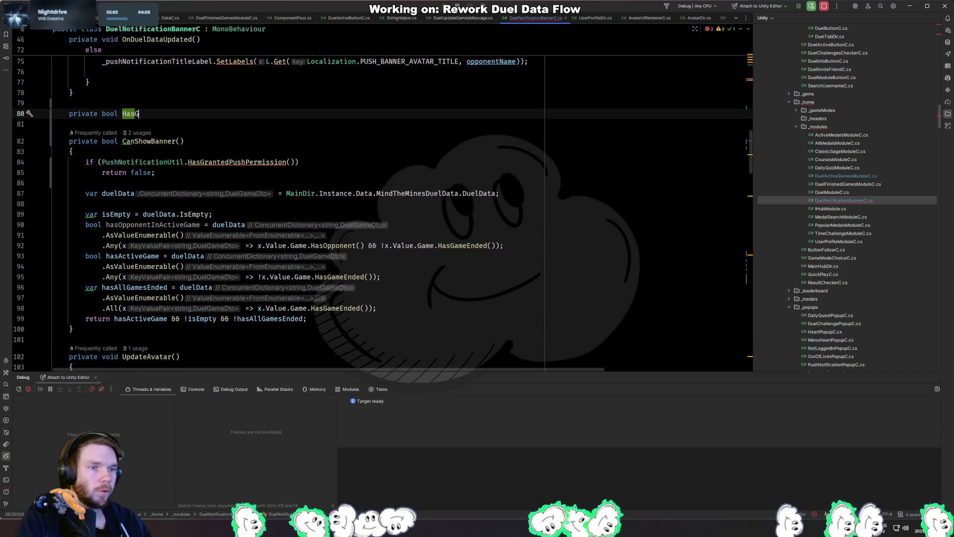
text(rantedPushPermission(){)
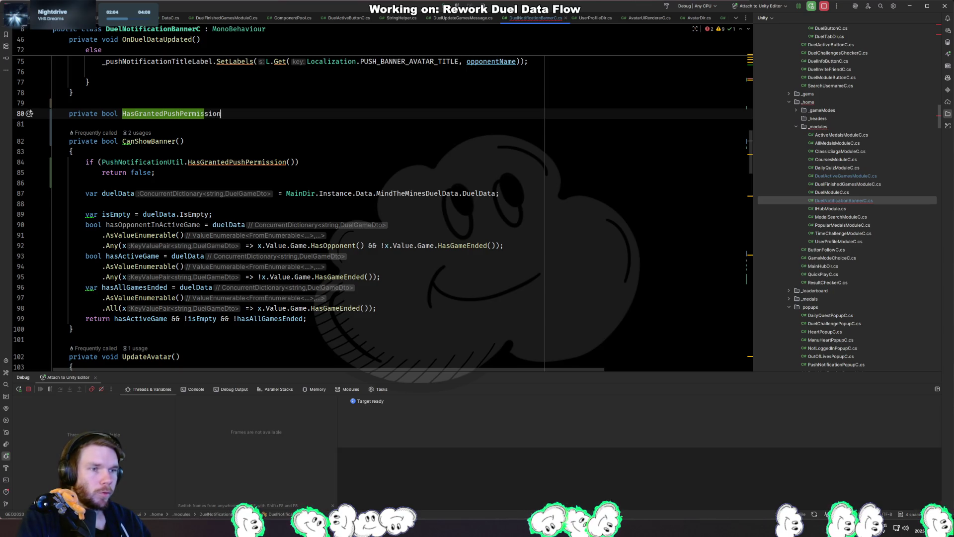
key(Return)
key(Down)
key(Down)
key(Down)
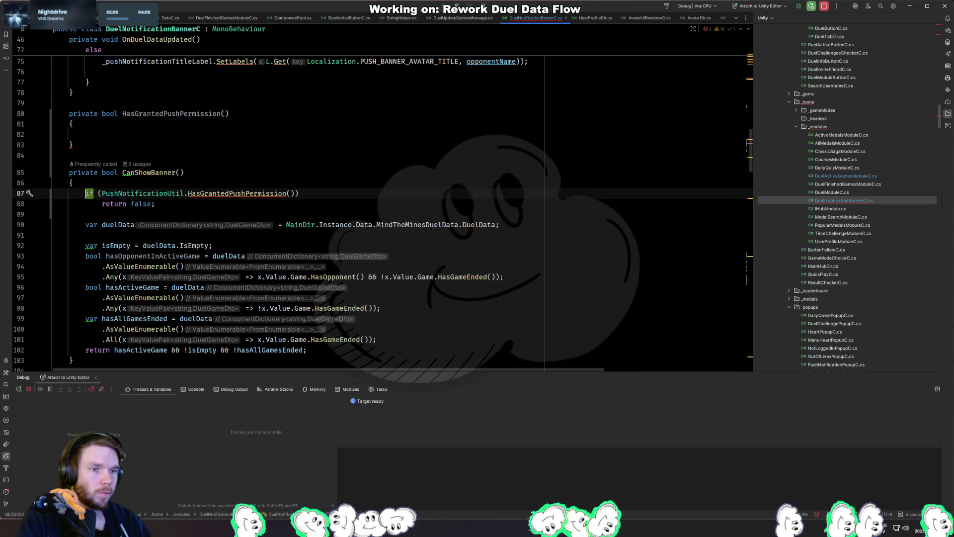
key(ctrl+Right)
key(ctrl+Right)
key(ctrl+shift+Right)
key(ctrl+shift+Right)
key(ctrl+shift+Right)
key(ctrl+shift+Right)
key(ctrl+shift+Right)
key(ctrl+c)
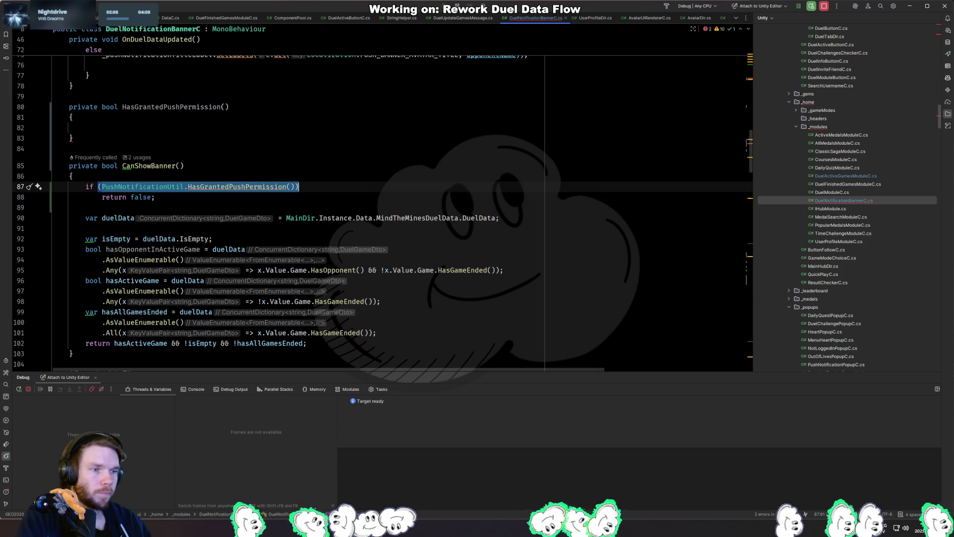
key(BackSpace)
text(Has)
key(Return)
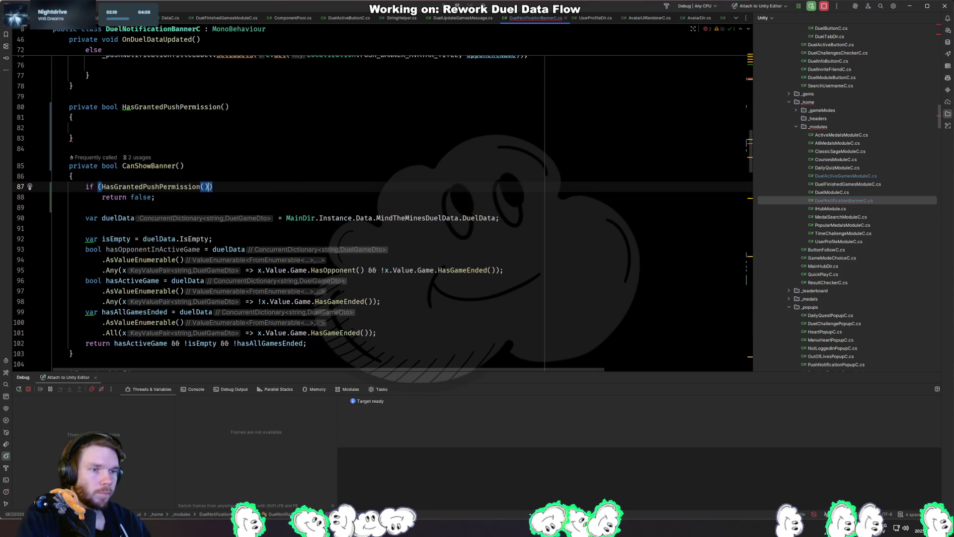
Make HasGrantedPushPermission() return PushNotificationUtil.HasGrantedPushPermission().
click(85, 128)
key(ctrl+v)
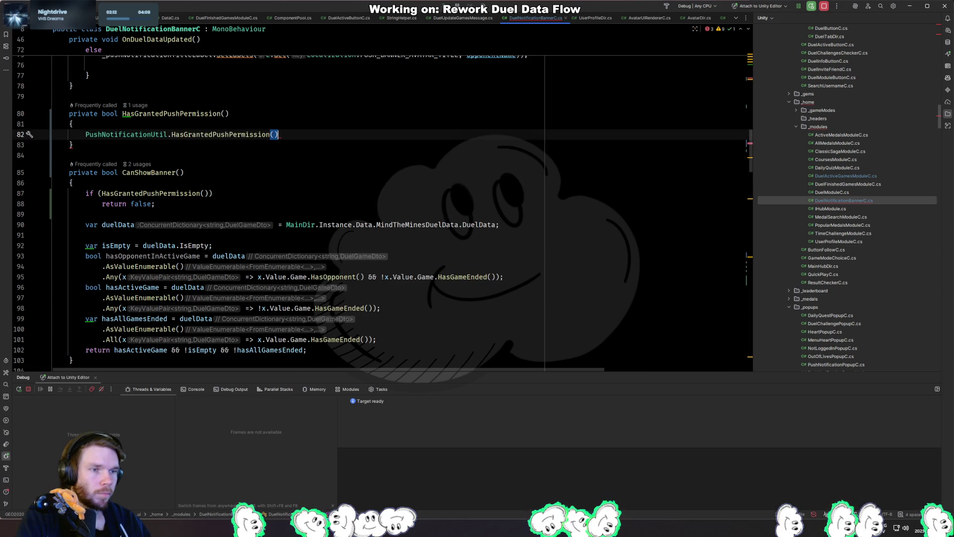
key(Home)
text(return)
key(End)
text(;)
click(221, 113)
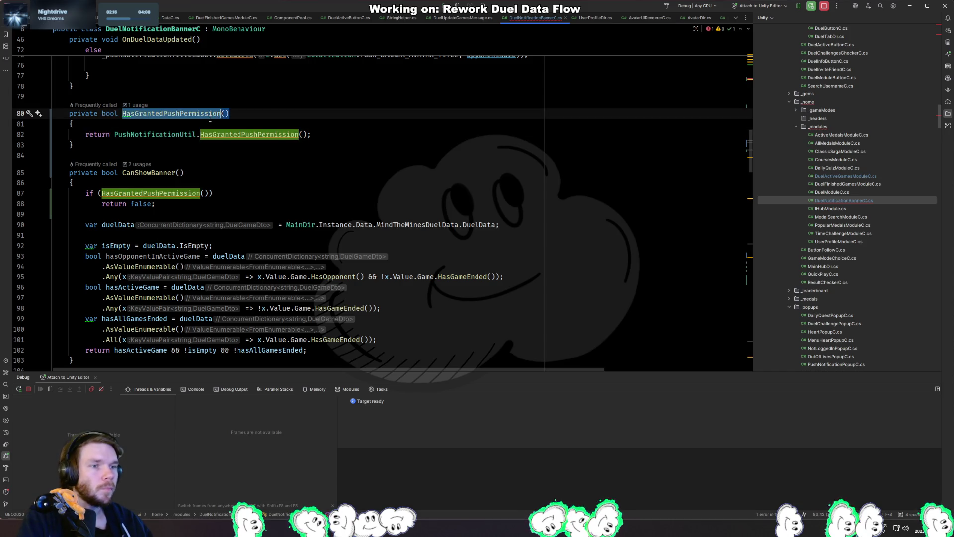
scroll(253, 232, up, 5)
scroll(253, 232, up, 15)
scroll(232, 194, down, 5)
click(232, 194)
key(Return)
In OnEnable, add an if (HasGrantedPushPermission()) guard that hides the warning and returns.
text(if ()
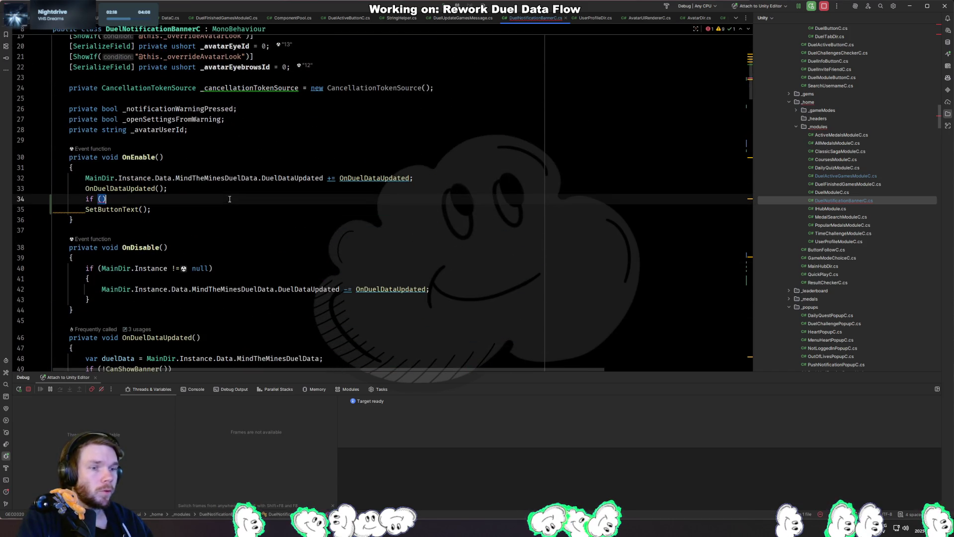
text(HasGrantedPushPermission)
text(())
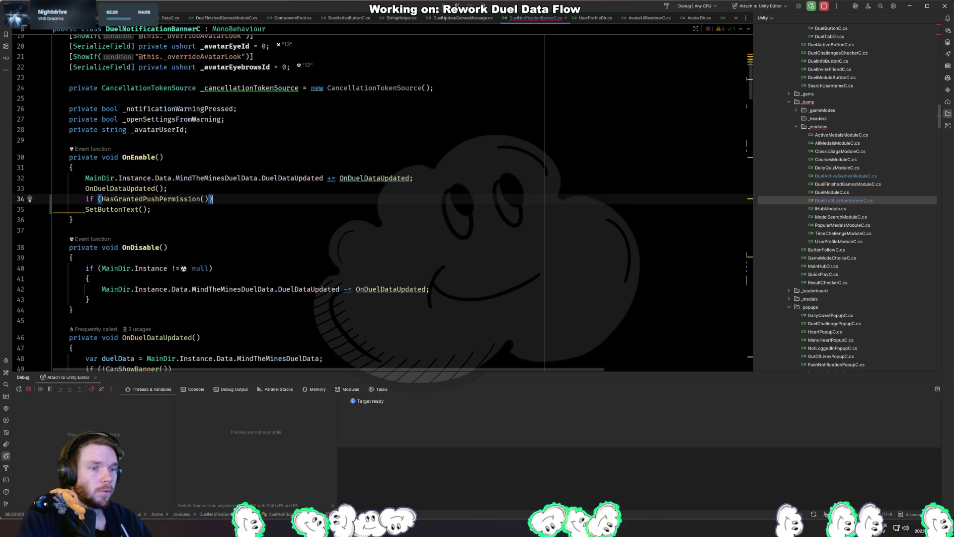
key(Return)
text({)
key(Return)
key(Tab)
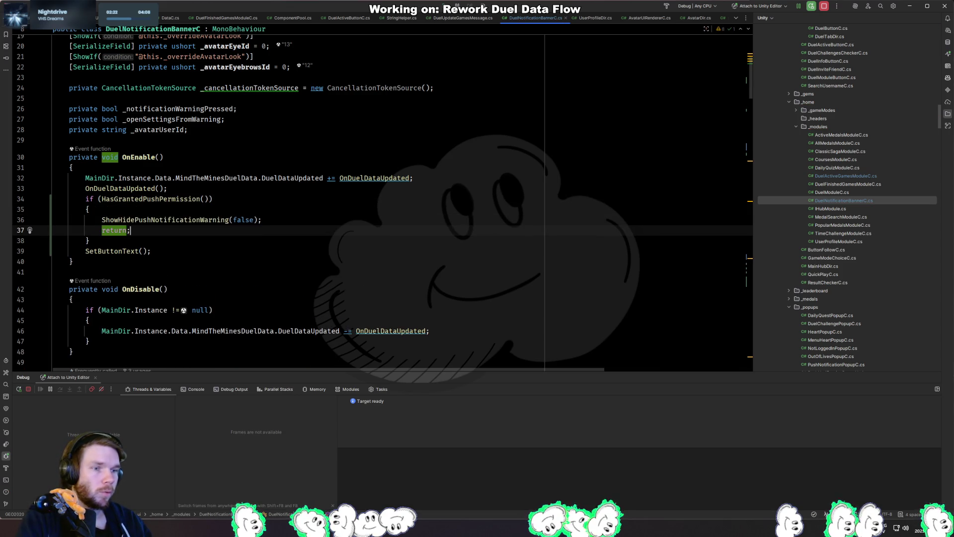
Check the ShowHidePushNotificationWarning definition and let Unity recompile the scripts.
ctrl+click(204, 220)
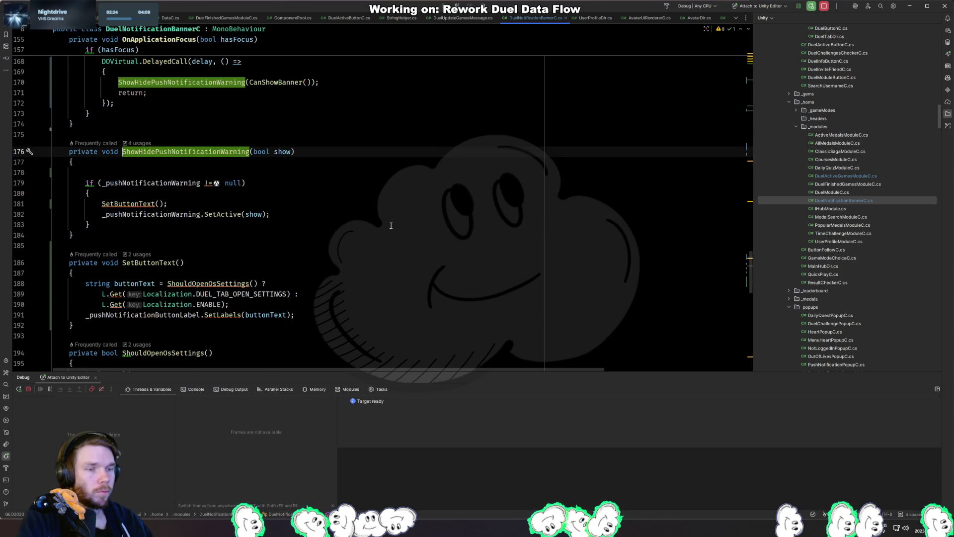
key(ctrl+alt+Left)
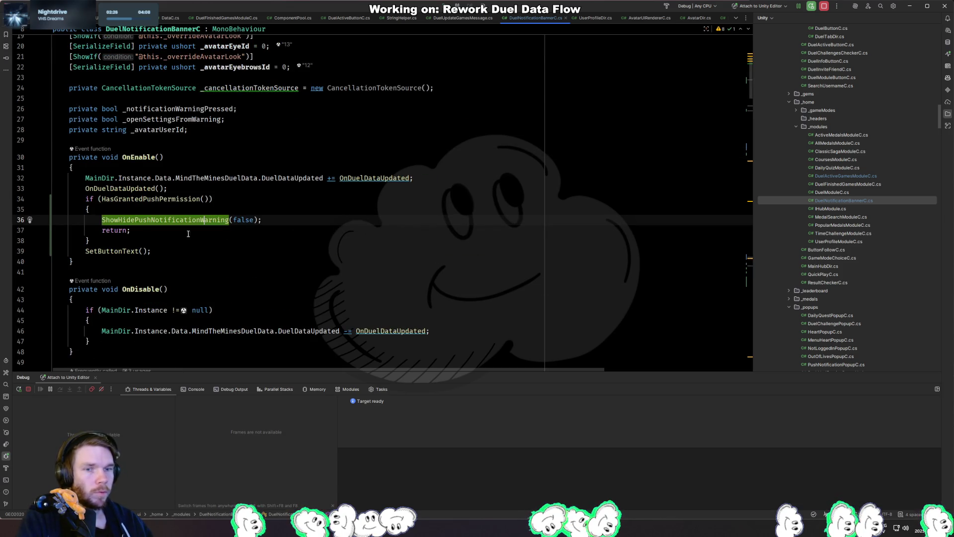
key(alt+Tab)
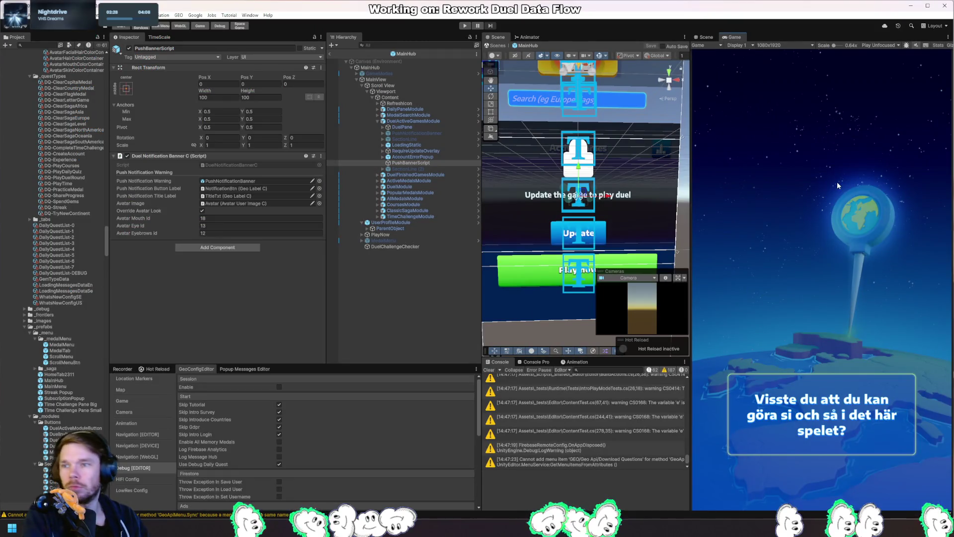
key(alt+Tab)
key(ctrl+alt+Left)
key(ctrl+alt+Left)
key(ctrl+alt+Left)
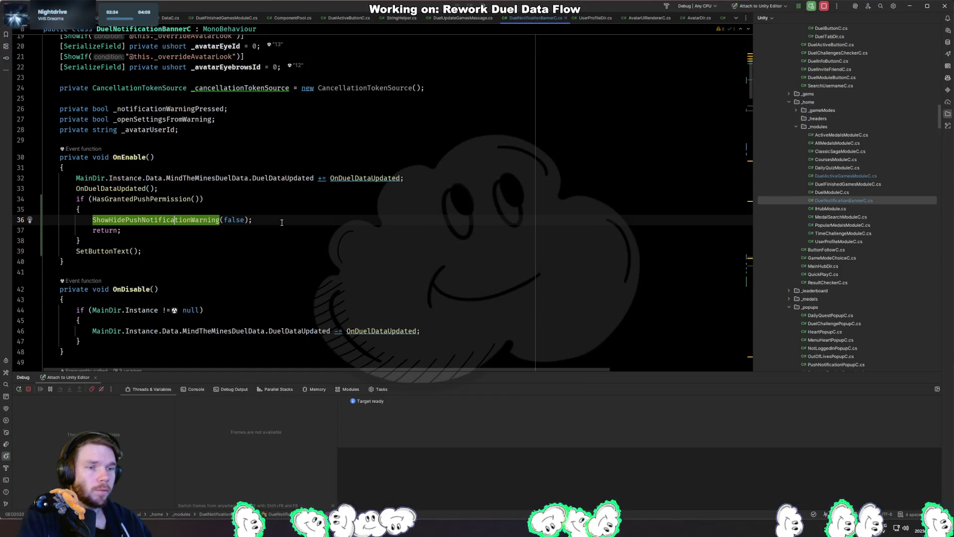
ctrl+click(216, 223)
Wrap the SetButtonText() call in an if (show) block and recompile in Unity.
click(130, 193)
key(Return)
text(if( show)
key(Down)
key(alt+Return)
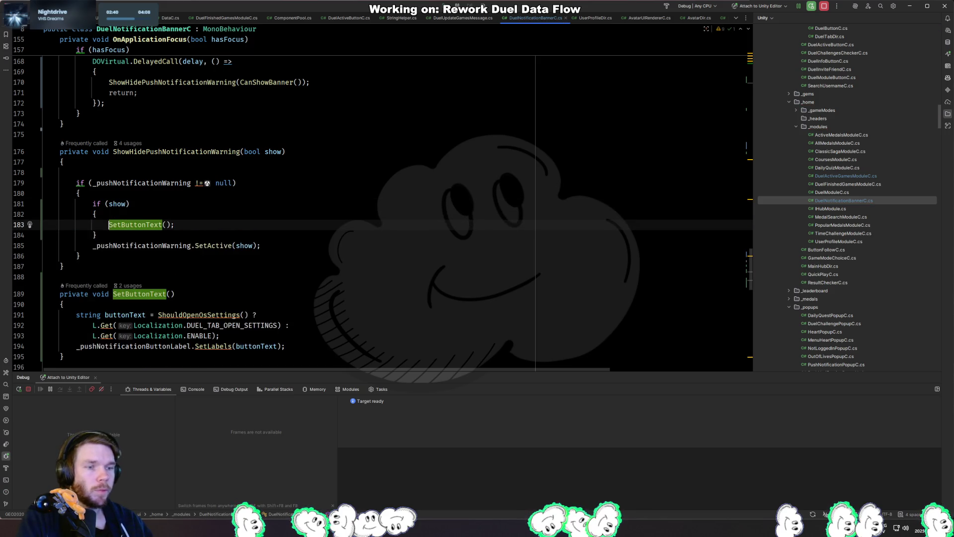
key(Down)
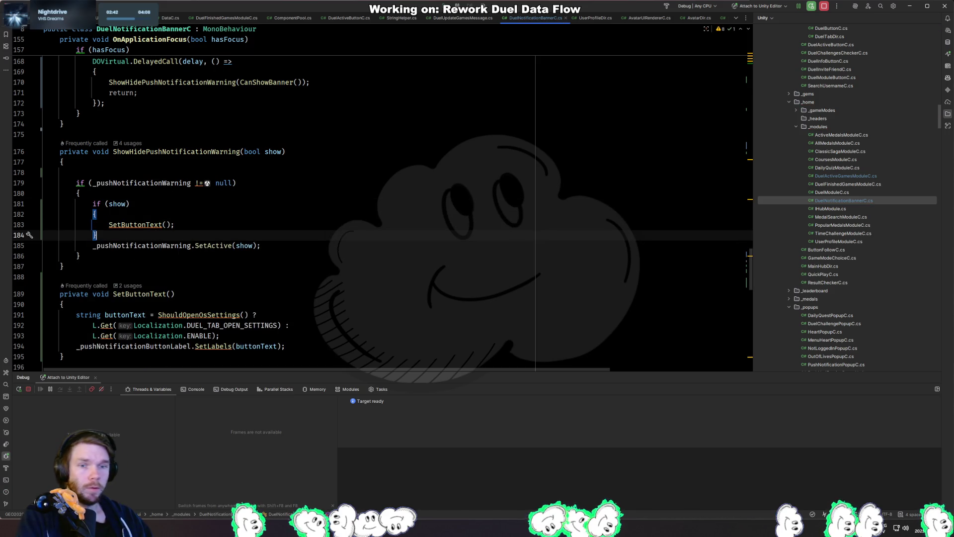
key(alt+Tab)
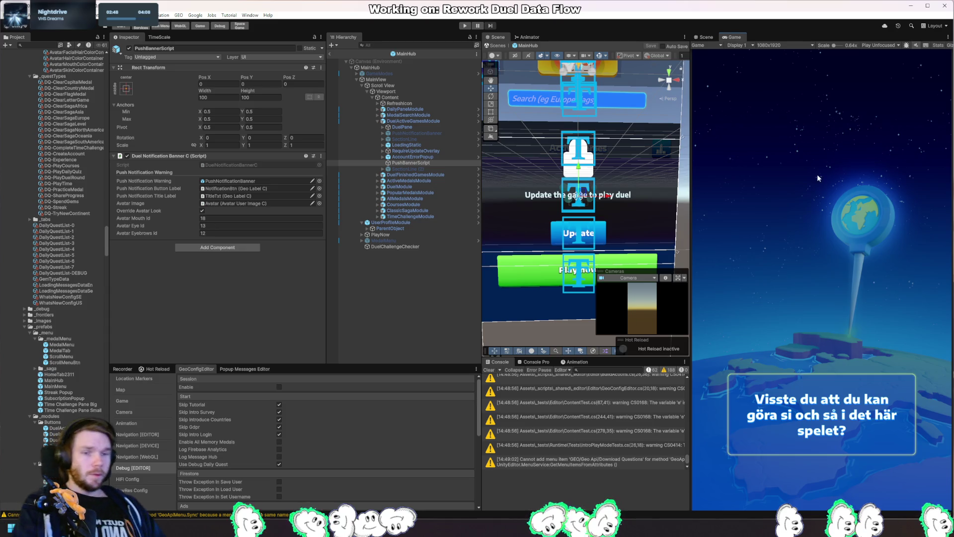
Delete the stray blank line, then refresh Active Games in the running game to check the Enable banner.
key(alt+Tab)
click(129, 169)
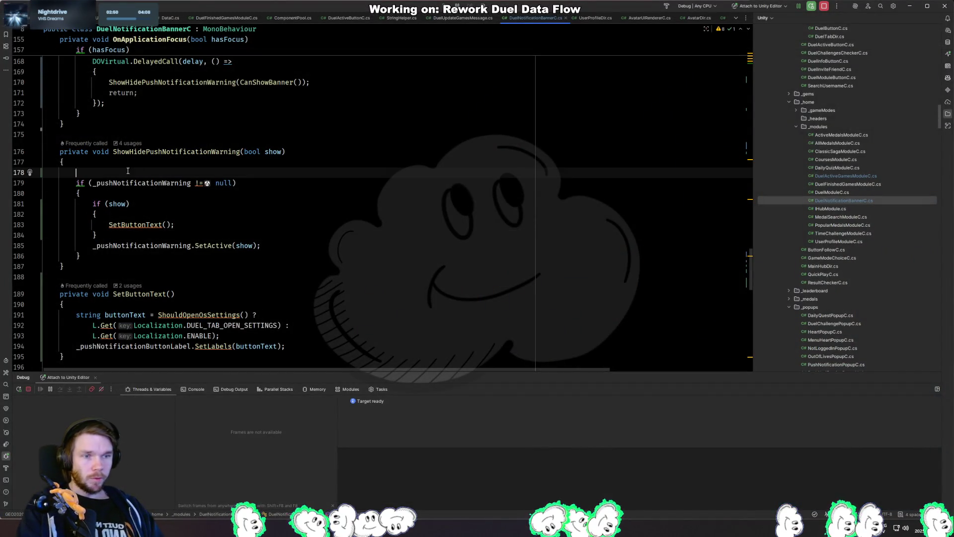
key(BackSpace)
key(alt+Tab)
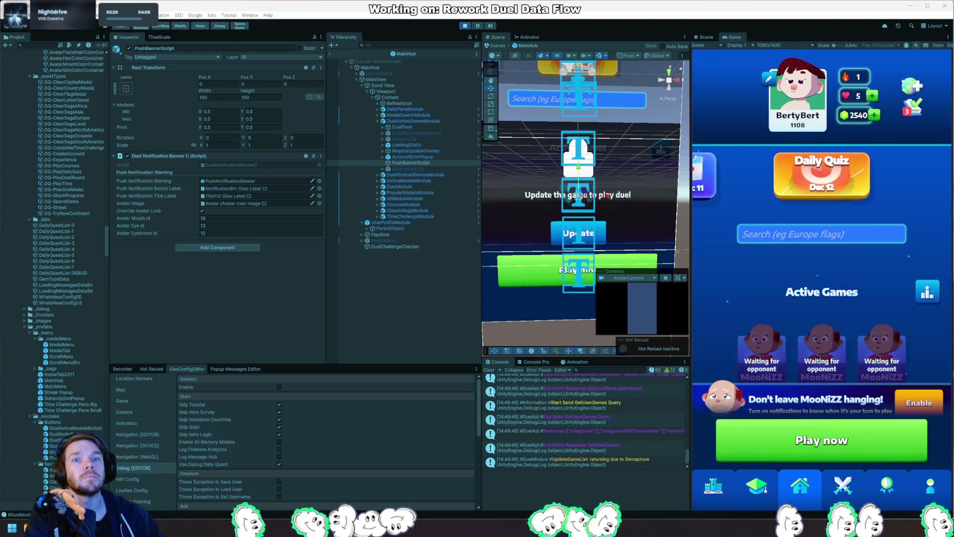
click(764, 266)
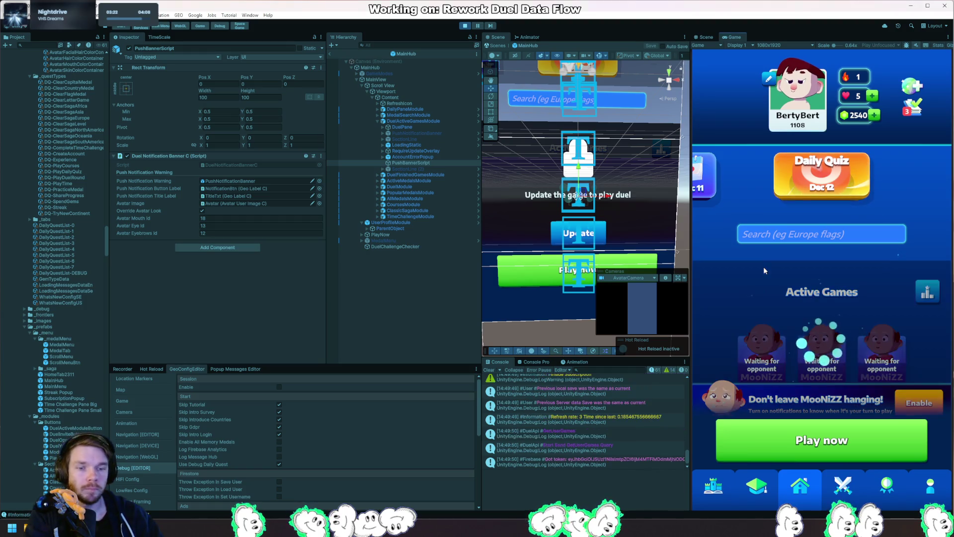